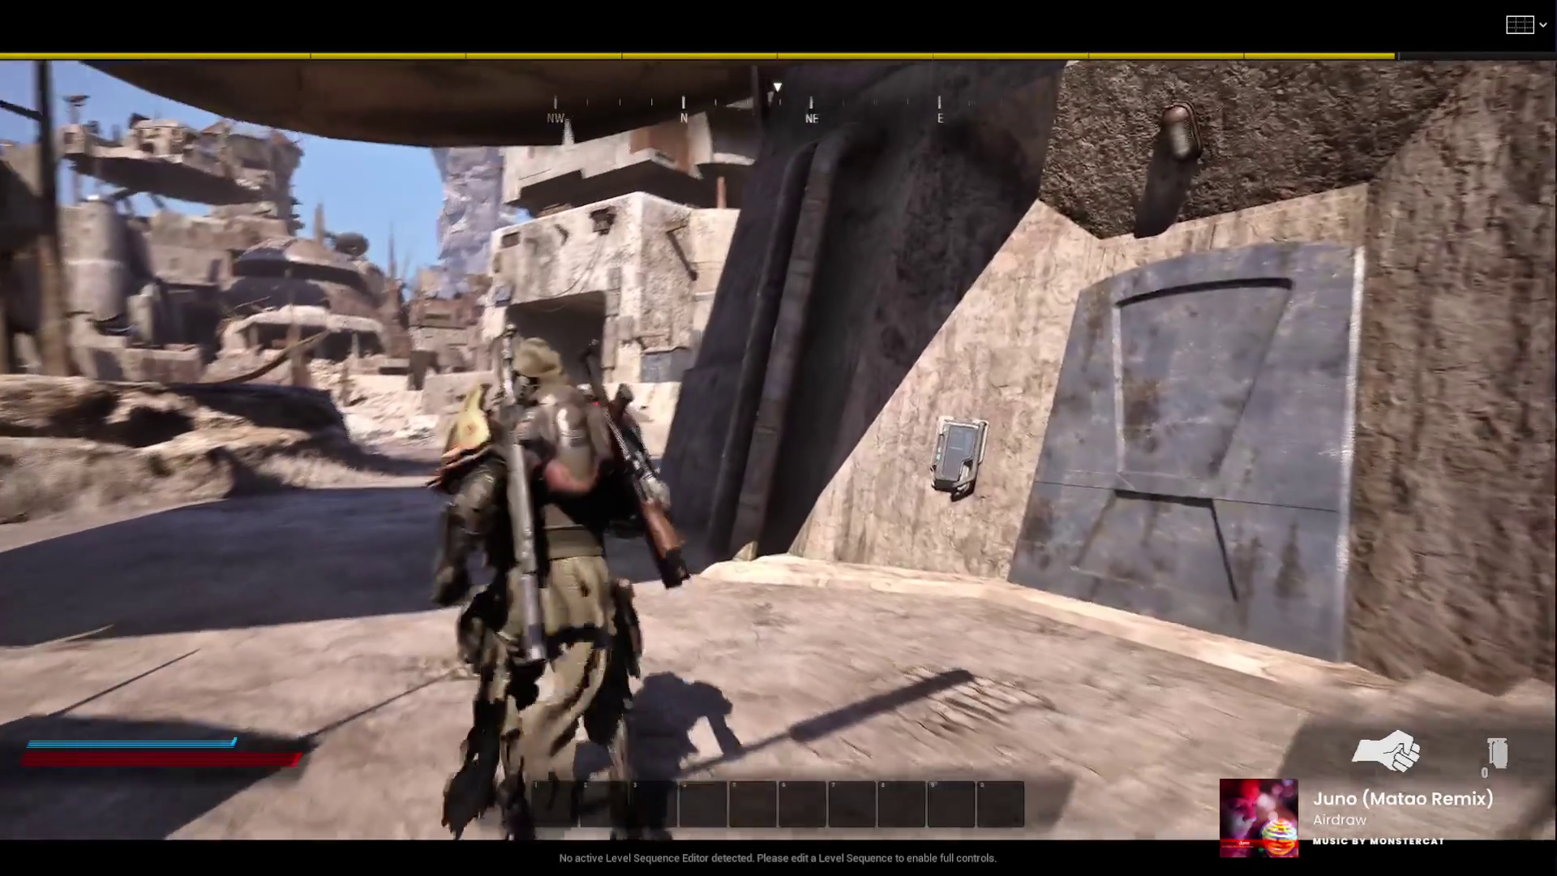
Stop the playtest, start a fresh one in the sunlit courtyard, and aim the rifle over the shoulder
{"action": "key", "text": "w"}
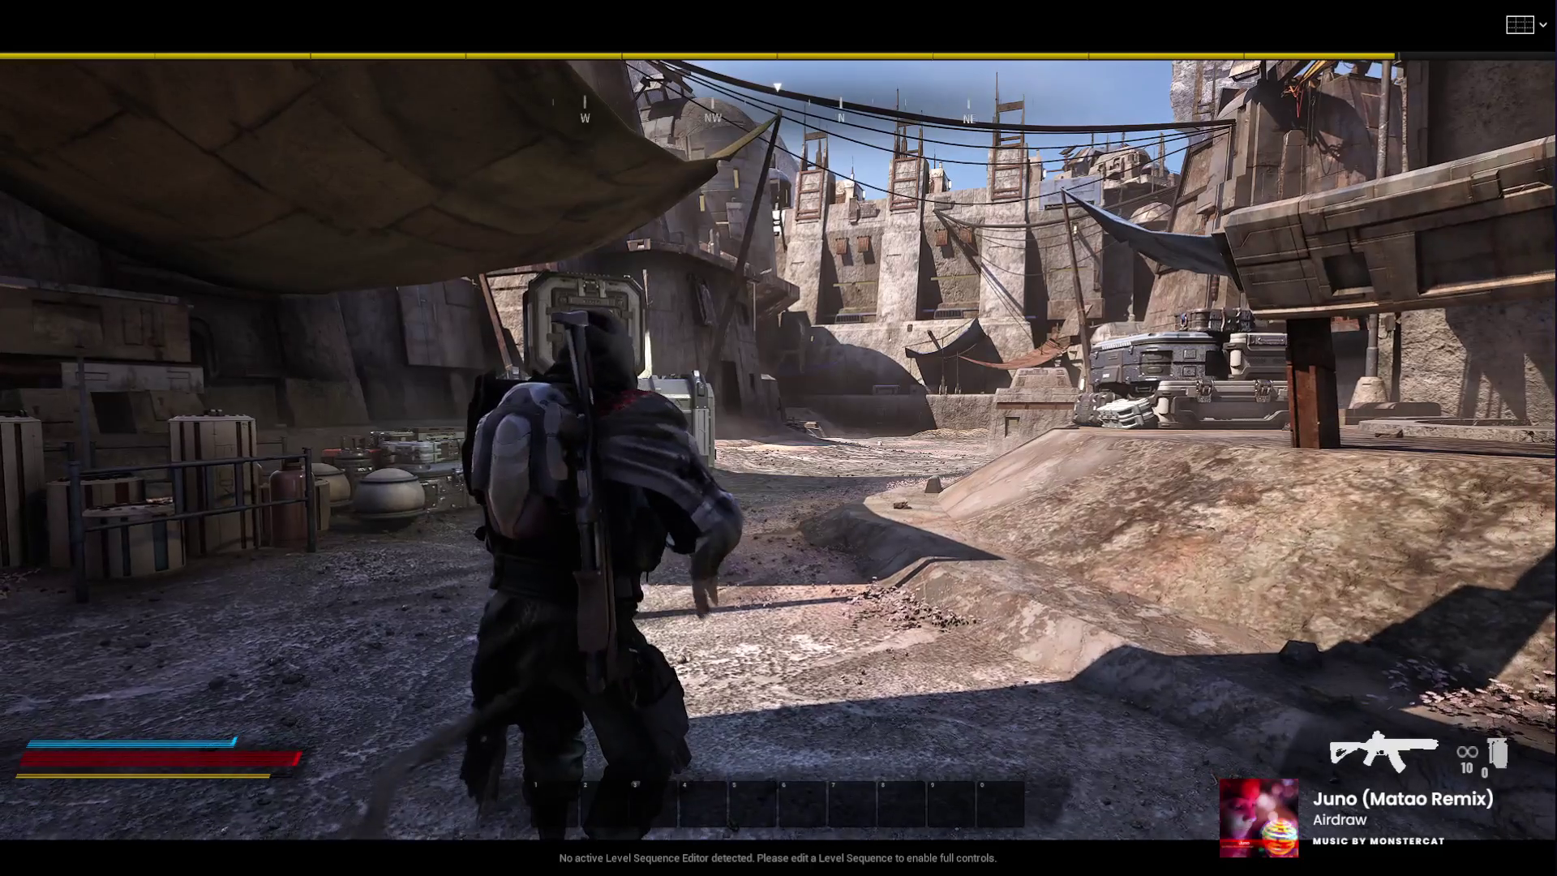
{"action": "key", "text": "Escape"}
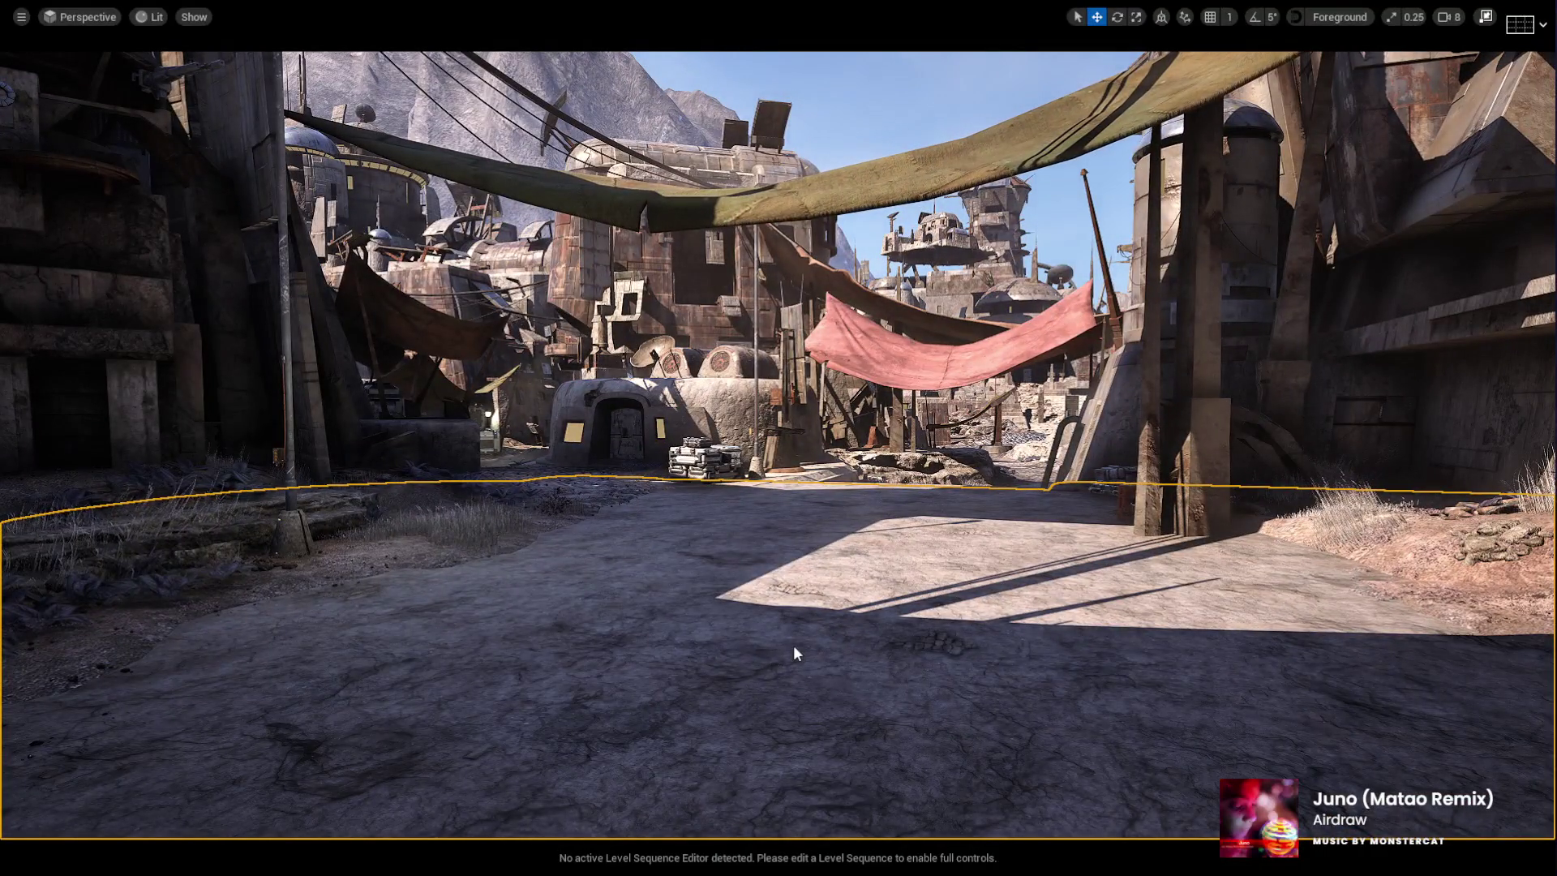
{"action": "key", "text": "alt+p"}
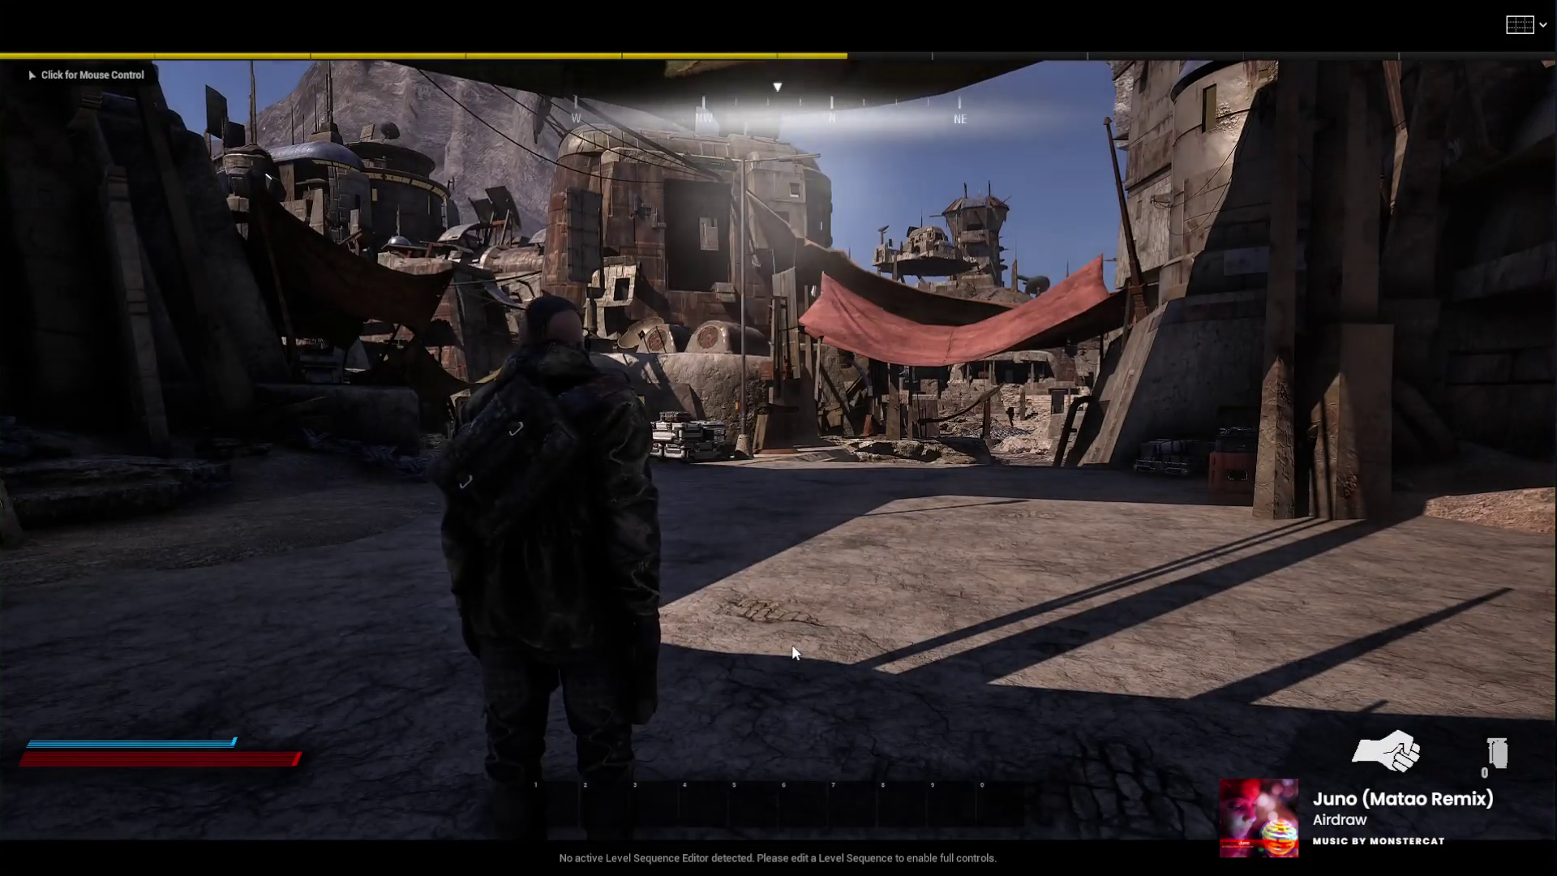
{"action": "left_click", "coordinate": [792, 647]}
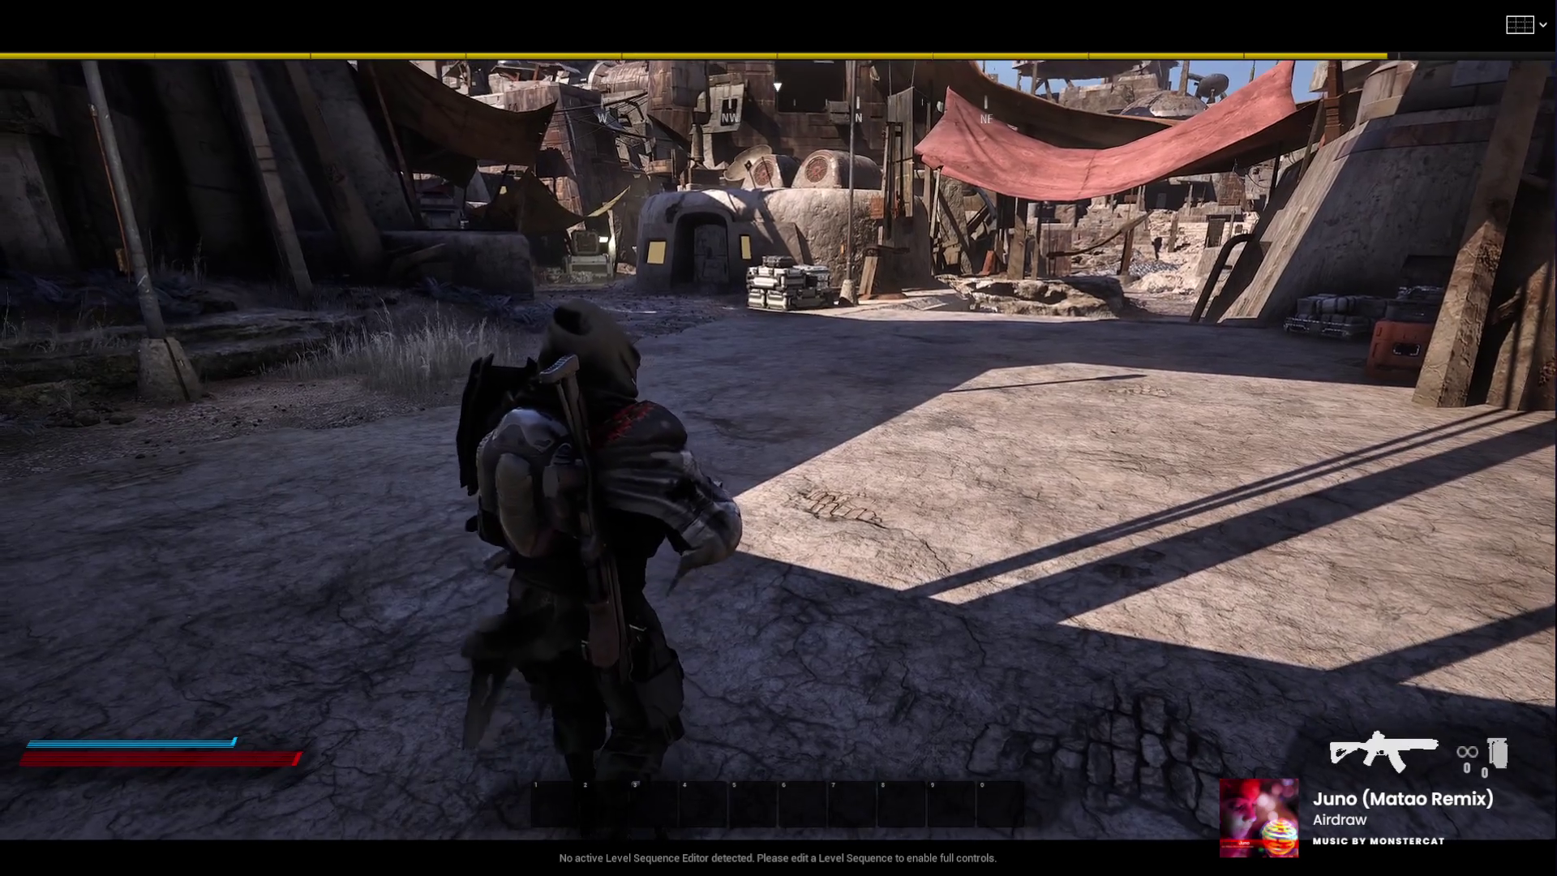
{"action": "key", "text": "1"}
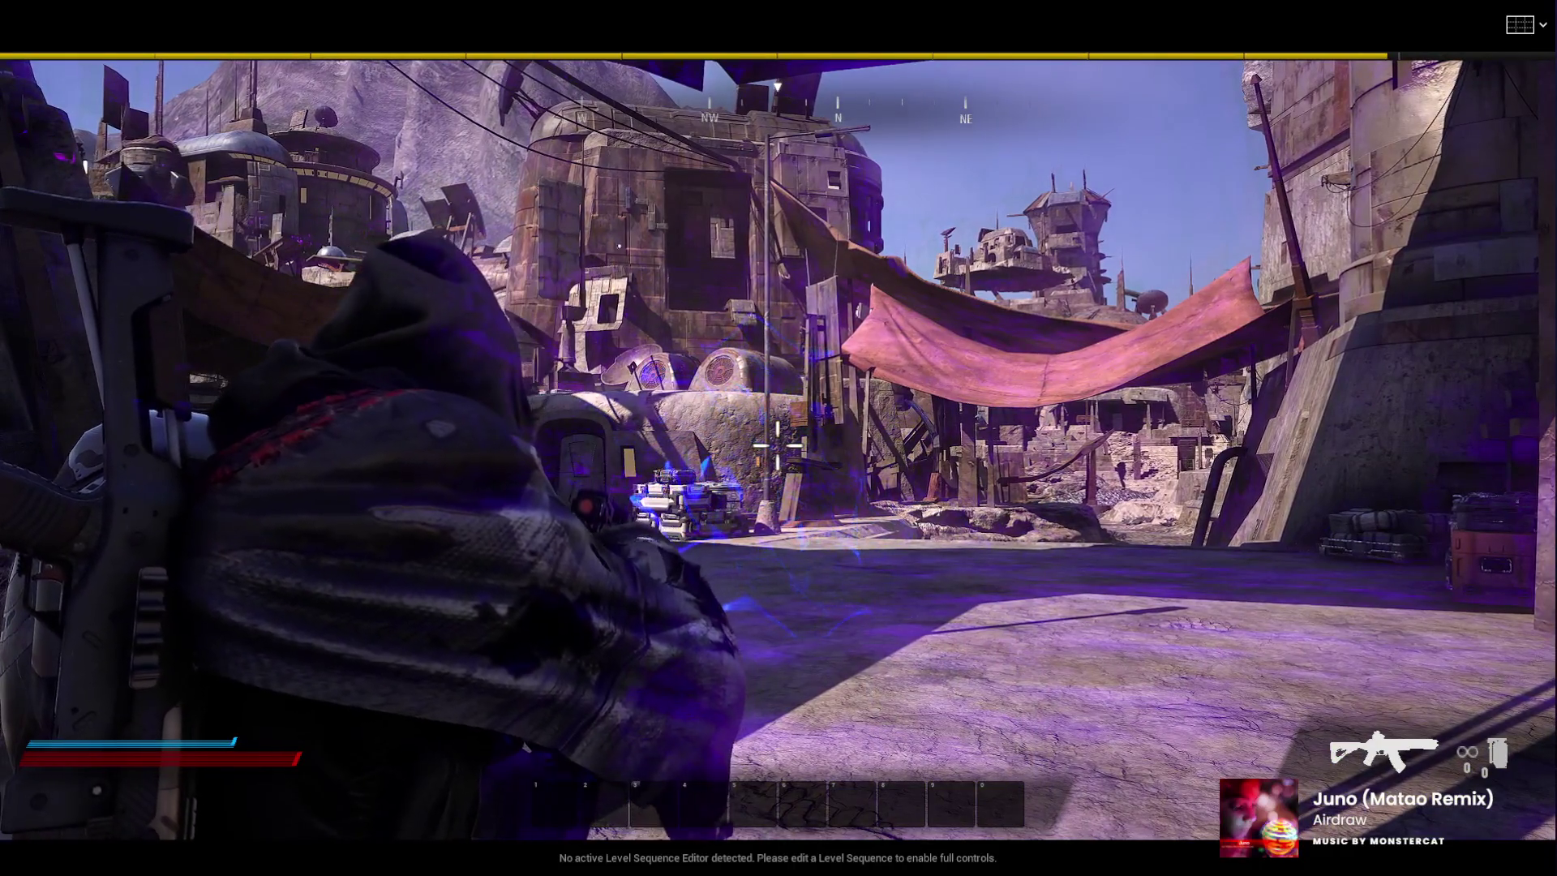
{"action": "key", "text": "w"}
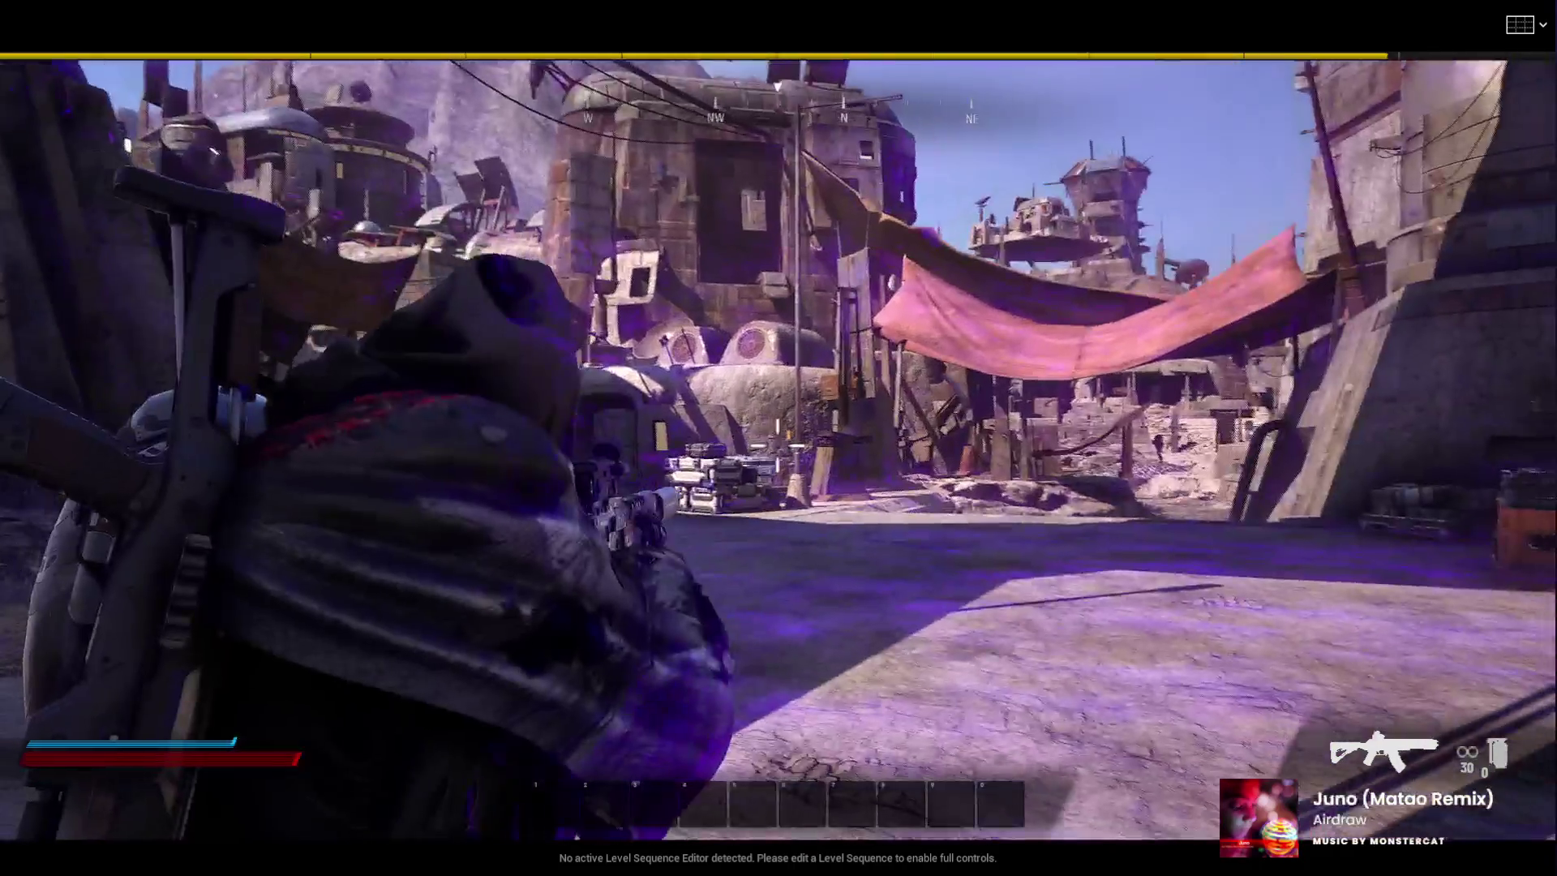
{"action": "left_click", "coordinate": [777, 442]}
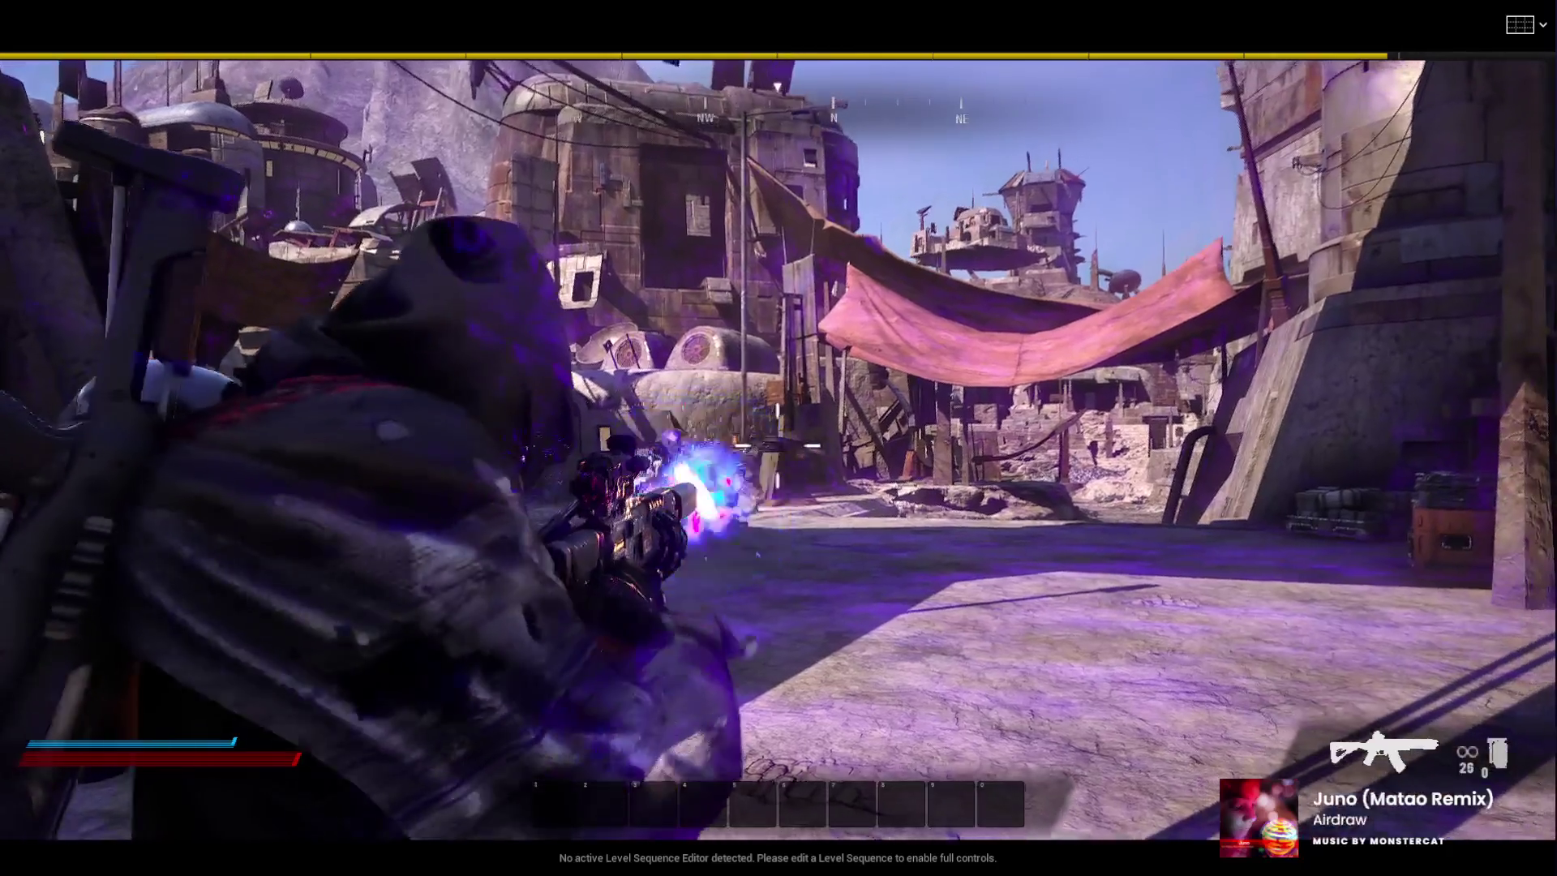
{"action": "left_click", "coordinate": [777, 442]}
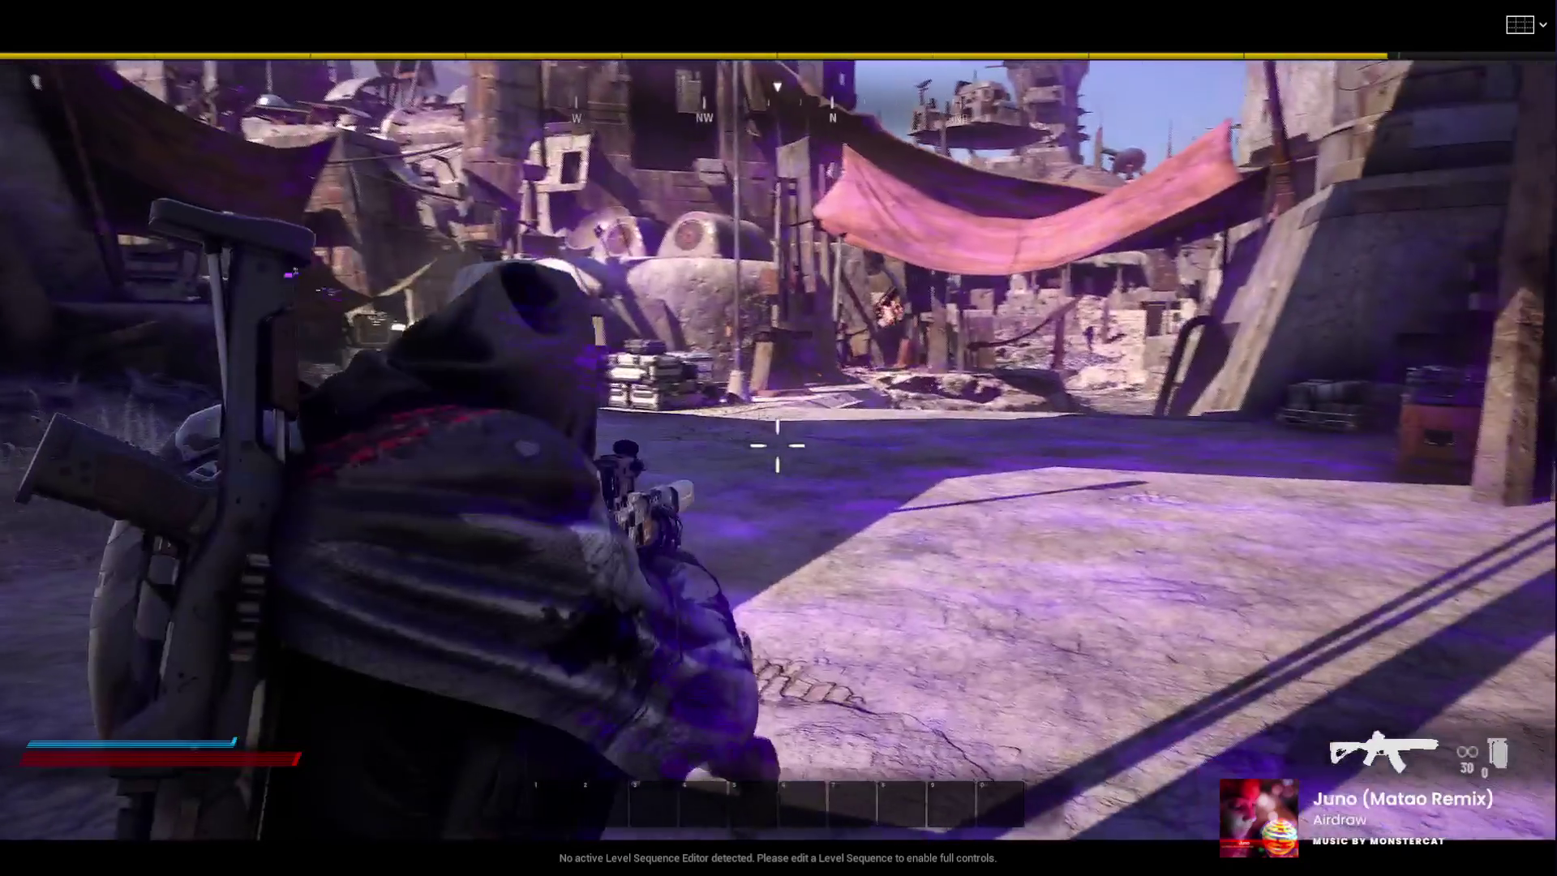
{"action": "left_click", "coordinate": [777, 442]}
{"action": "left_click", "coordinate": [777, 442]}
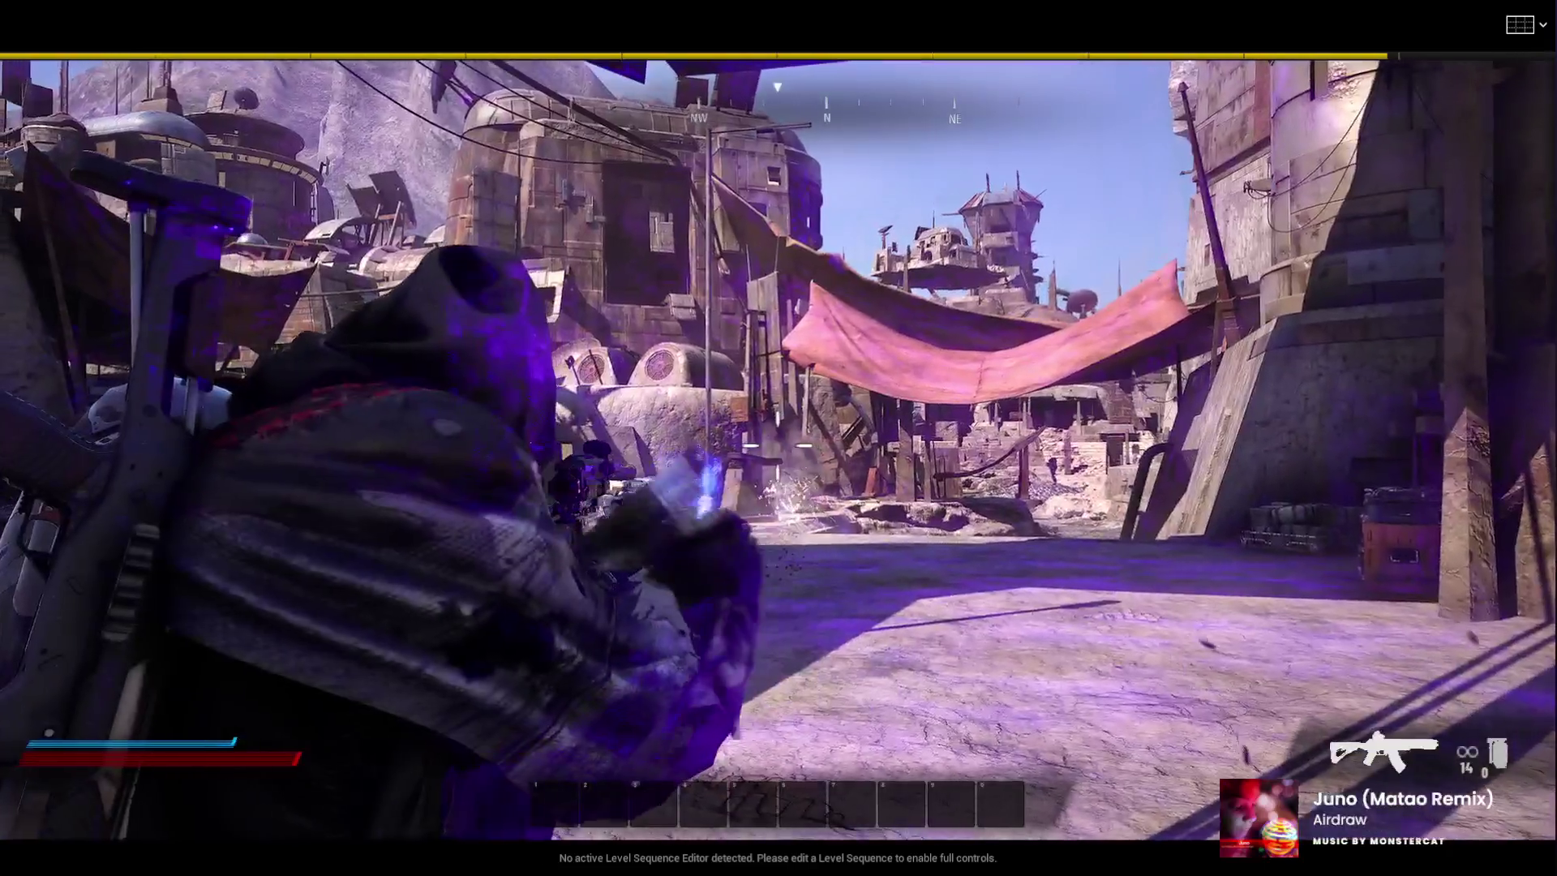
{"action": "left_click", "coordinate": [777, 442]}
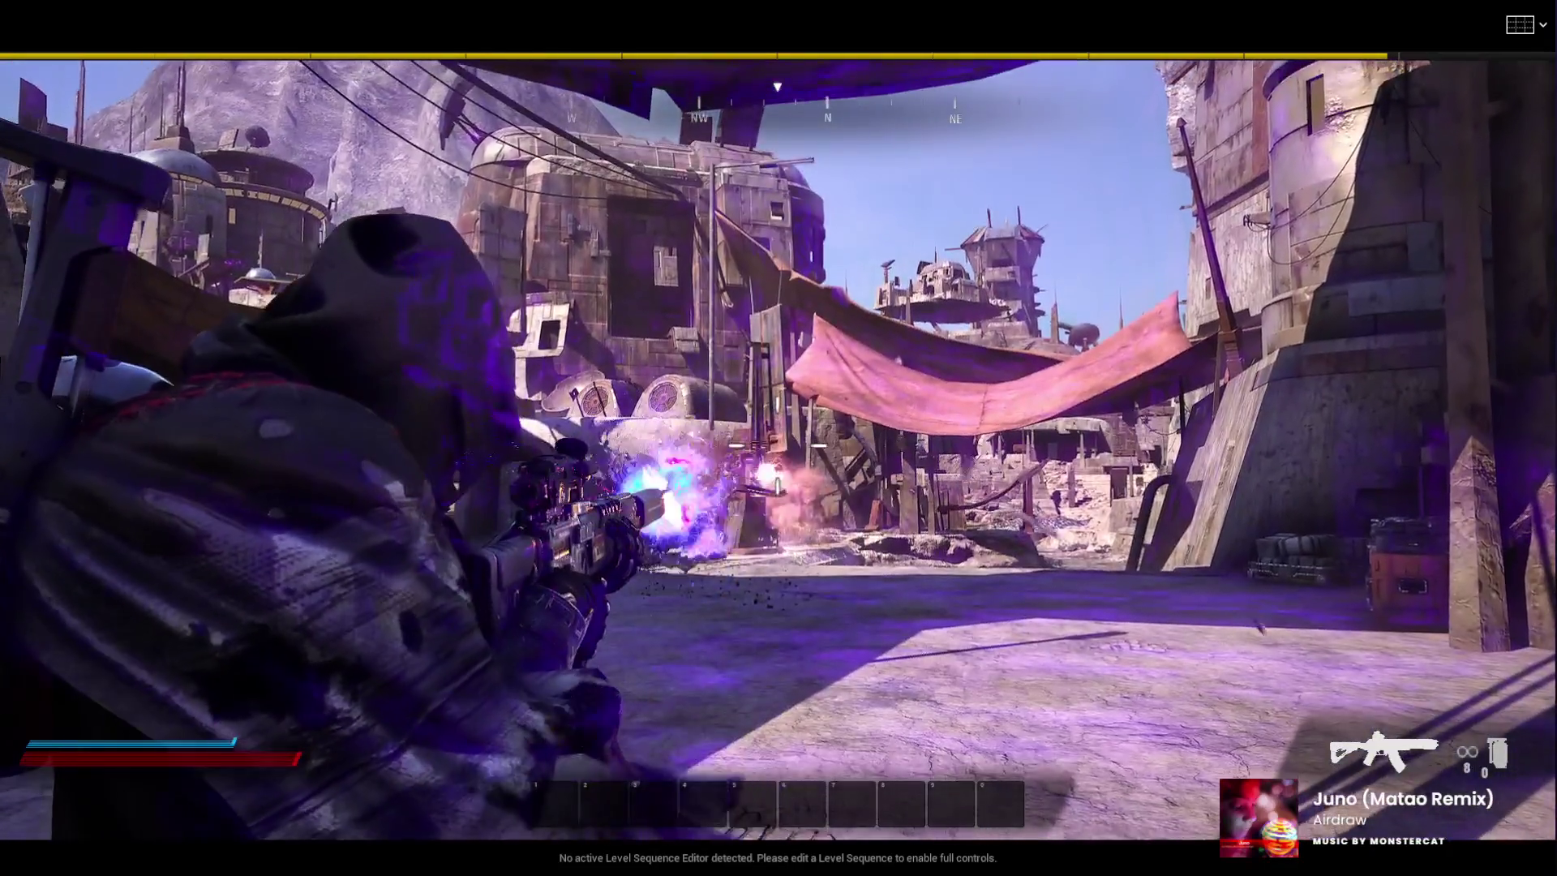
{"action": "left_click", "coordinate": [777, 442]}
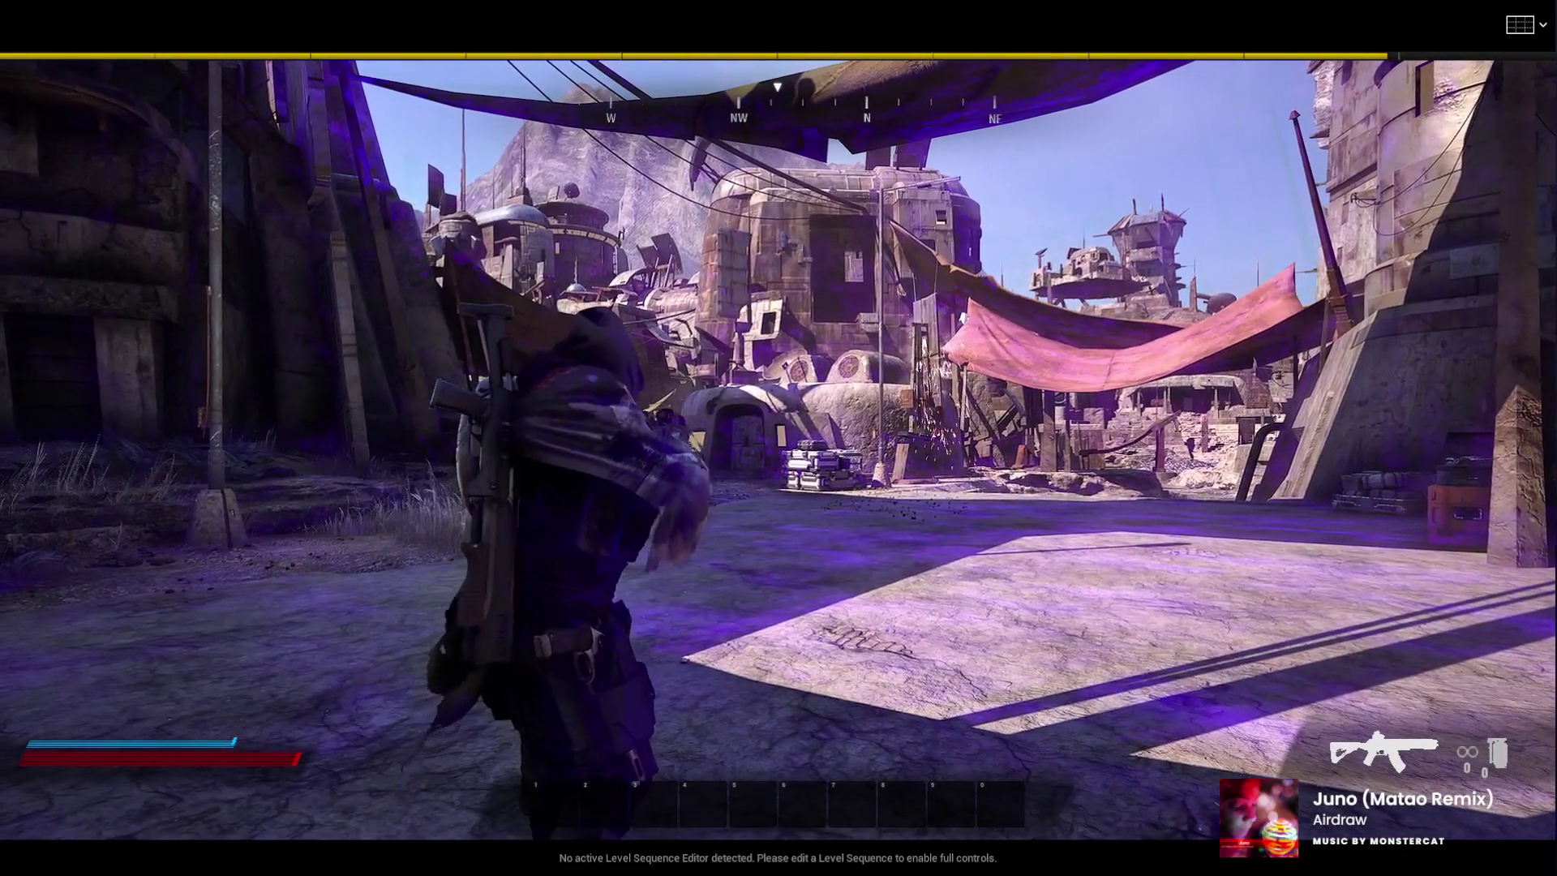
{"action": "key", "text": "r"}
{"action": "key", "text": "w"}
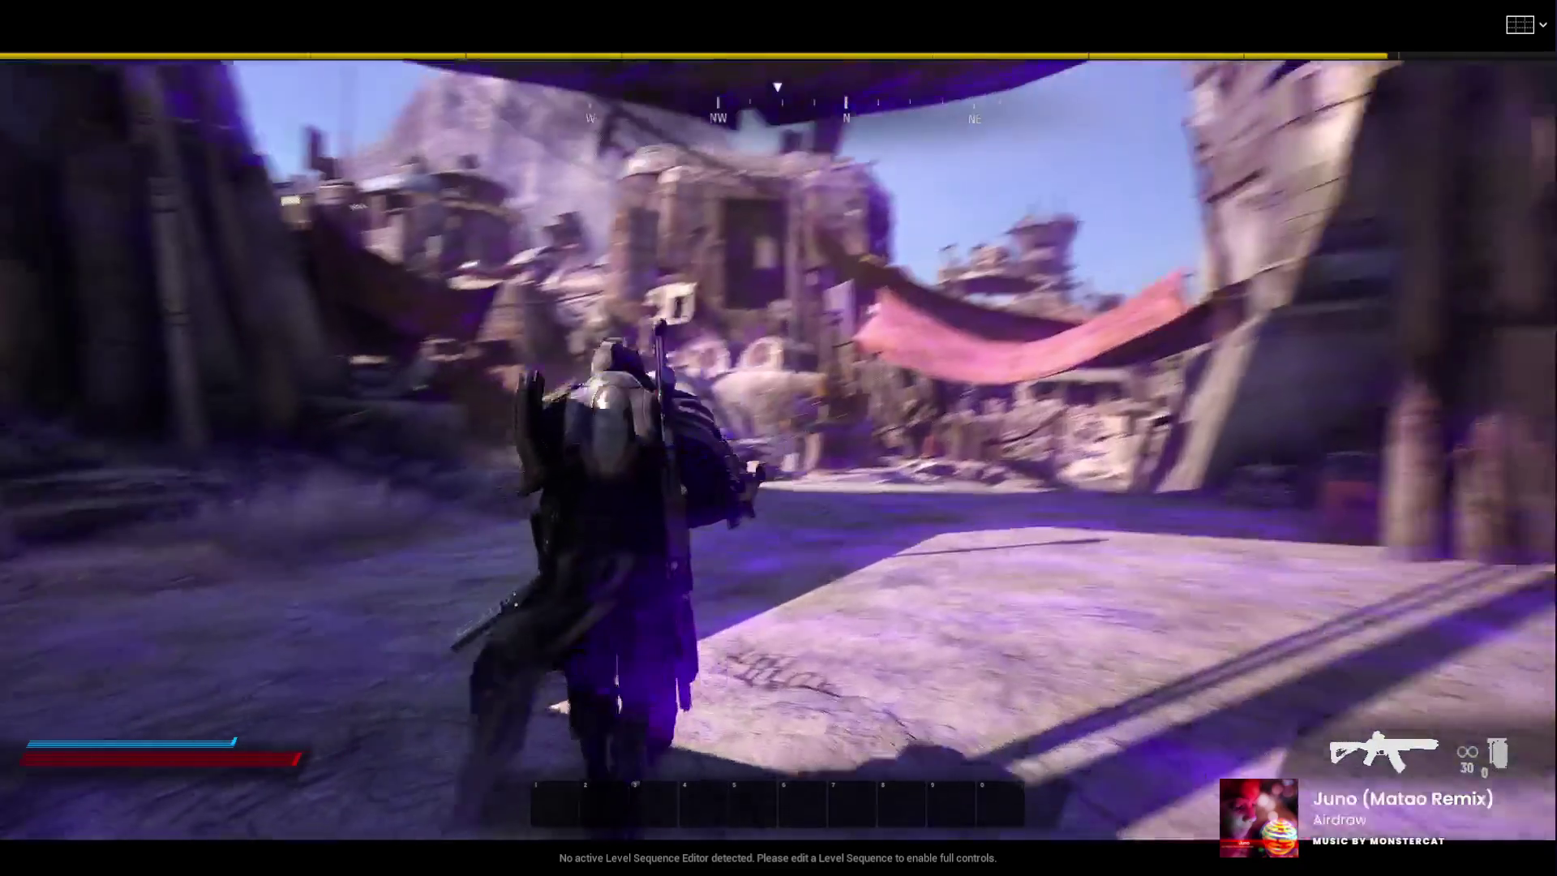
{"action": "key", "text": "c"}
{"action": "key", "text": "w"}
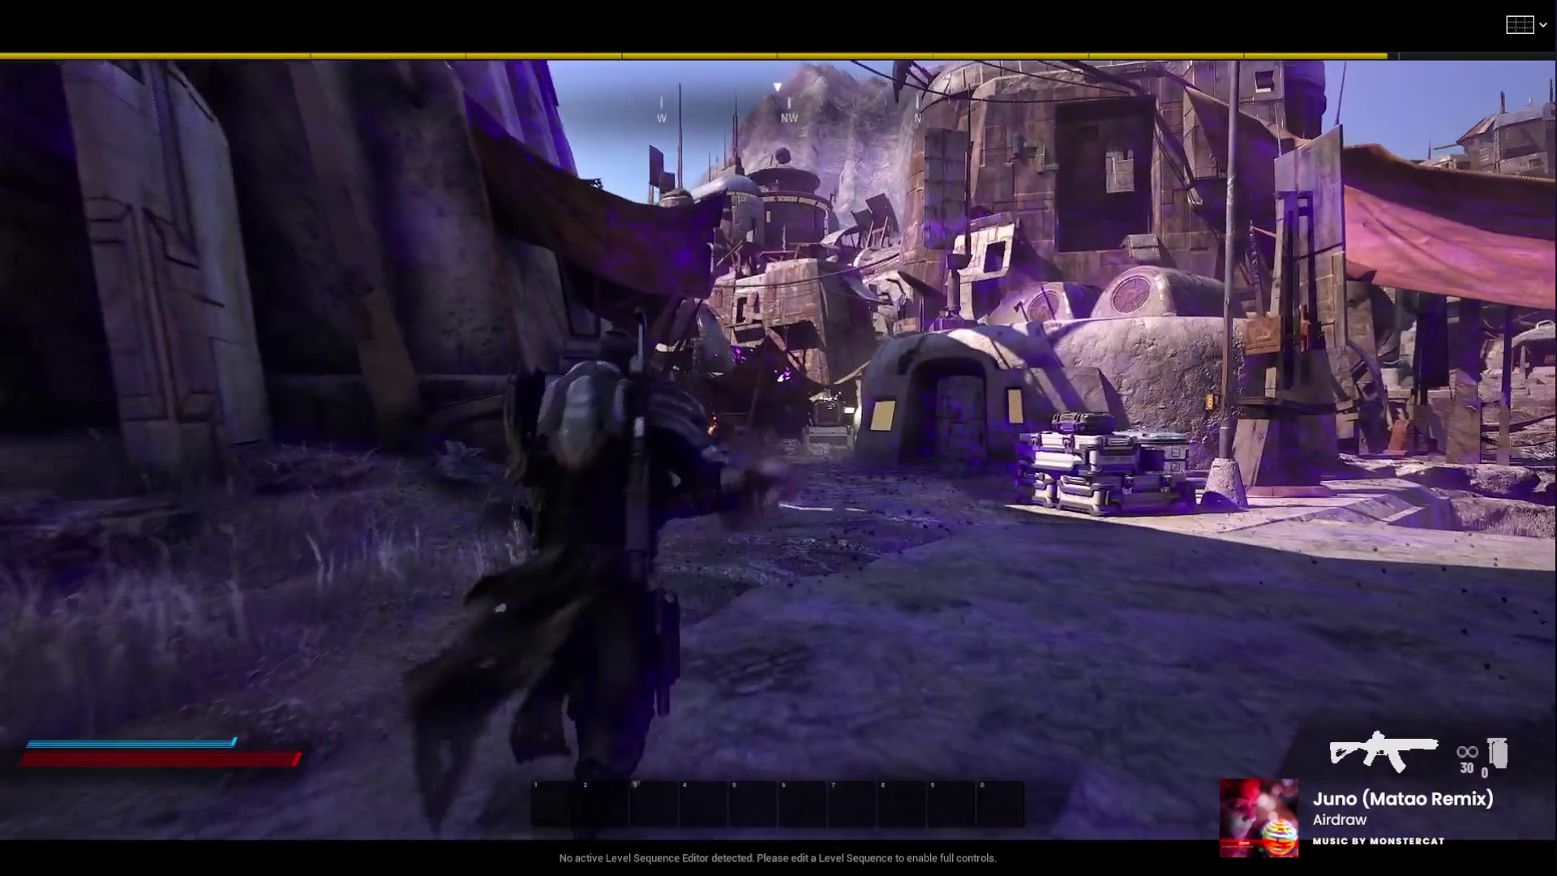
{"action": "key", "text": "w"}
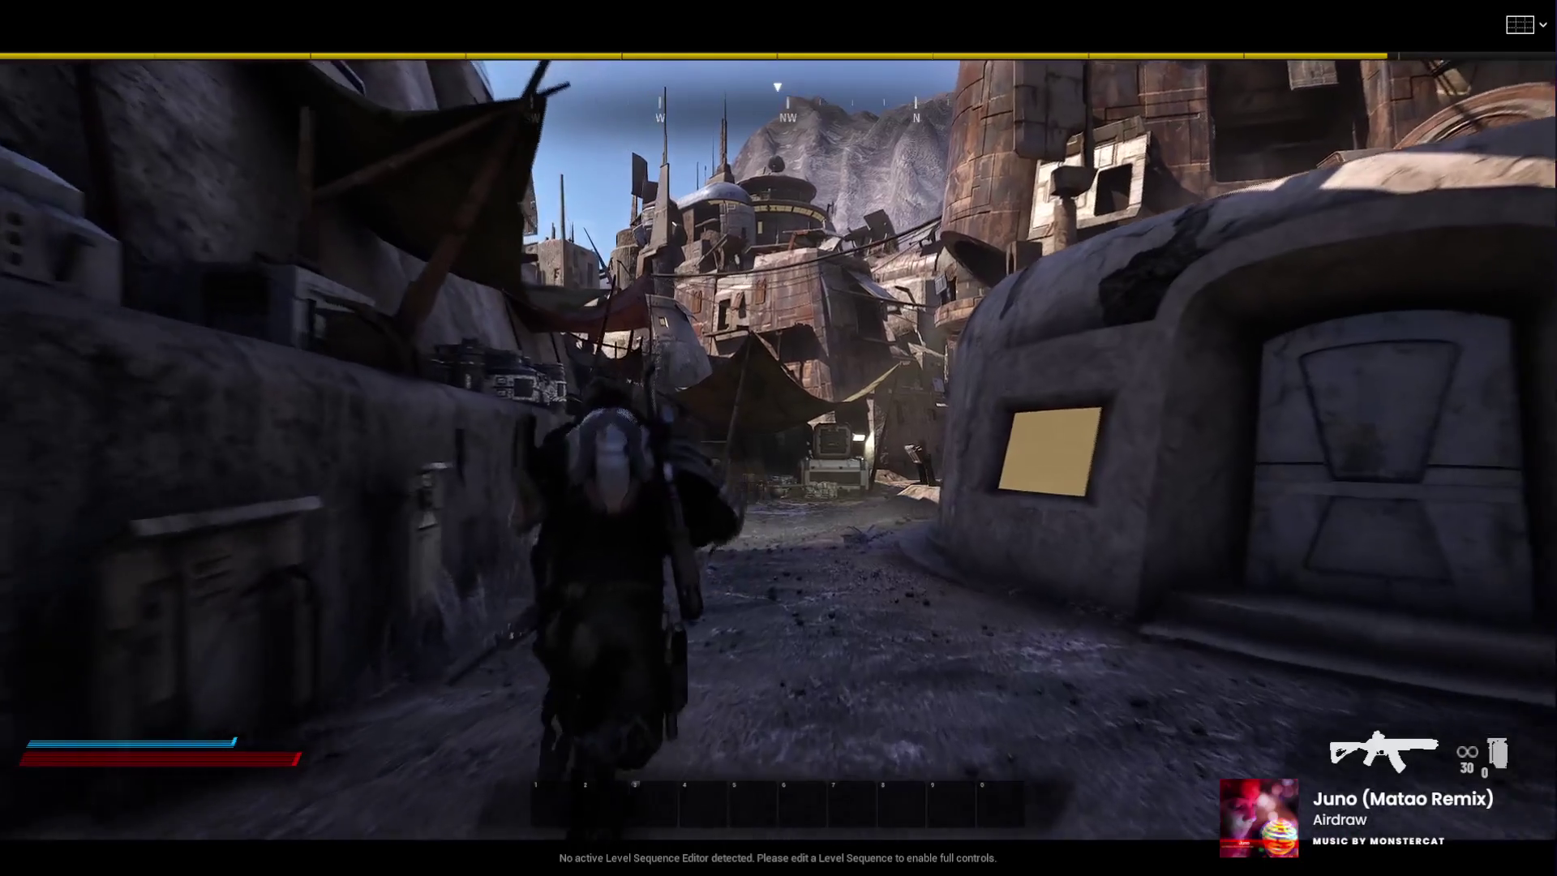
{"action": "key", "text": "w"}
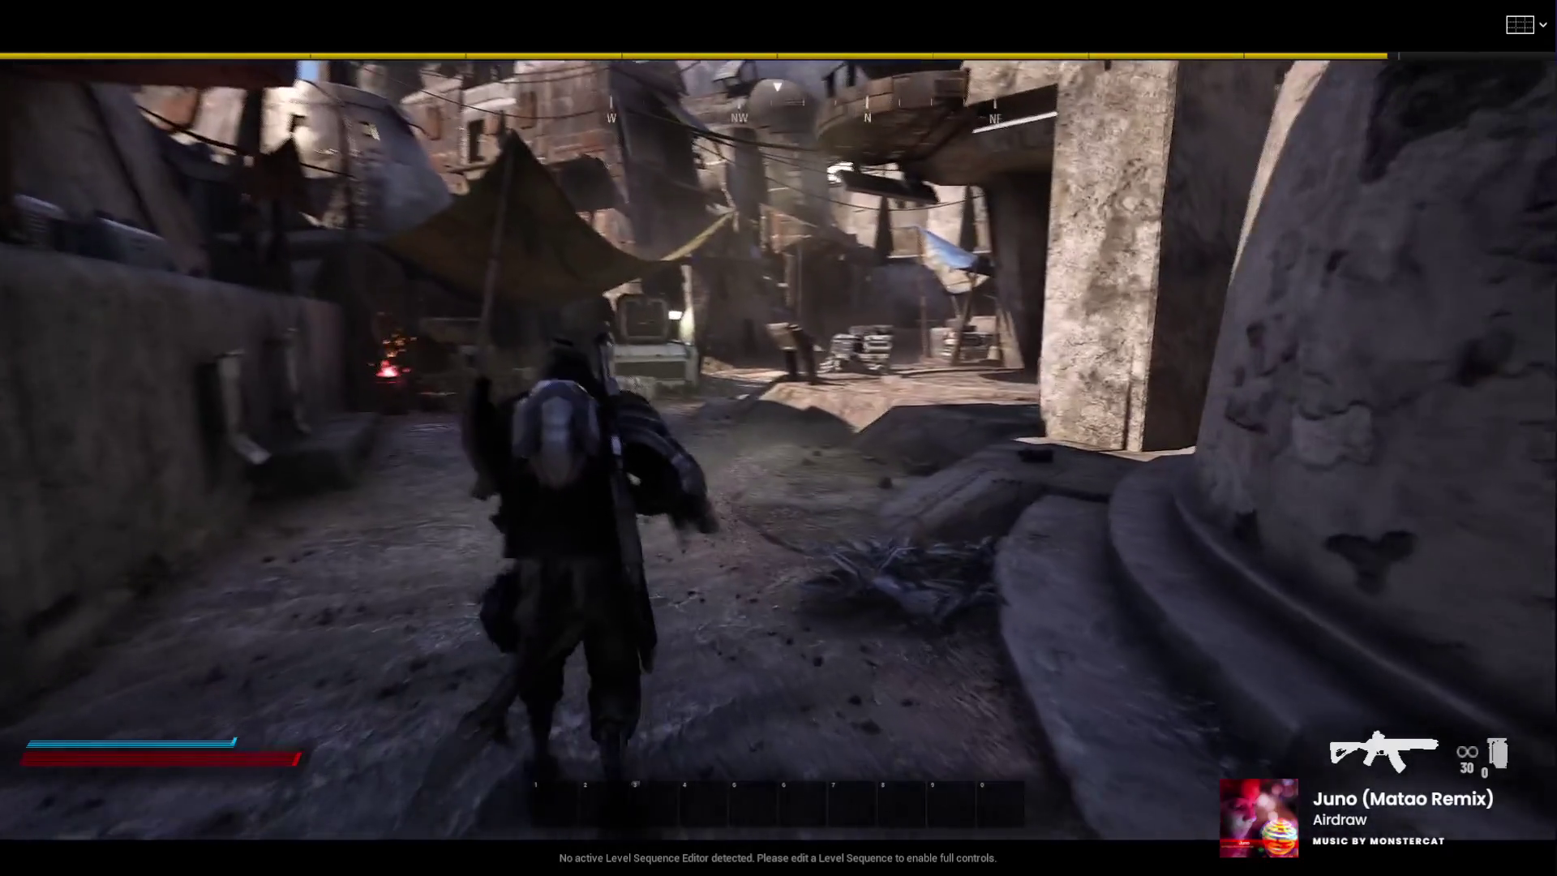
{"action": "key", "text": "w"}
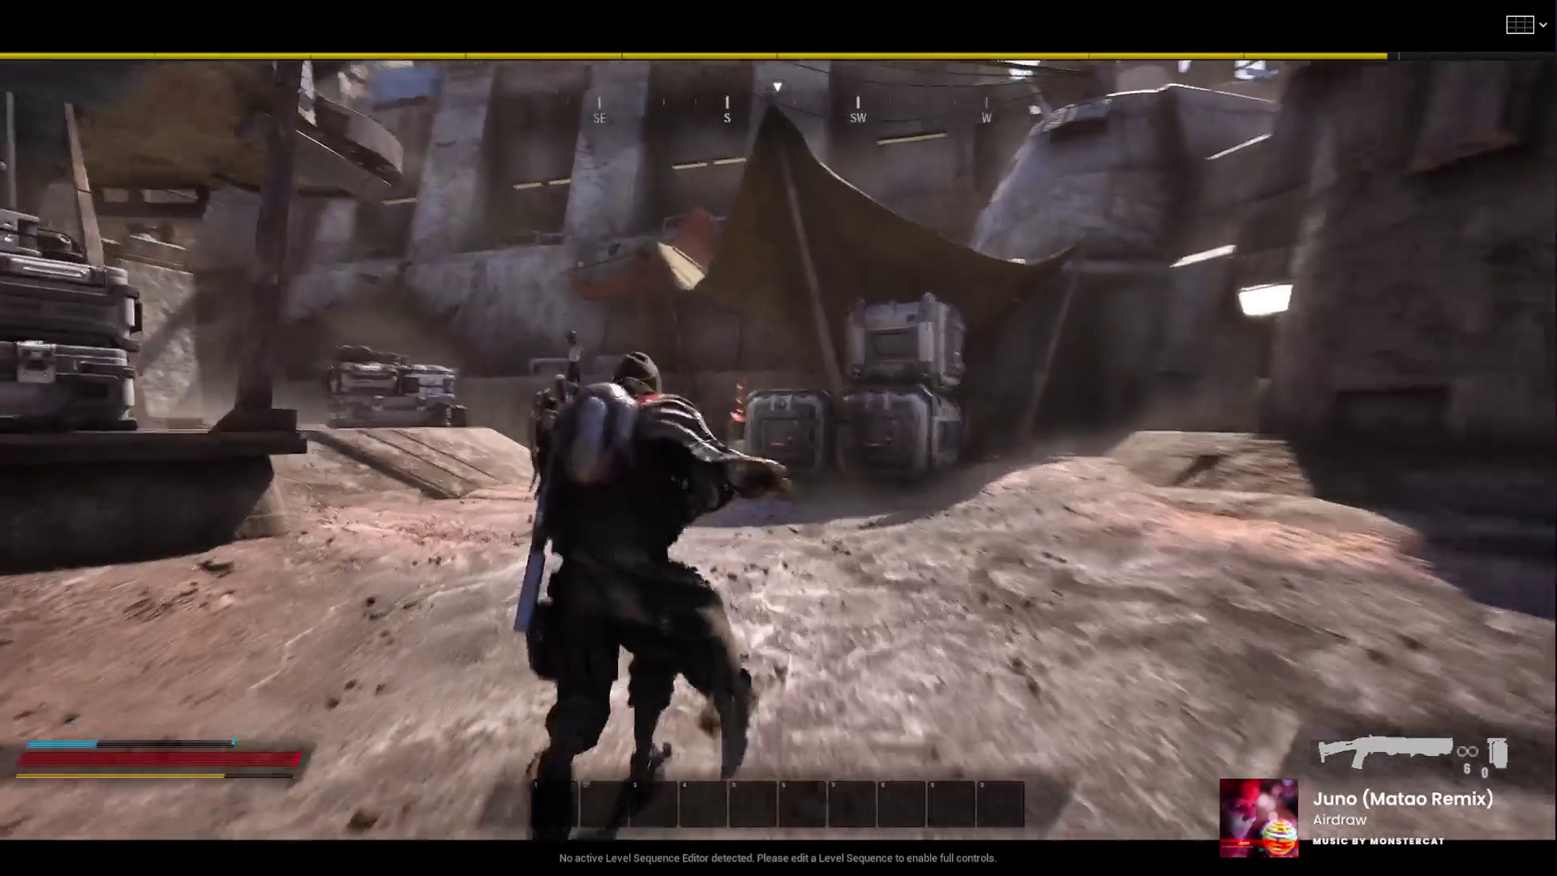
Stop the Play-In-Editor session with Esc and return to the editor viewport
{"action": "key", "text": "Escape"}
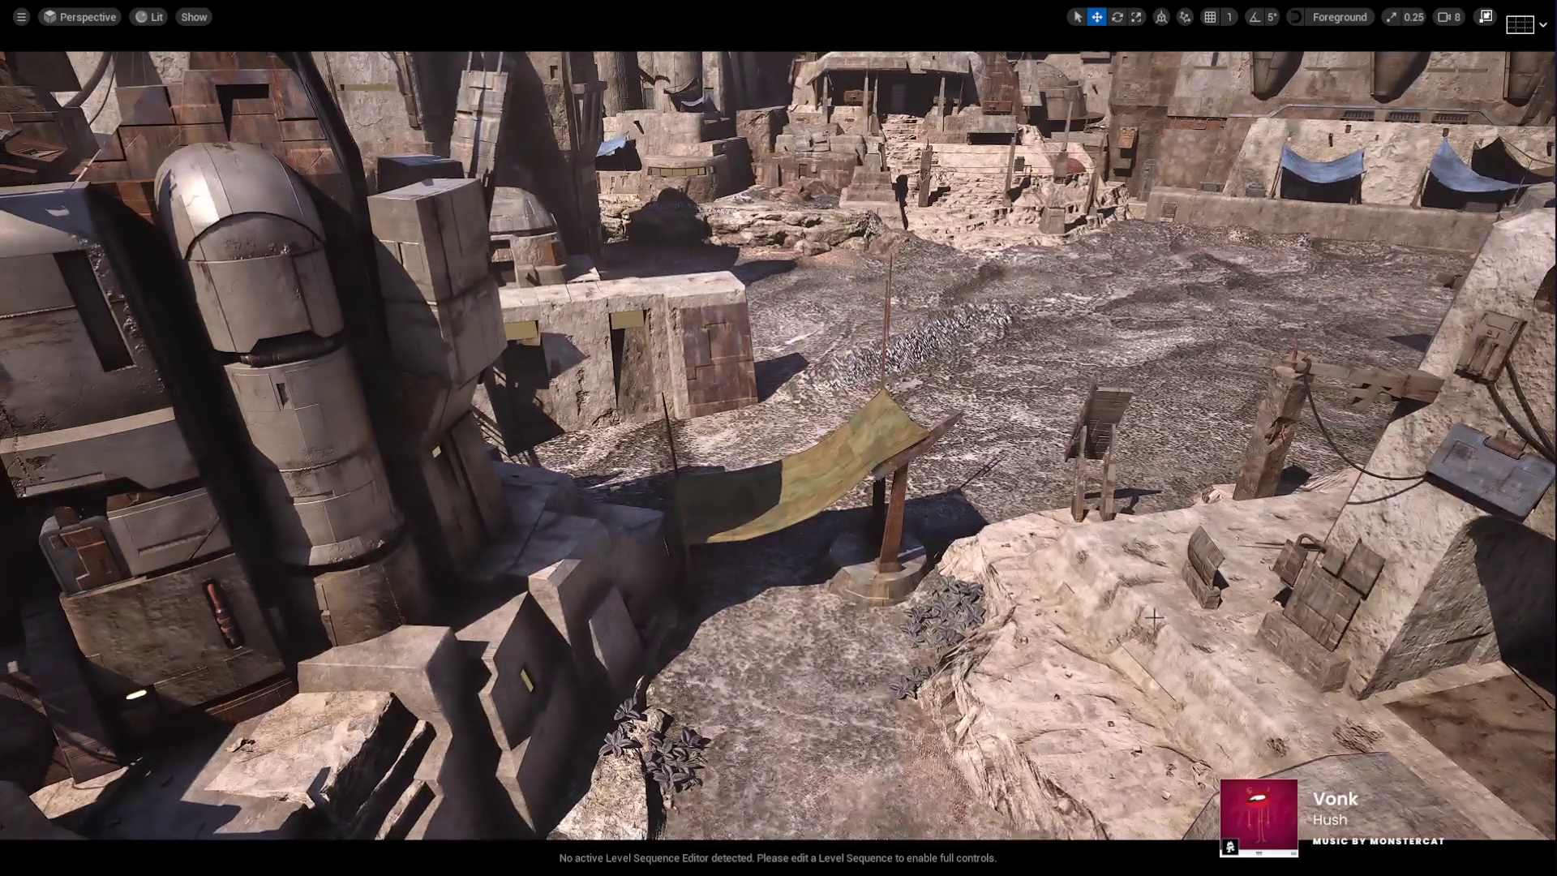
Select the awning building's roof component with the full editor layout restored
{"action": "left_click", "coordinate": [1124, 591]}
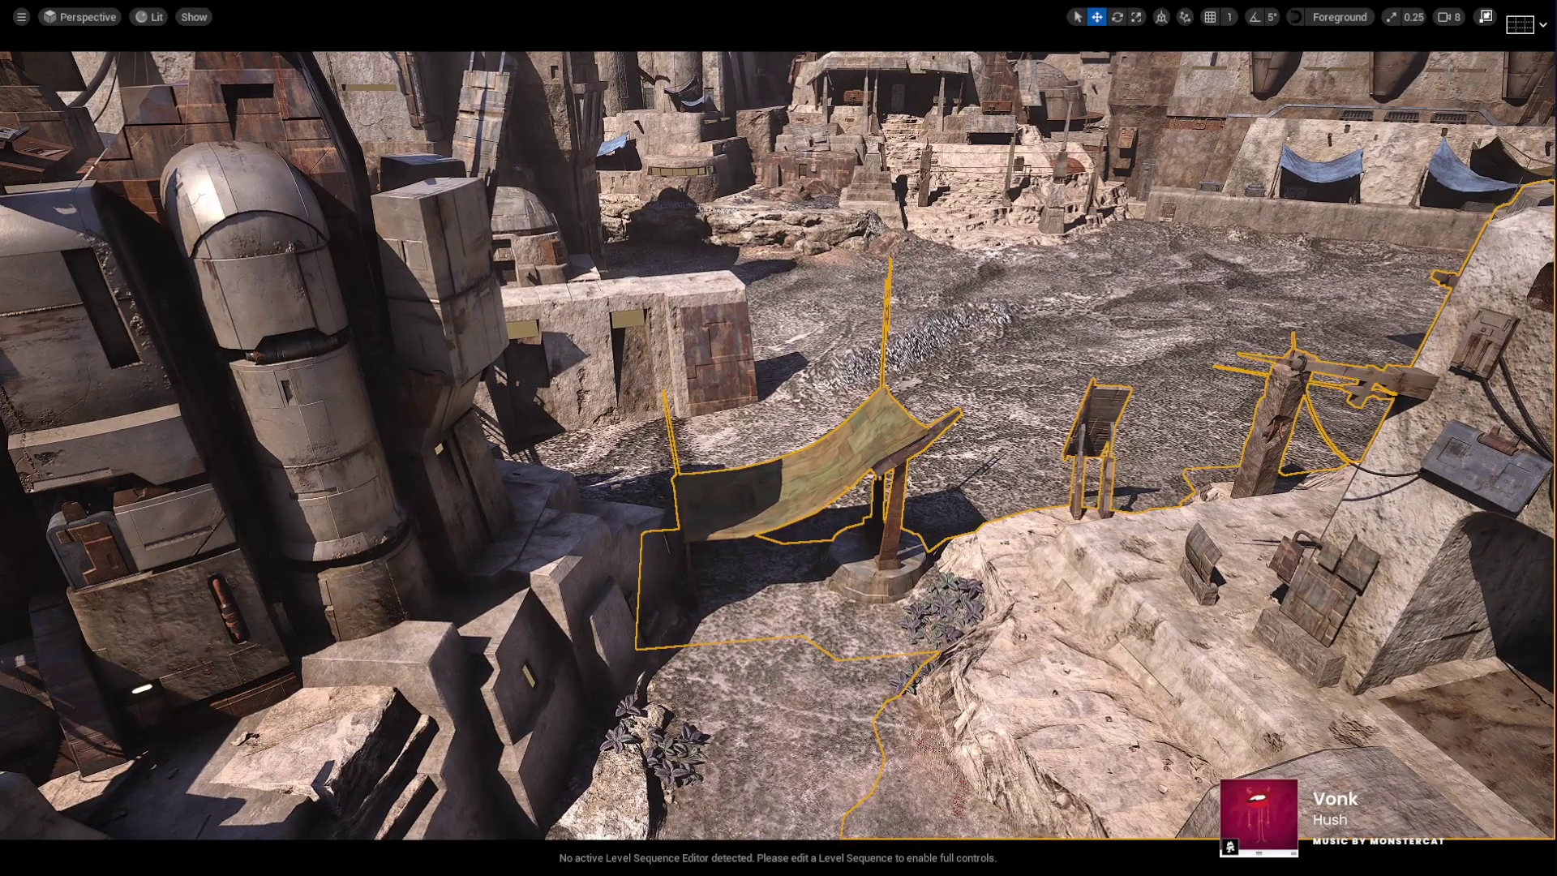
{"action": "left_click", "coordinate": [1486, 17]}
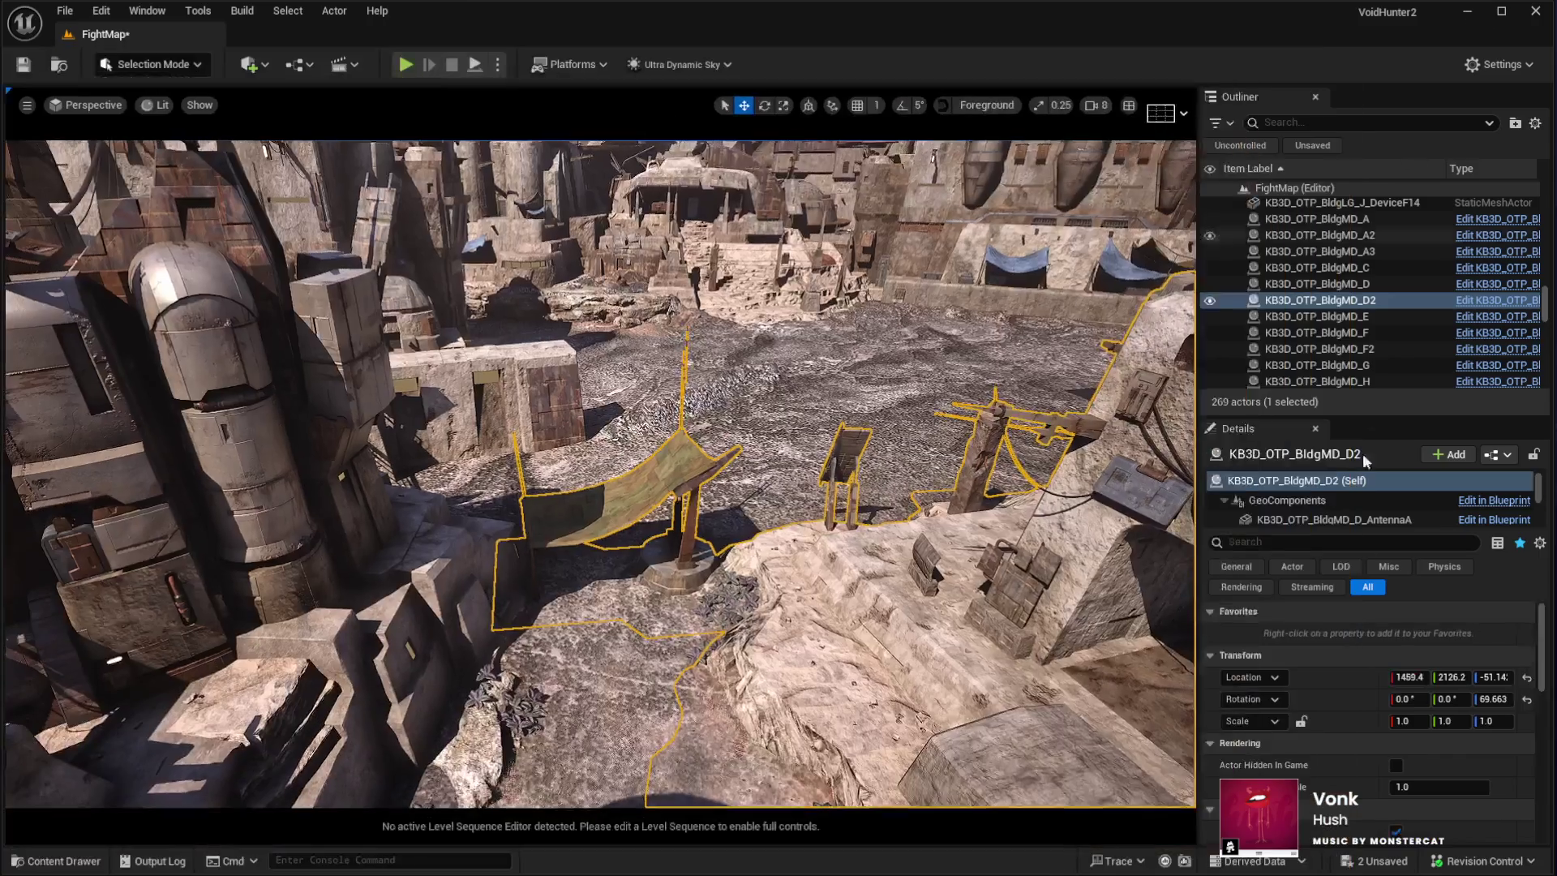
{"action": "left_click", "coordinate": [1296, 517]}
{"action": "left_click_drag", "start_coordinate": [571, 585], "coordinate": [839, 535]}
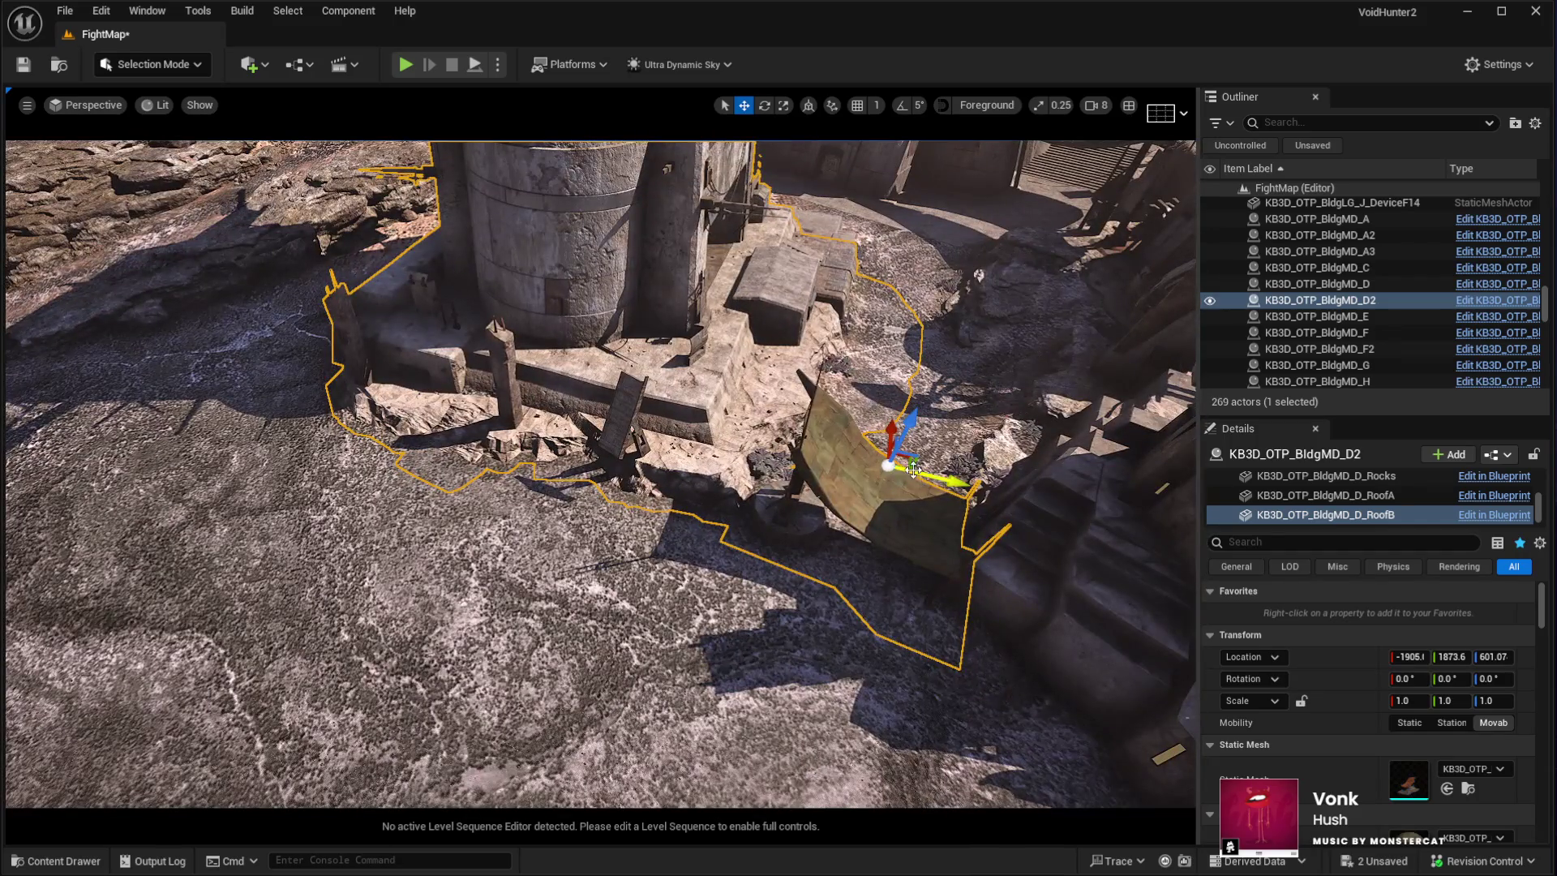
Slide the roof piece to a new spot, rotate it about 112.36°, and shift it along X
{"action": "mouse_move", "coordinate": [905, 463]}
{"action": "left_mouse_down"}
{"action": "mouse_move", "coordinate": [838, 444]}
{"action": "mouse_move", "coordinate": [487, 438]}
{"action": "mouse_move", "coordinate": [633, 609]}
{"action": "left_mouse_up"}
{"action": "mouse_move", "coordinate": [713, 648]}
{"action": "left_mouse_down"}
{"action": "mouse_move", "coordinate": [641, 616]}
{"action": "mouse_move", "coordinate": [568, 463]}
{"action": "left_mouse_up"}
{"action": "mouse_move", "coordinate": [1008, 350]}
{"action": "left_mouse_down"}
{"action": "mouse_move", "coordinate": [867, 356]}
{"action": "mouse_move", "coordinate": [1054, 227]}
{"action": "mouse_move", "coordinate": [924, 271]}
{"action": "left_mouse_up"}
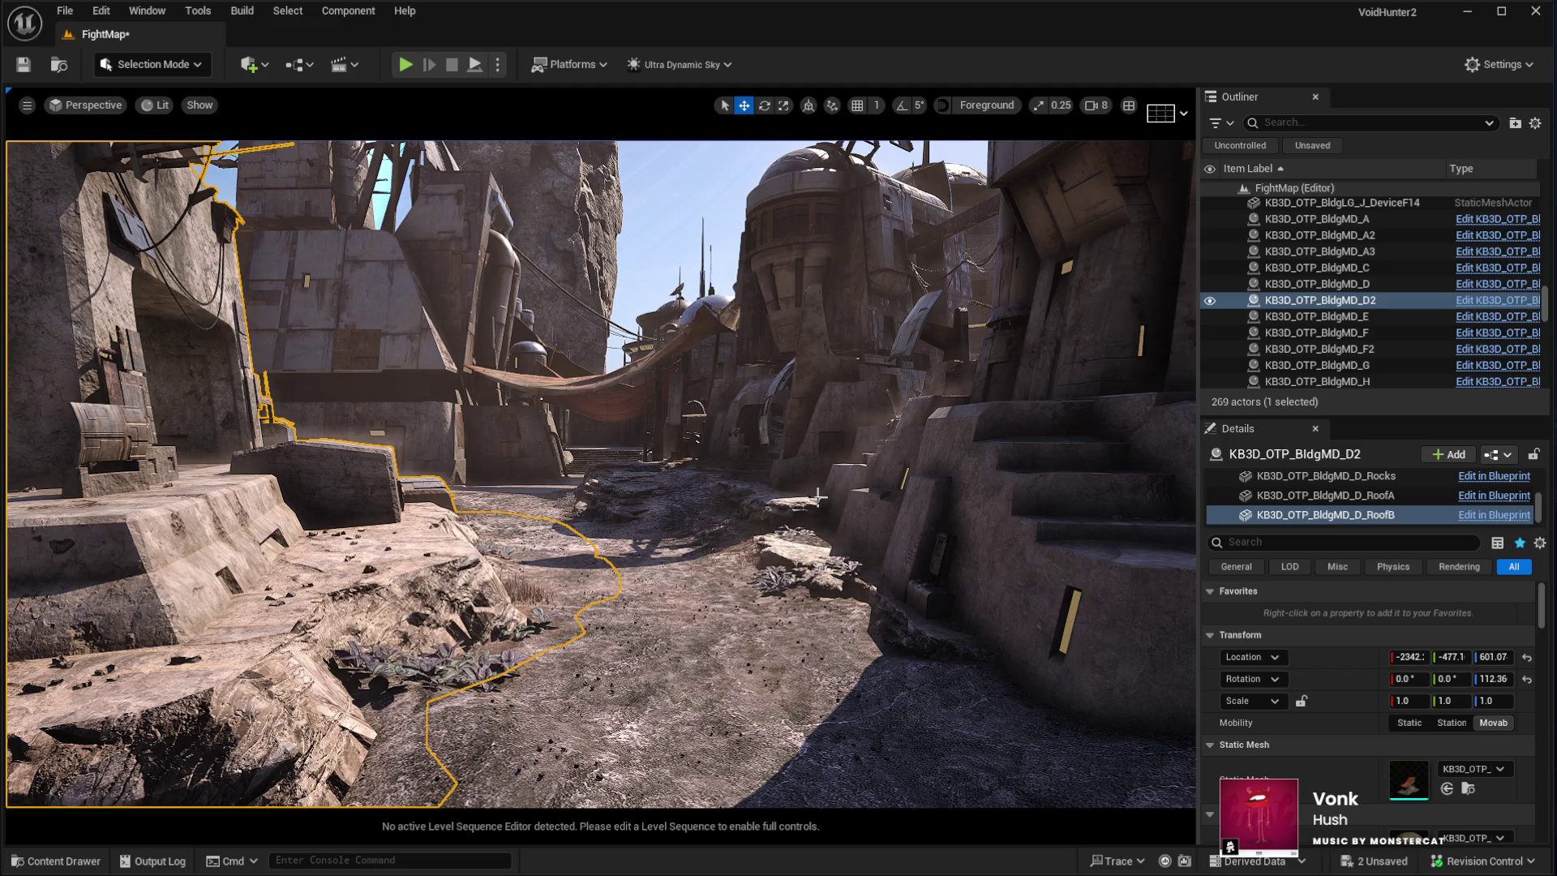
{"action": "scroll", "coordinate": [565, 493], "scroll_direction": "up", "scroll_amount": 3}
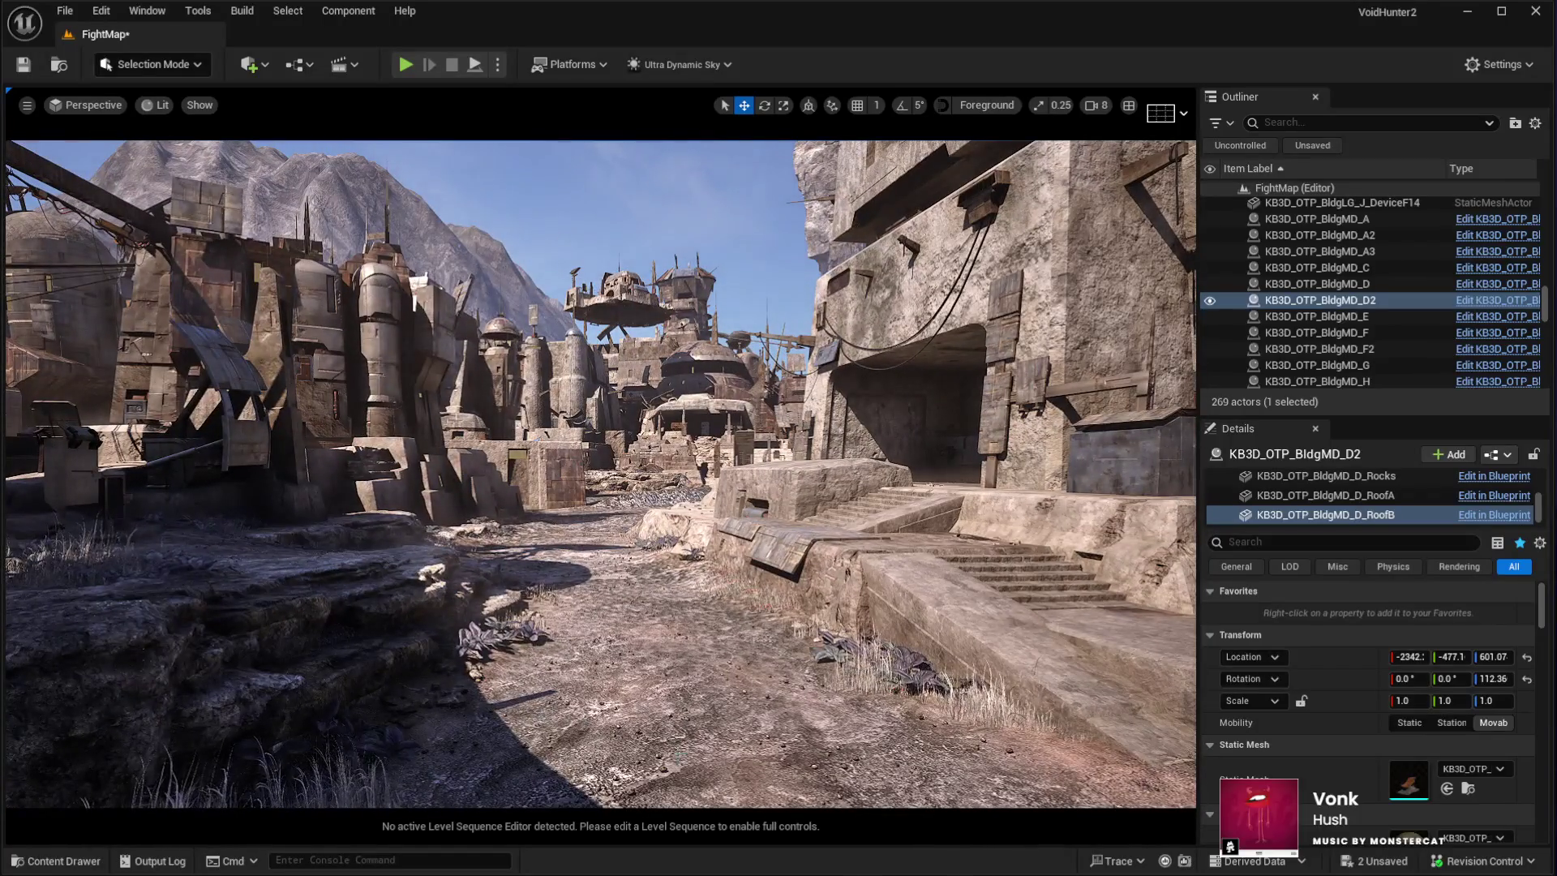
{"action": "left_click", "coordinate": [568, 608]}
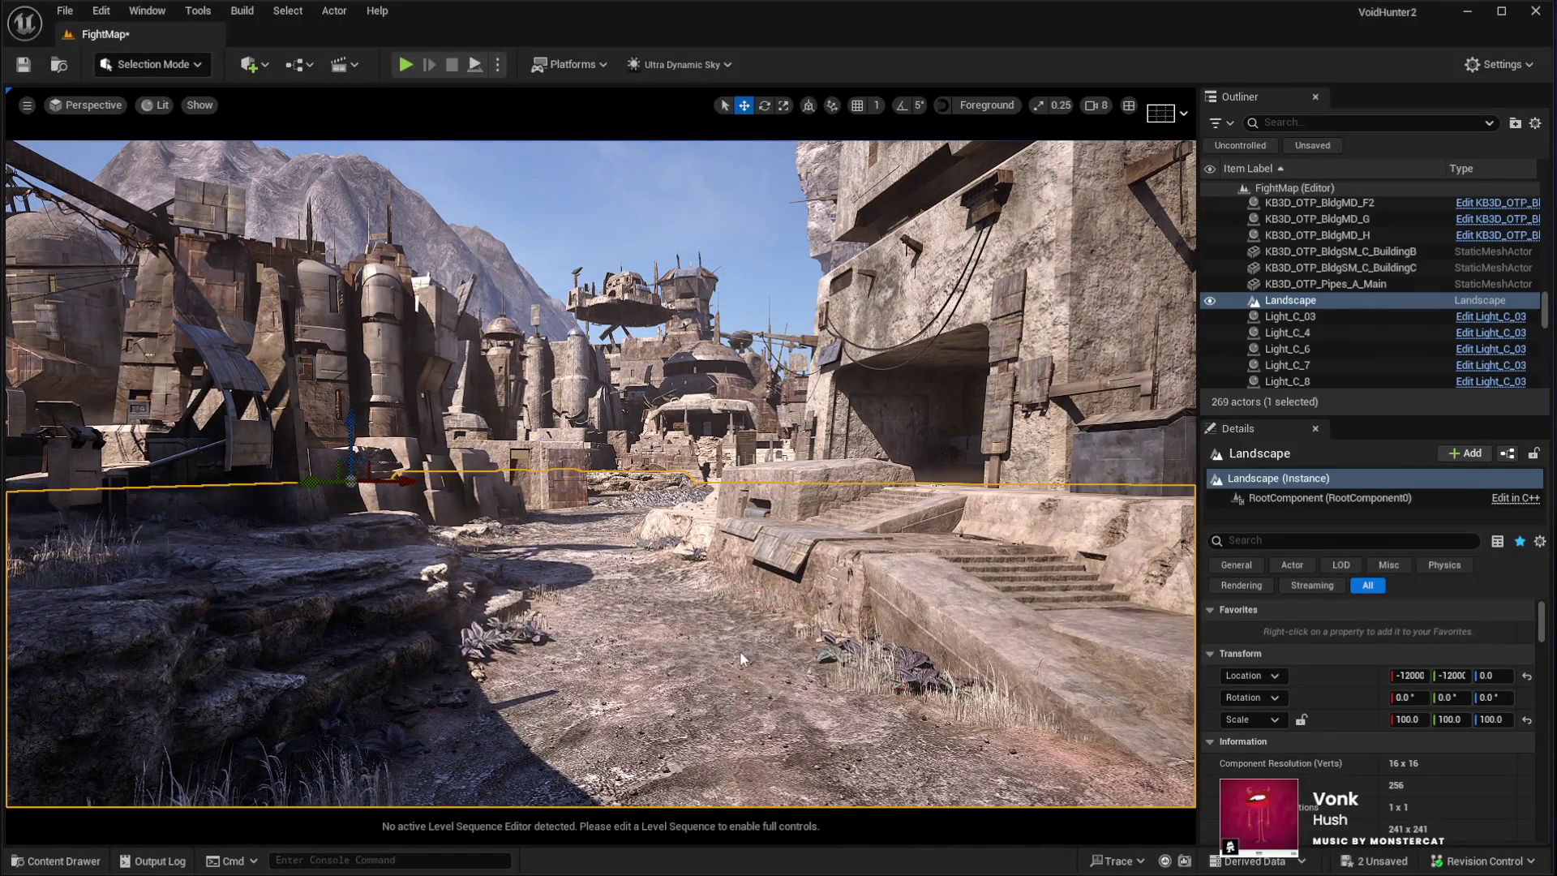
Playtest the level full screen, running the character forward along the path, then restore the editor panels
{"action": "key", "text": "alt+p"}
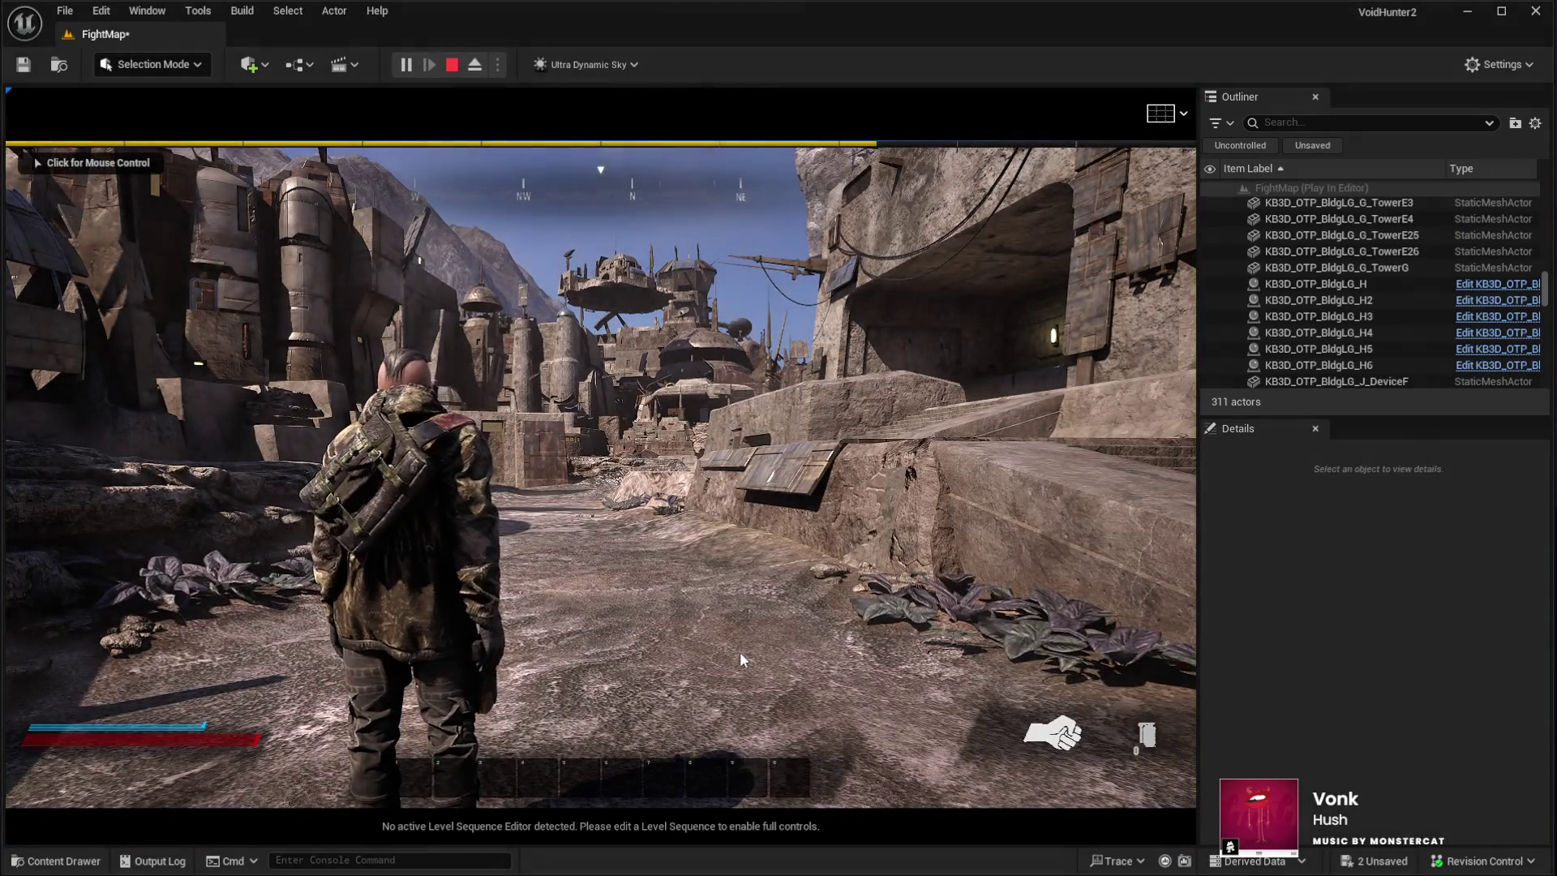
{"action": "key", "text": "F11"}
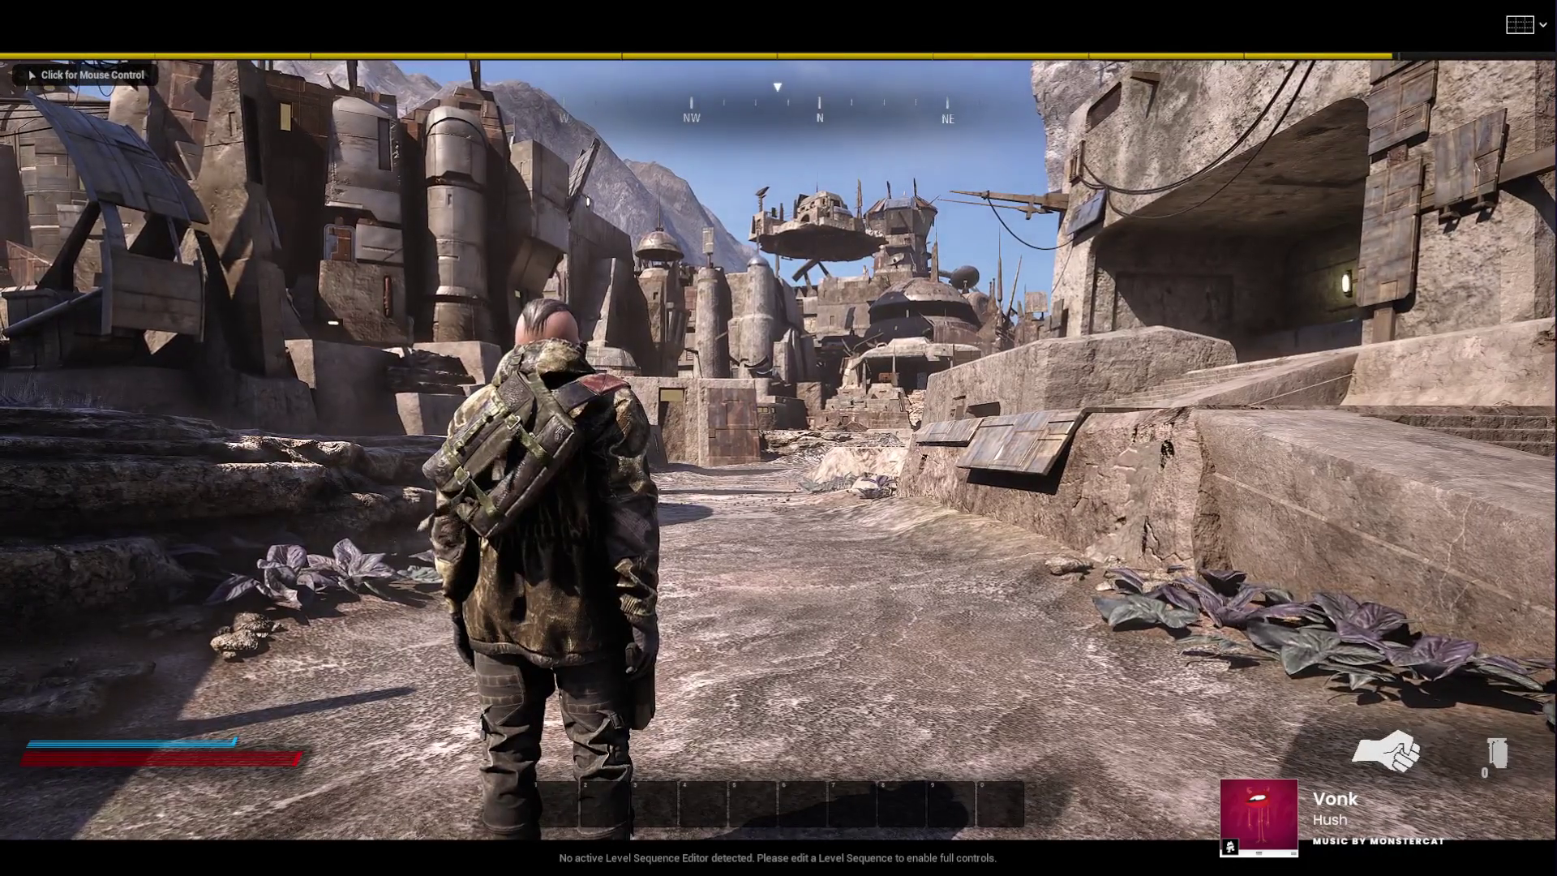
{"action": "left_click", "coordinate": [779, 437]}
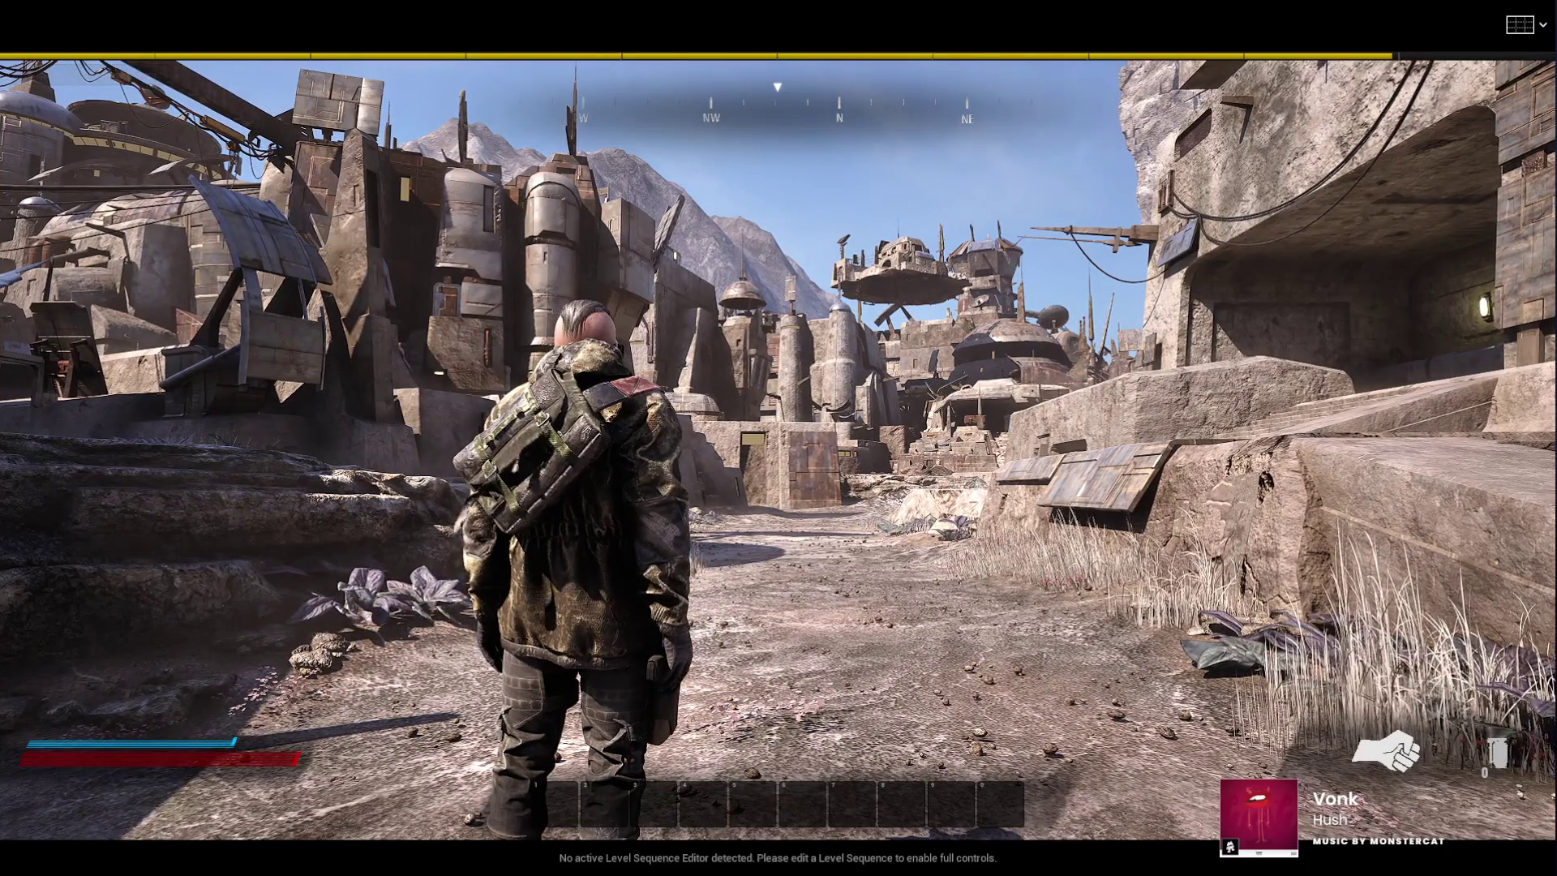
{"action": "key", "text": "w"}
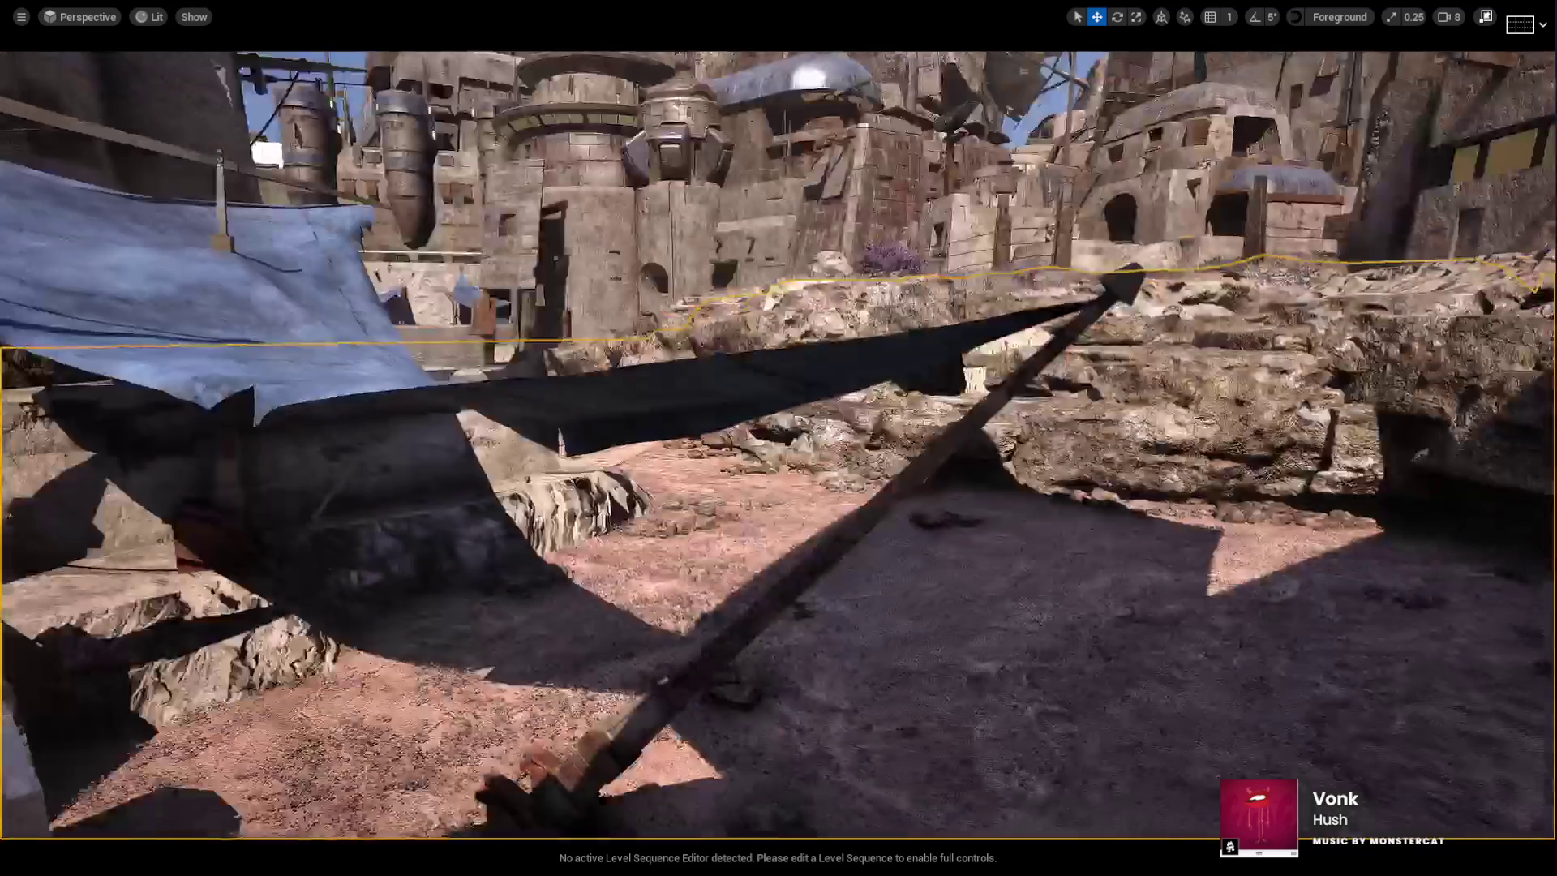
{"action": "key", "text": "F11"}
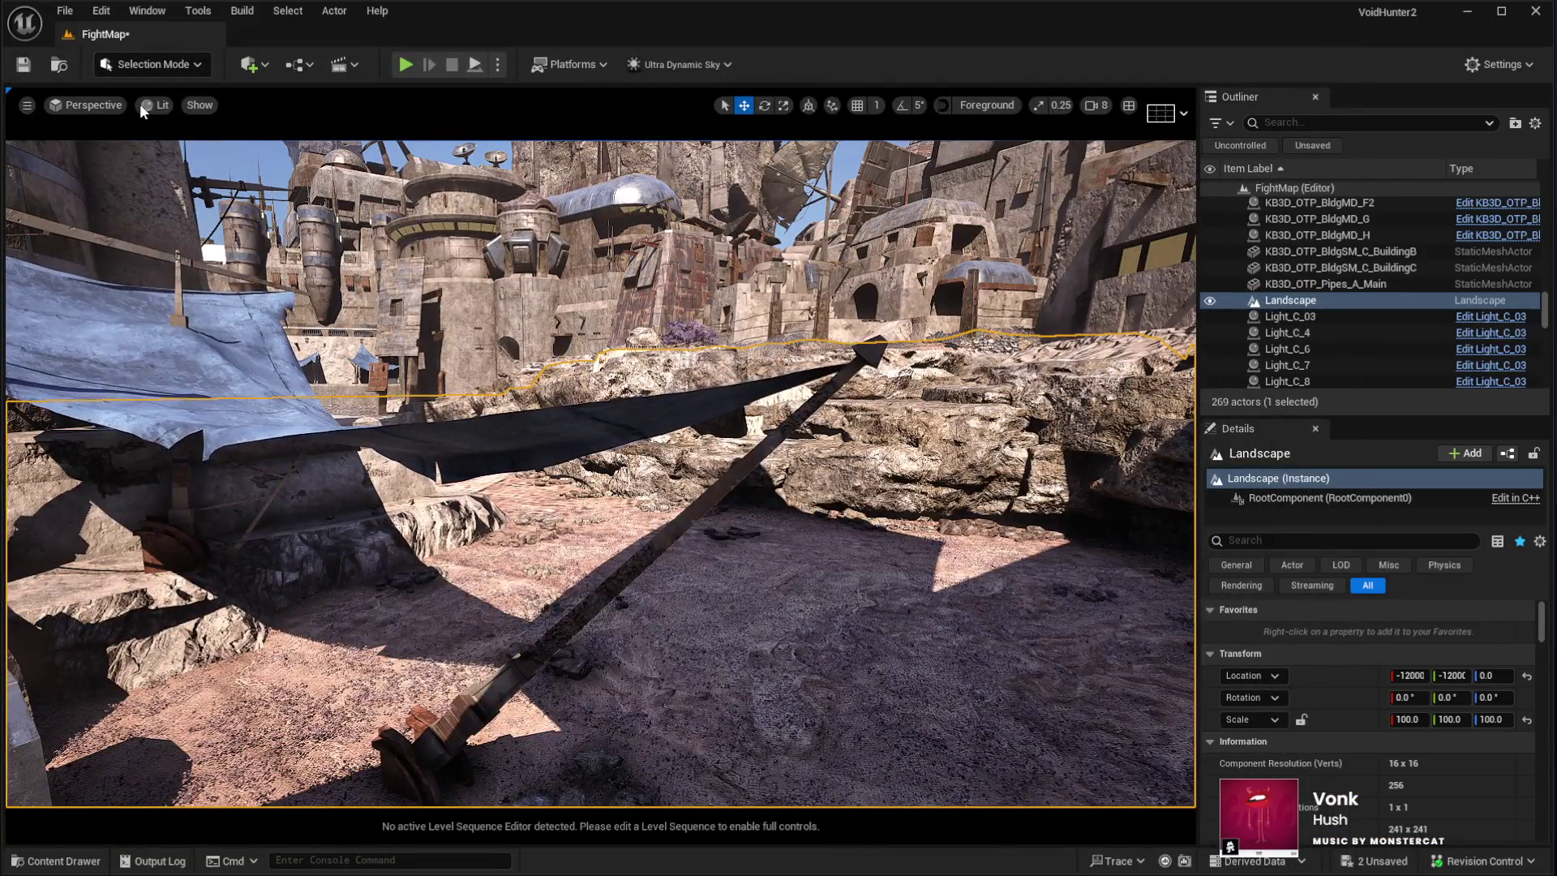
Switch to Landscape Mode with the Sculpt tools showing
{"action": "key", "text": "shift+2"}
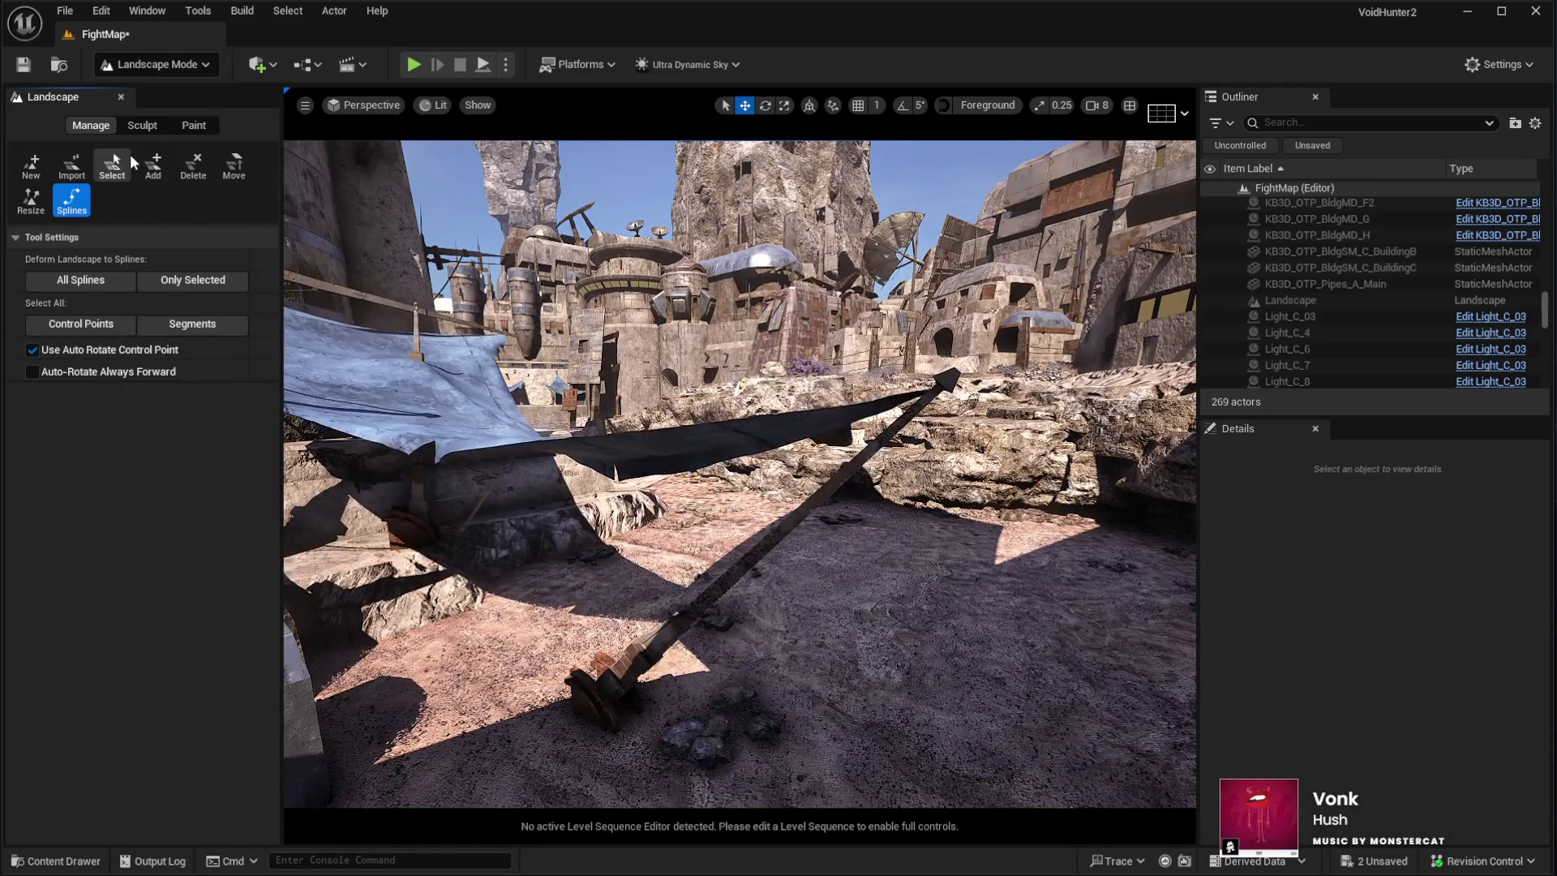
{"action": "left_click", "coordinate": [150, 125]}
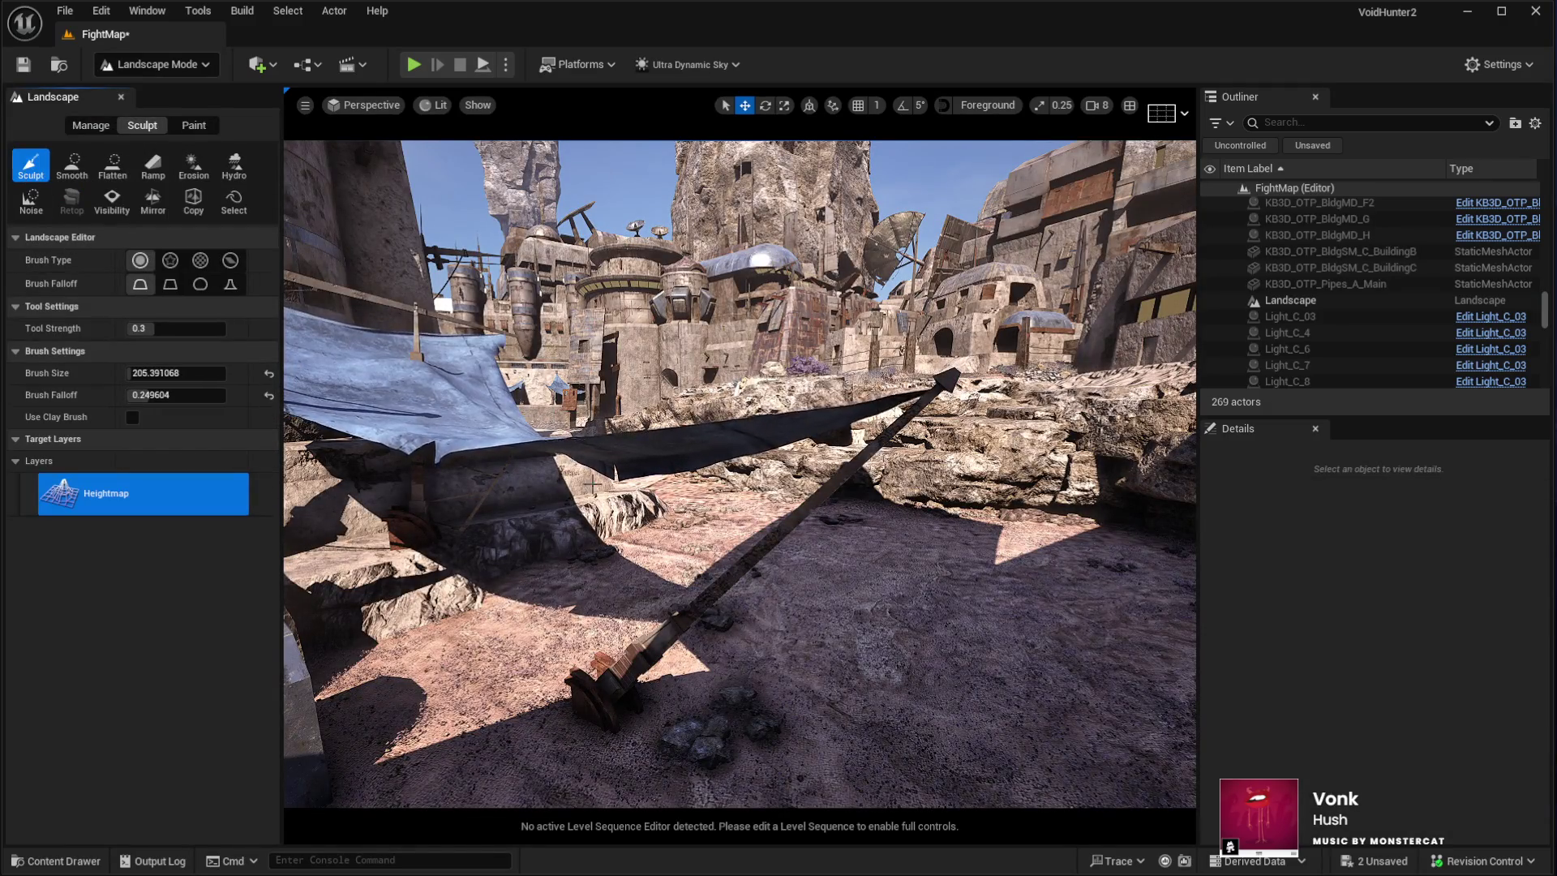
{"action": "scroll", "coordinate": [809, 629], "scroll_direction": "up", "scroll_amount": 8}
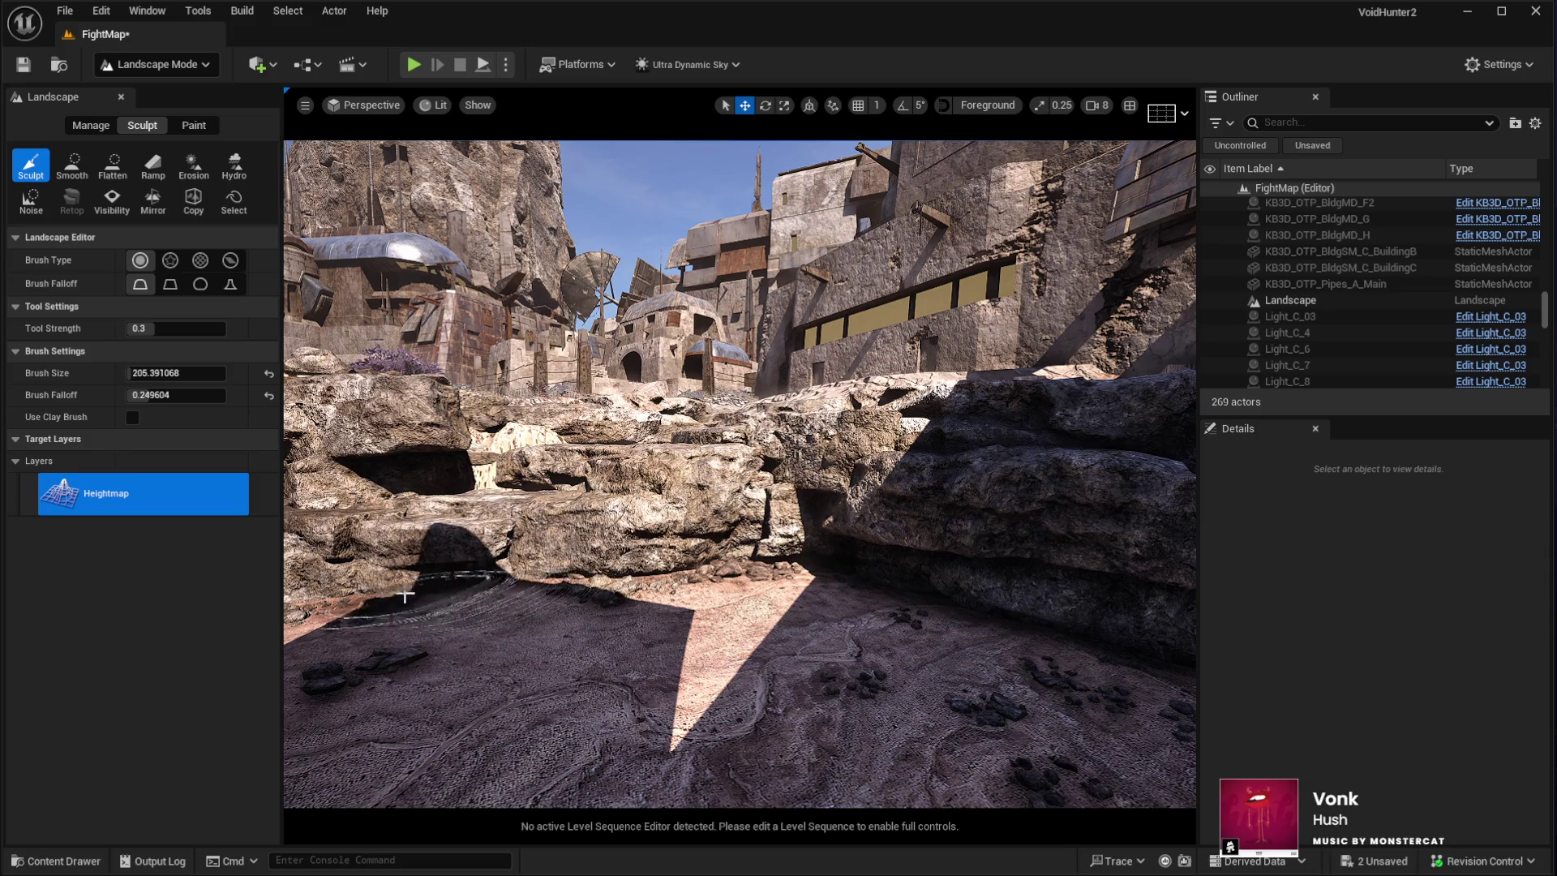
Survey the terrain around the rocks, blue tarp and wall, then bring up the Paint layers
{"action": "left_click_drag", "start_coordinate": [367, 610], "coordinate": [652, 581]}
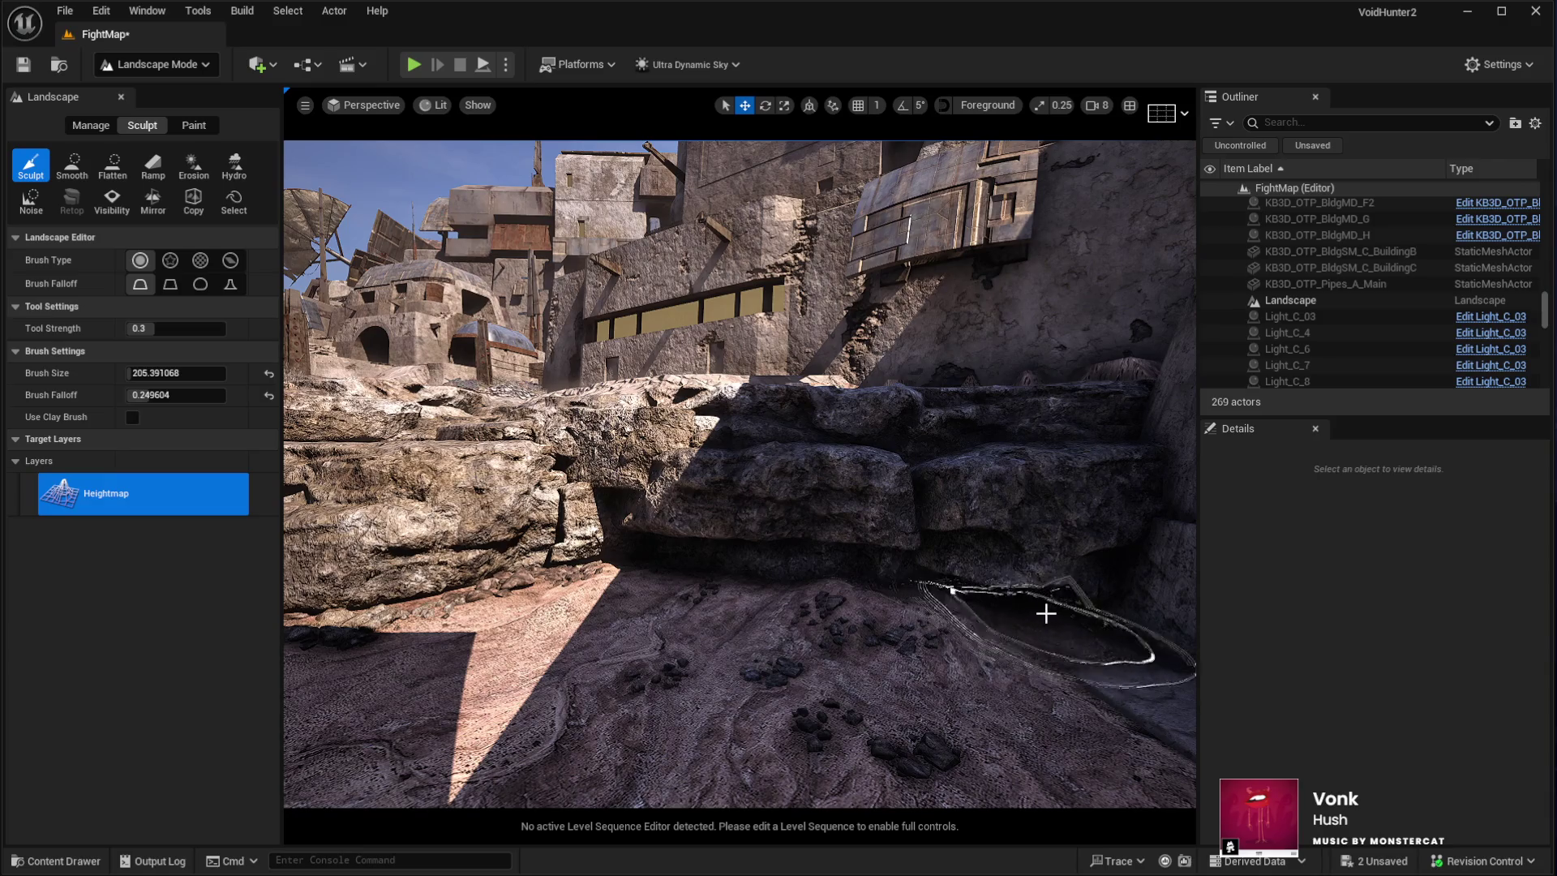
{"action": "mouse_move", "coordinate": [1076, 612]}
{"action": "left_mouse_down"}
{"action": "mouse_move", "coordinate": [933, 543]}
{"action": "mouse_move", "coordinate": [843, 438]}
{"action": "left_mouse_up"}
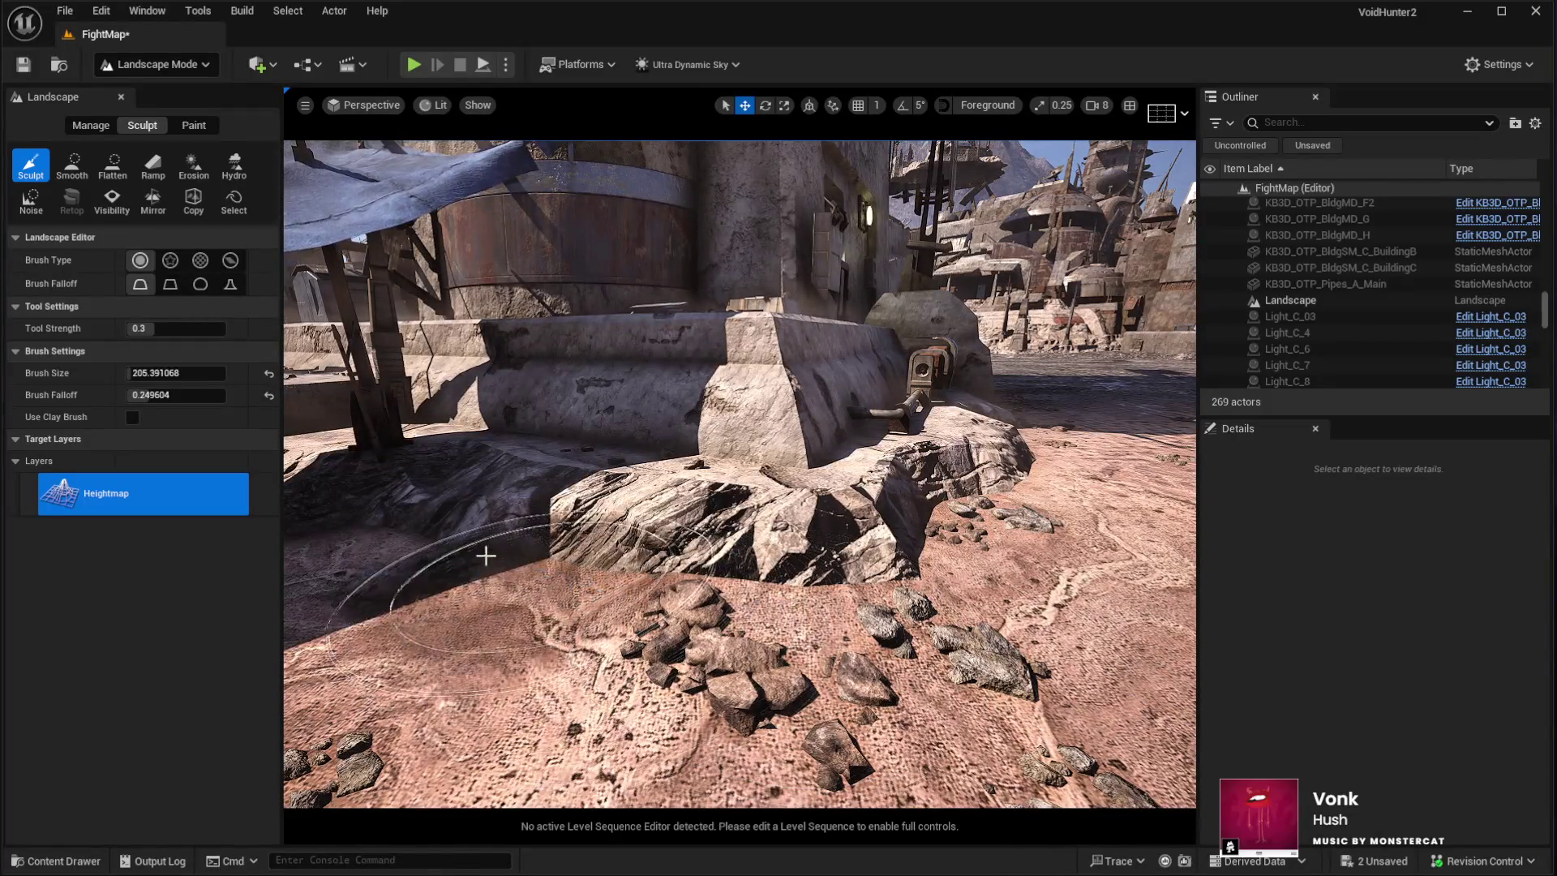
{"action": "mouse_move", "coordinate": [397, 533]}
{"action": "left_mouse_down"}
{"action": "mouse_move", "coordinate": [601, 519]}
{"action": "mouse_move", "coordinate": [543, 545]}
{"action": "left_mouse_up"}
{"action": "key", "text": "s"}
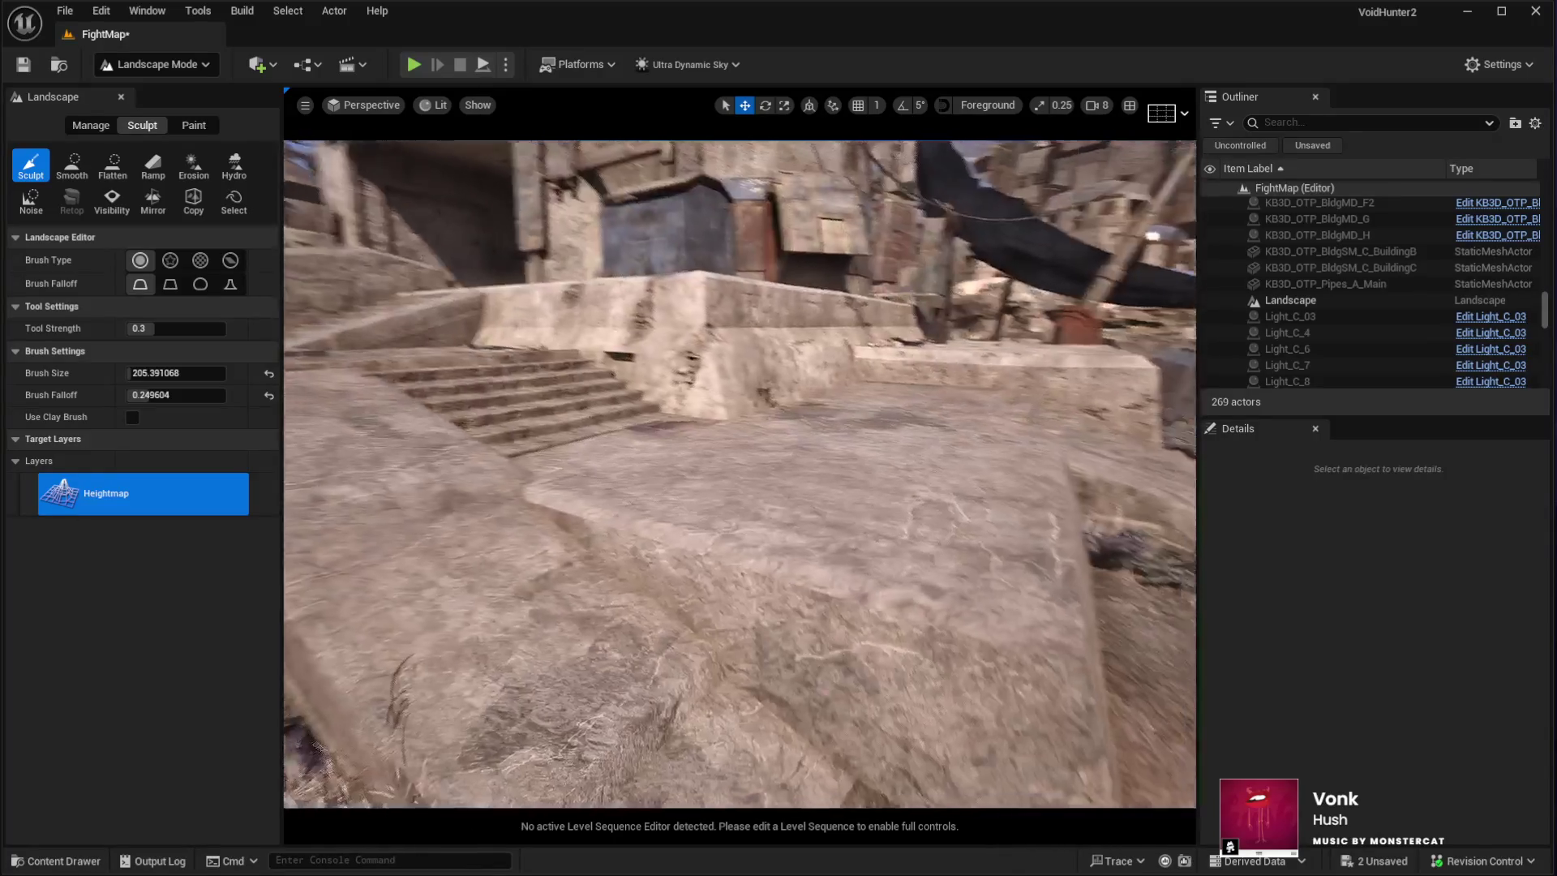
{"action": "key", "text": "s"}
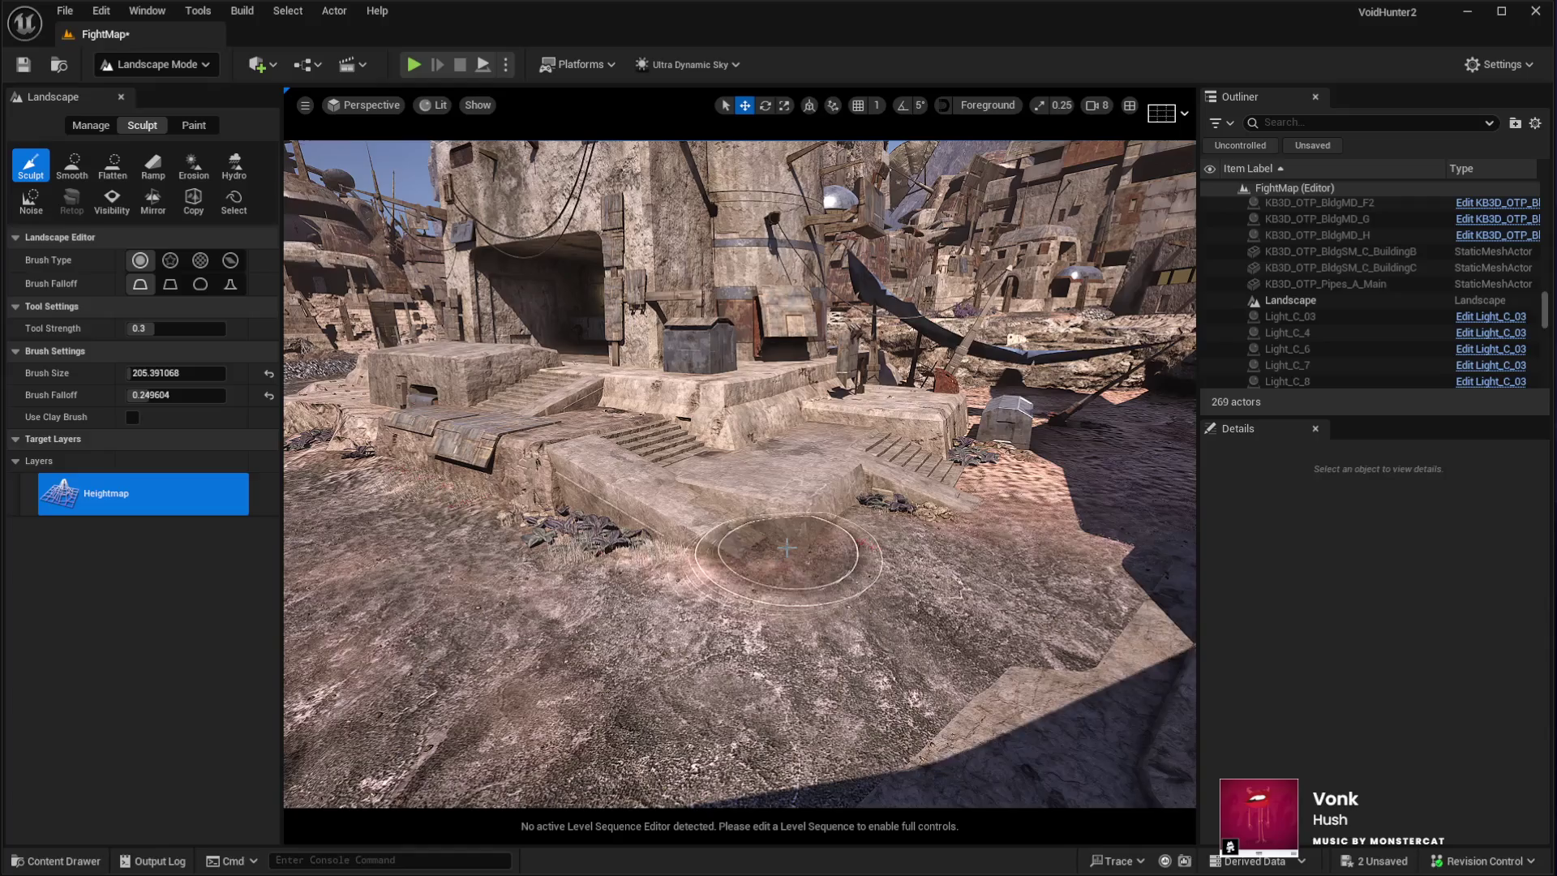
{"action": "left_click_drag", "start_coordinate": [877, 505], "coordinate": [877, 506]}
{"action": "left_click", "coordinate": [213, 122]}
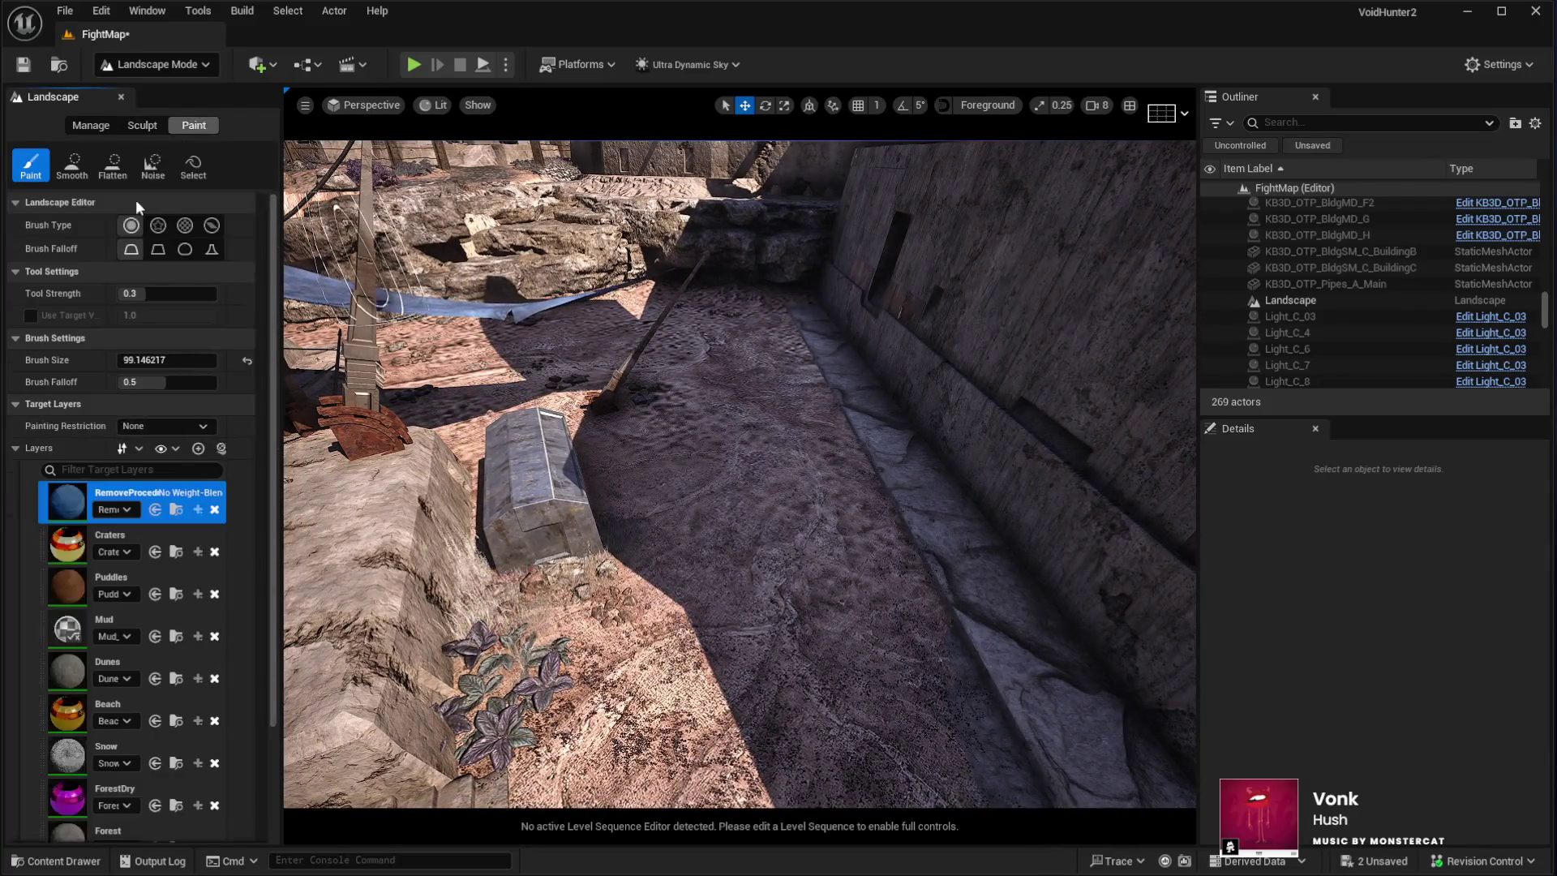
Select the Mud layer and paint it along the ground path beside the steps
{"action": "scroll", "coordinate": [179, 567], "scroll_direction": "down", "scroll_amount": 2}
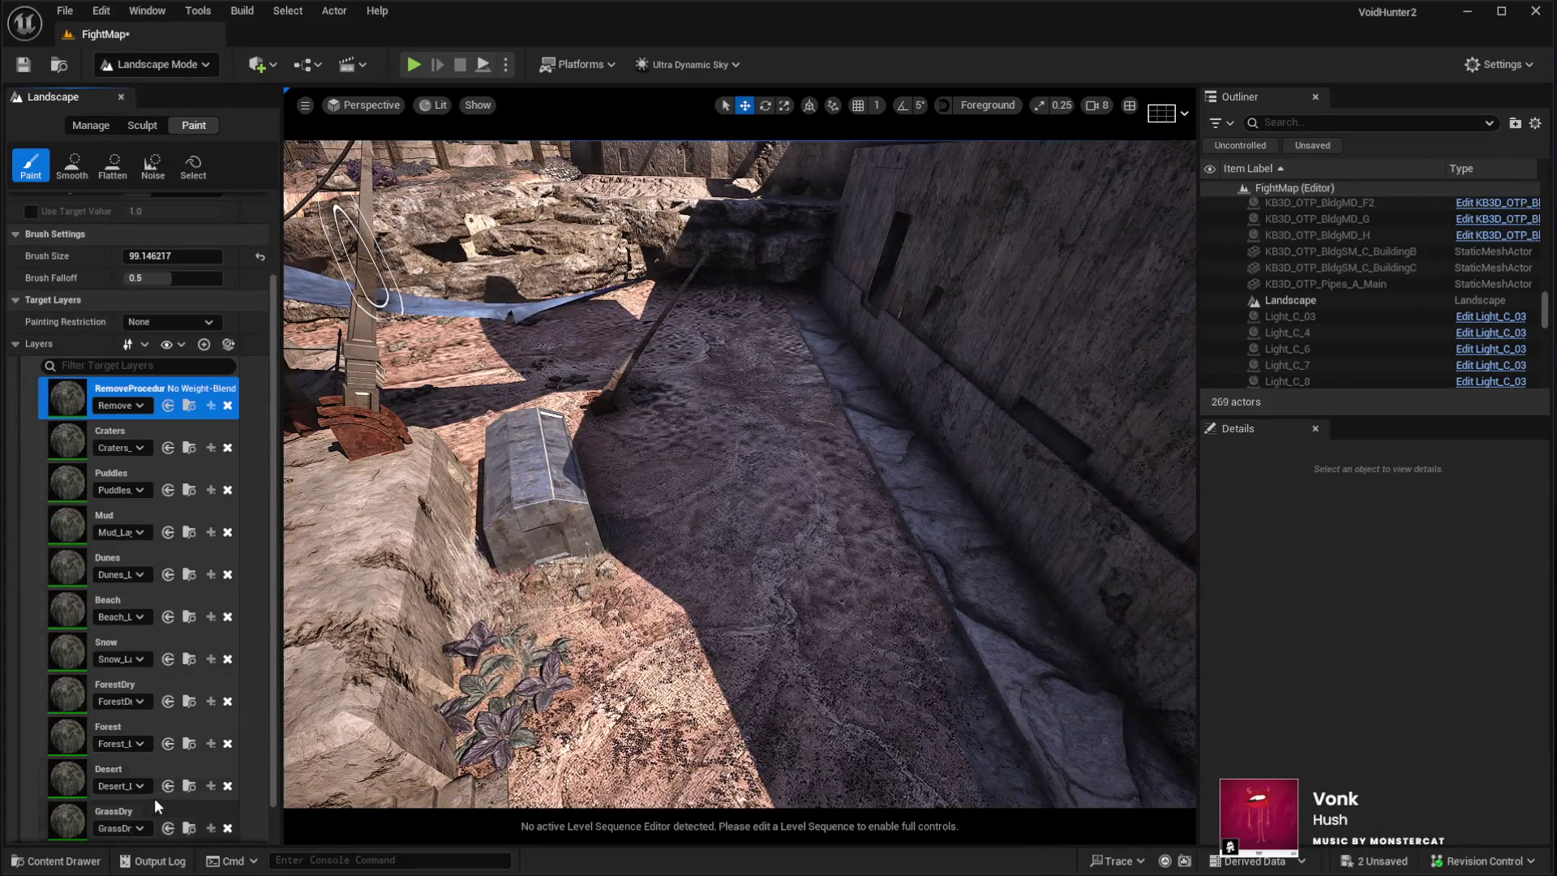
{"action": "left_click", "coordinate": [151, 519]}
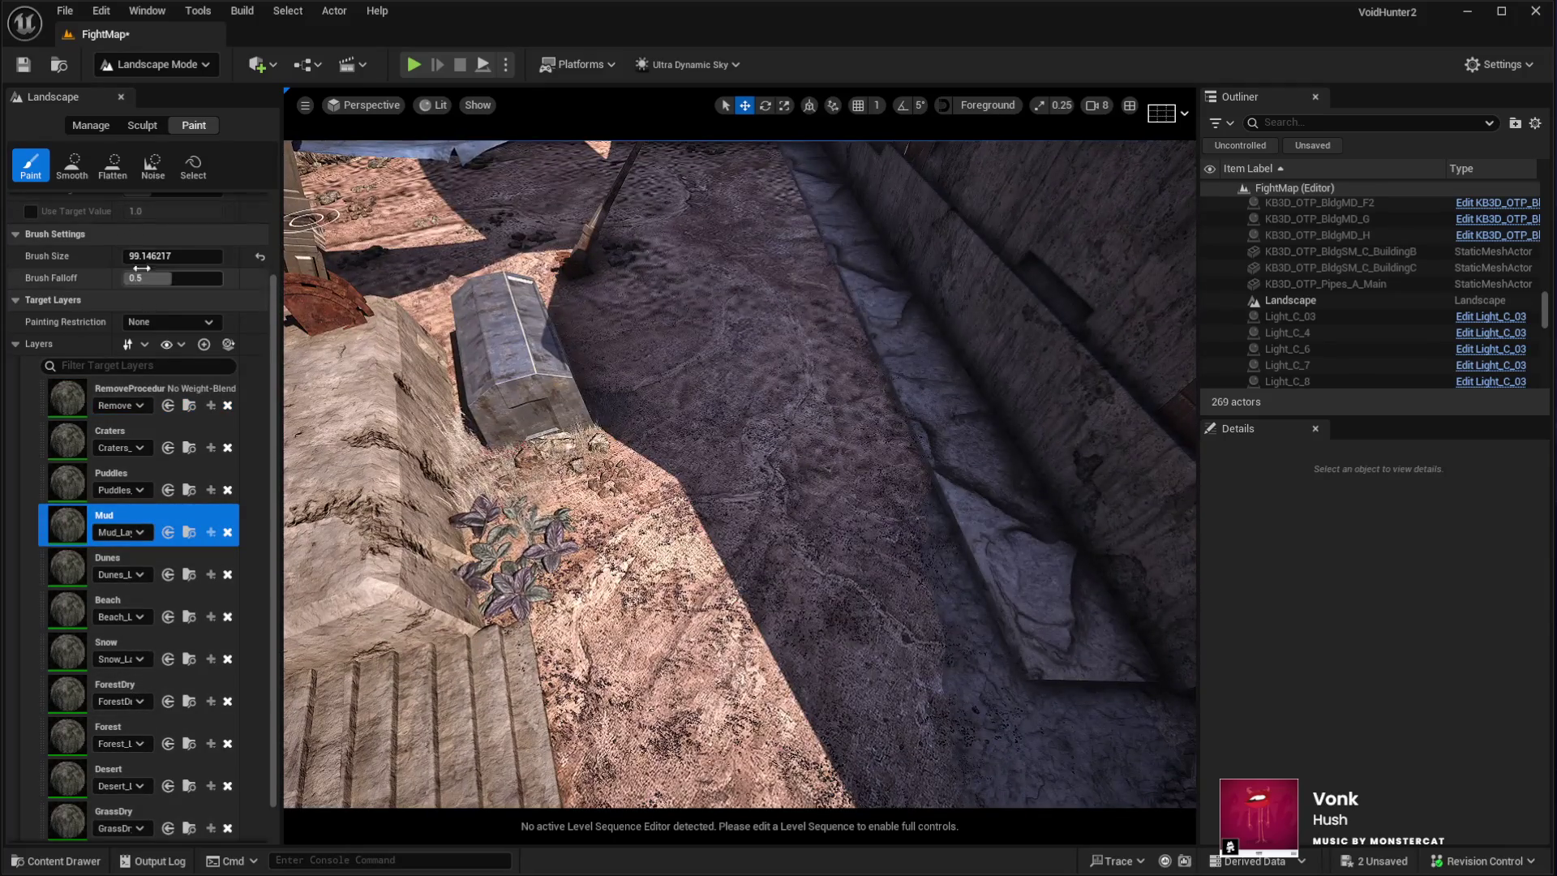
{"action": "mouse_move", "coordinate": [762, 457]}
{"action": "left_mouse_down"}
{"action": "mouse_move", "coordinate": [938, 445]}
{"action": "mouse_move", "coordinate": [900, 532]}
{"action": "mouse_move", "coordinate": [778, 598]}
{"action": "mouse_move", "coordinate": [703, 784]}
{"action": "left_mouse_up"}
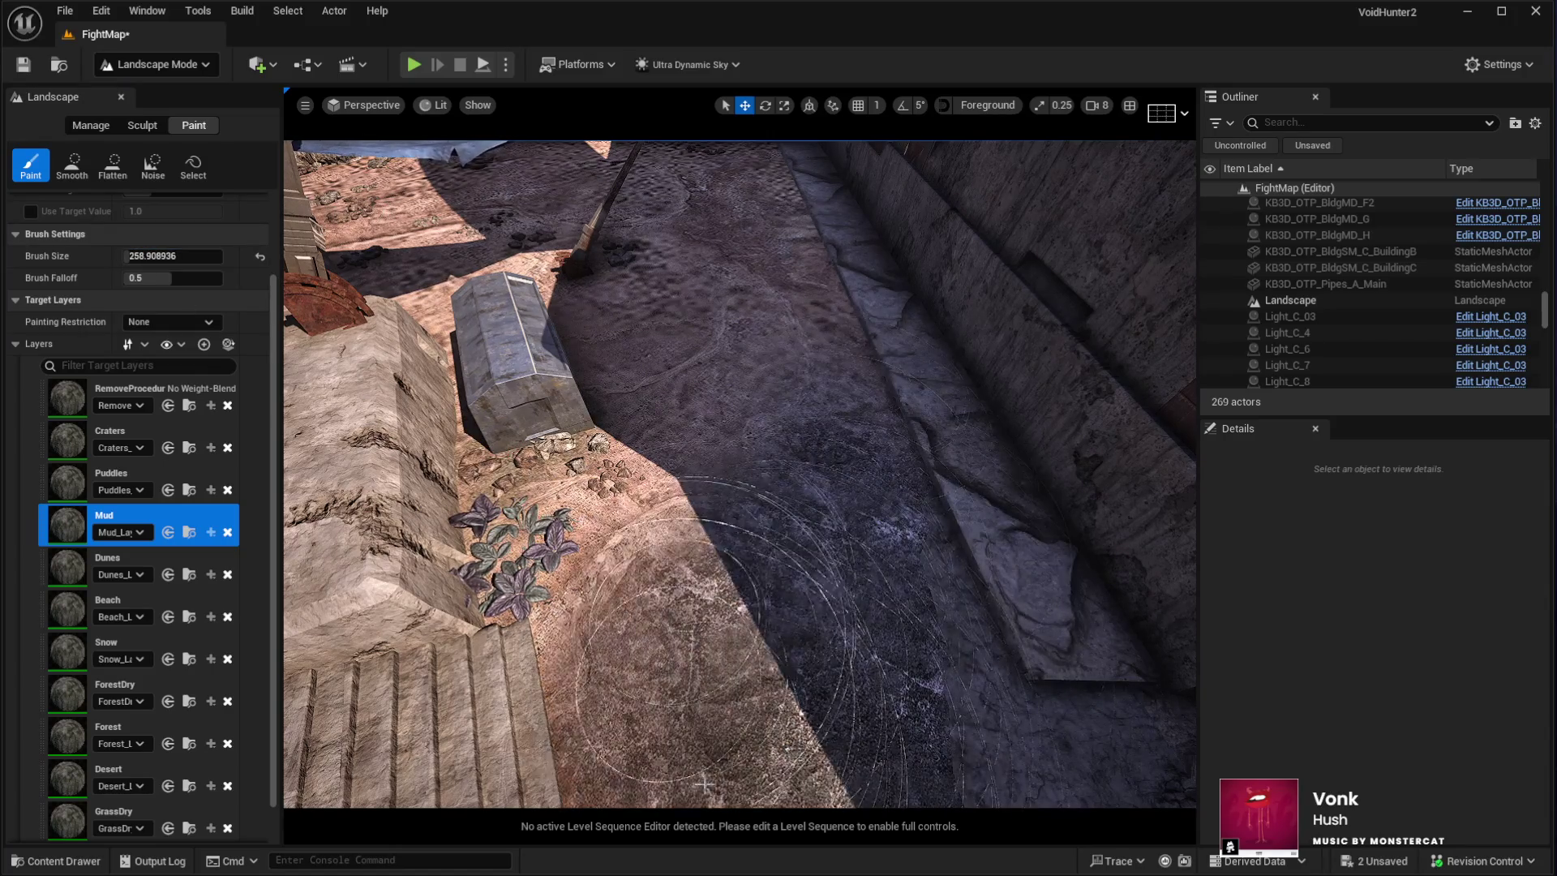
{"action": "mouse_move", "coordinate": [720, 363]}
{"action": "left_mouse_down"}
{"action": "mouse_move", "coordinate": [740, 330]}
{"action": "mouse_move", "coordinate": [713, 209]}
{"action": "mouse_move", "coordinate": [730, 347]}
{"action": "mouse_move", "coordinate": [696, 165]}
{"action": "mouse_move", "coordinate": [716, 445]}
{"action": "mouse_move", "coordinate": [671, 558]}
{"action": "left_mouse_up"}
Inspect the painted area over the wall, steps and blue cloth, then select the Desert layer
{"action": "left_click_drag", "start_coordinate": [621, 632], "coordinate": [633, 556]}
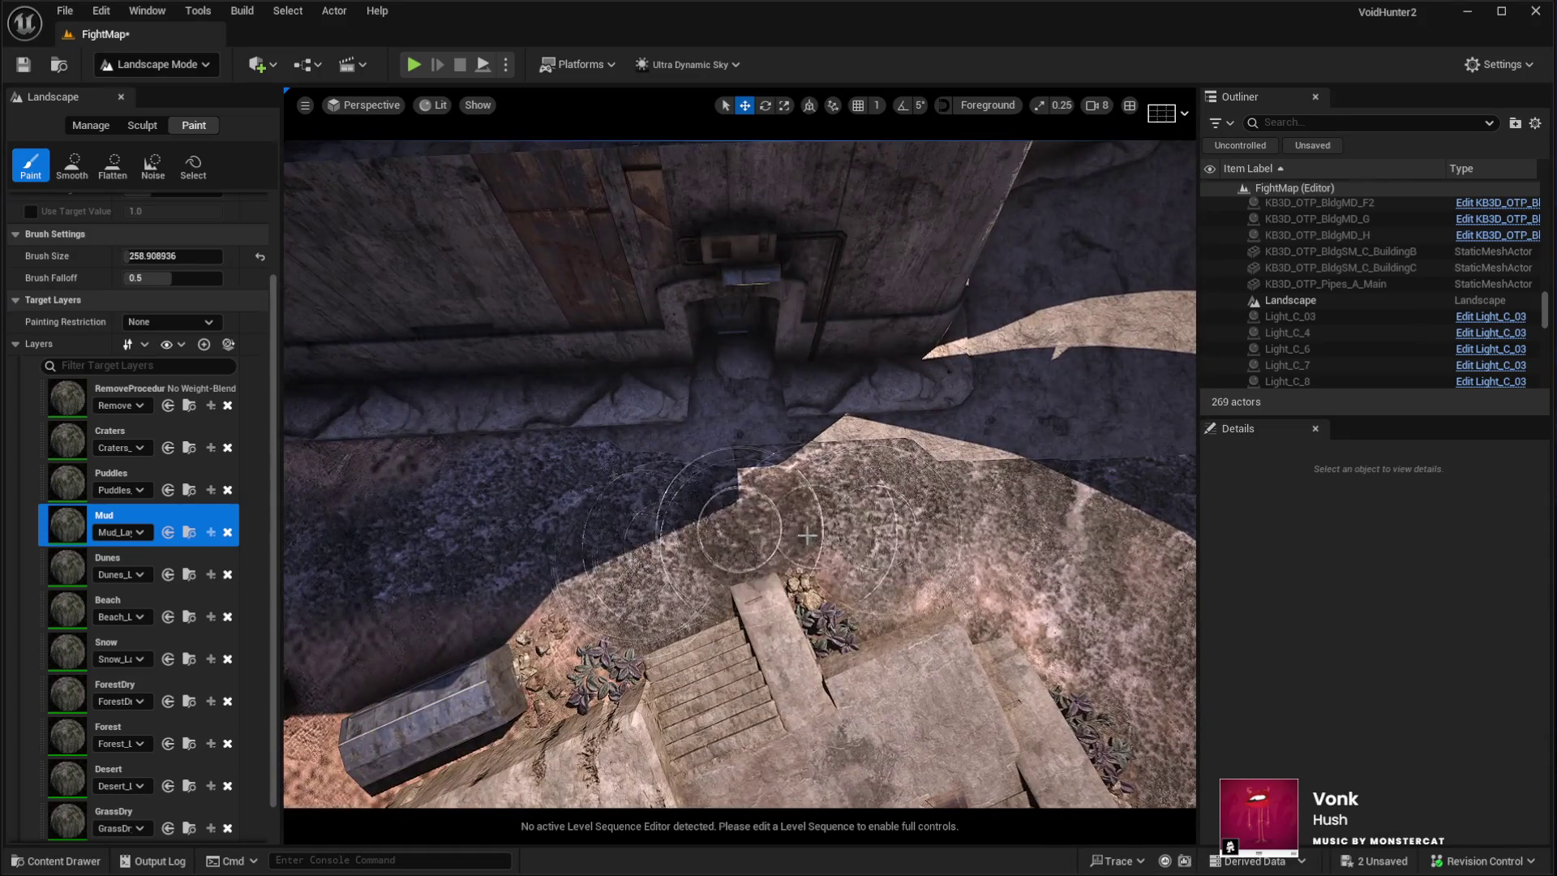
{"action": "left_click_drag", "start_coordinate": [1130, 452], "coordinate": [1130, 452]}
{"action": "left_click_drag", "start_coordinate": [637, 508], "coordinate": [636, 509]}
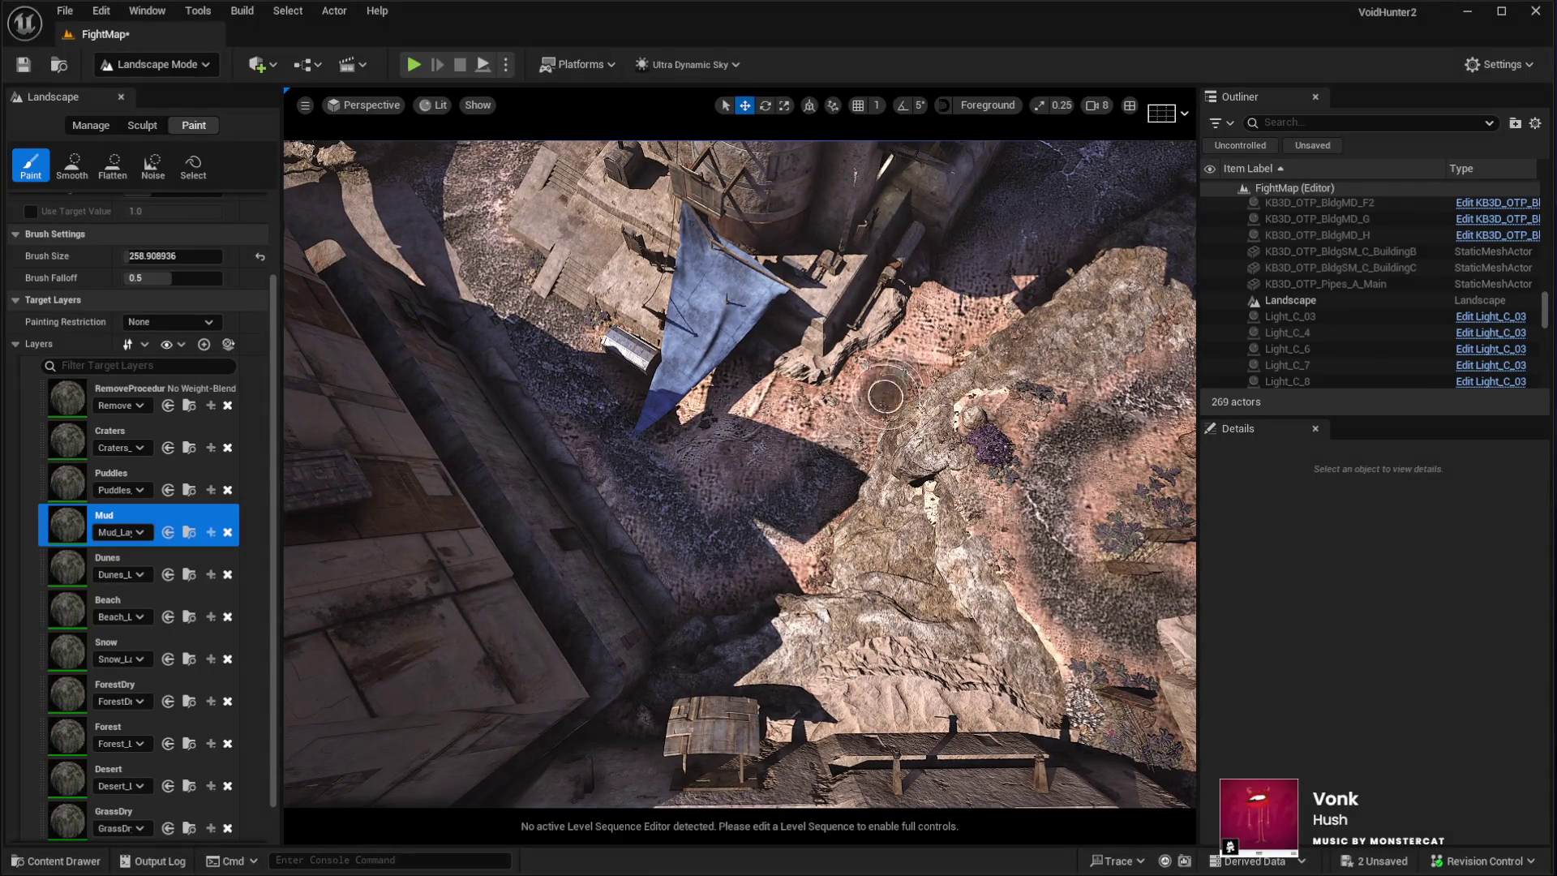
{"action": "mouse_move", "coordinate": [672, 507]}
{"action": "left_mouse_down"}
{"action": "mouse_move", "coordinate": [905, 531]}
{"action": "mouse_move", "coordinate": [338, 445]}
{"action": "left_mouse_up"}
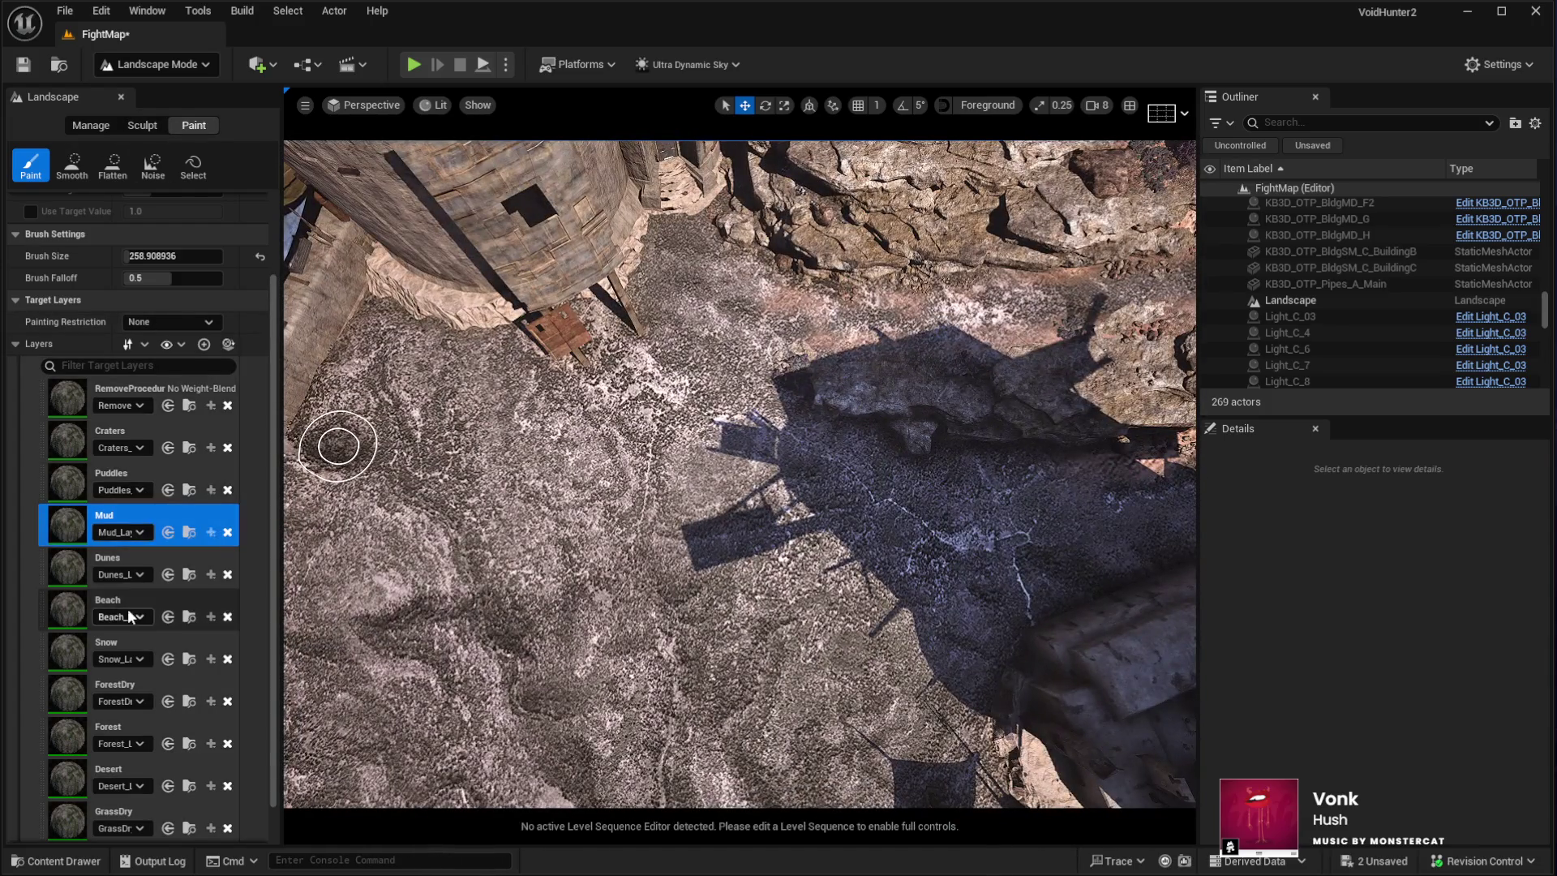
{"action": "left_click", "coordinate": [122, 771]}
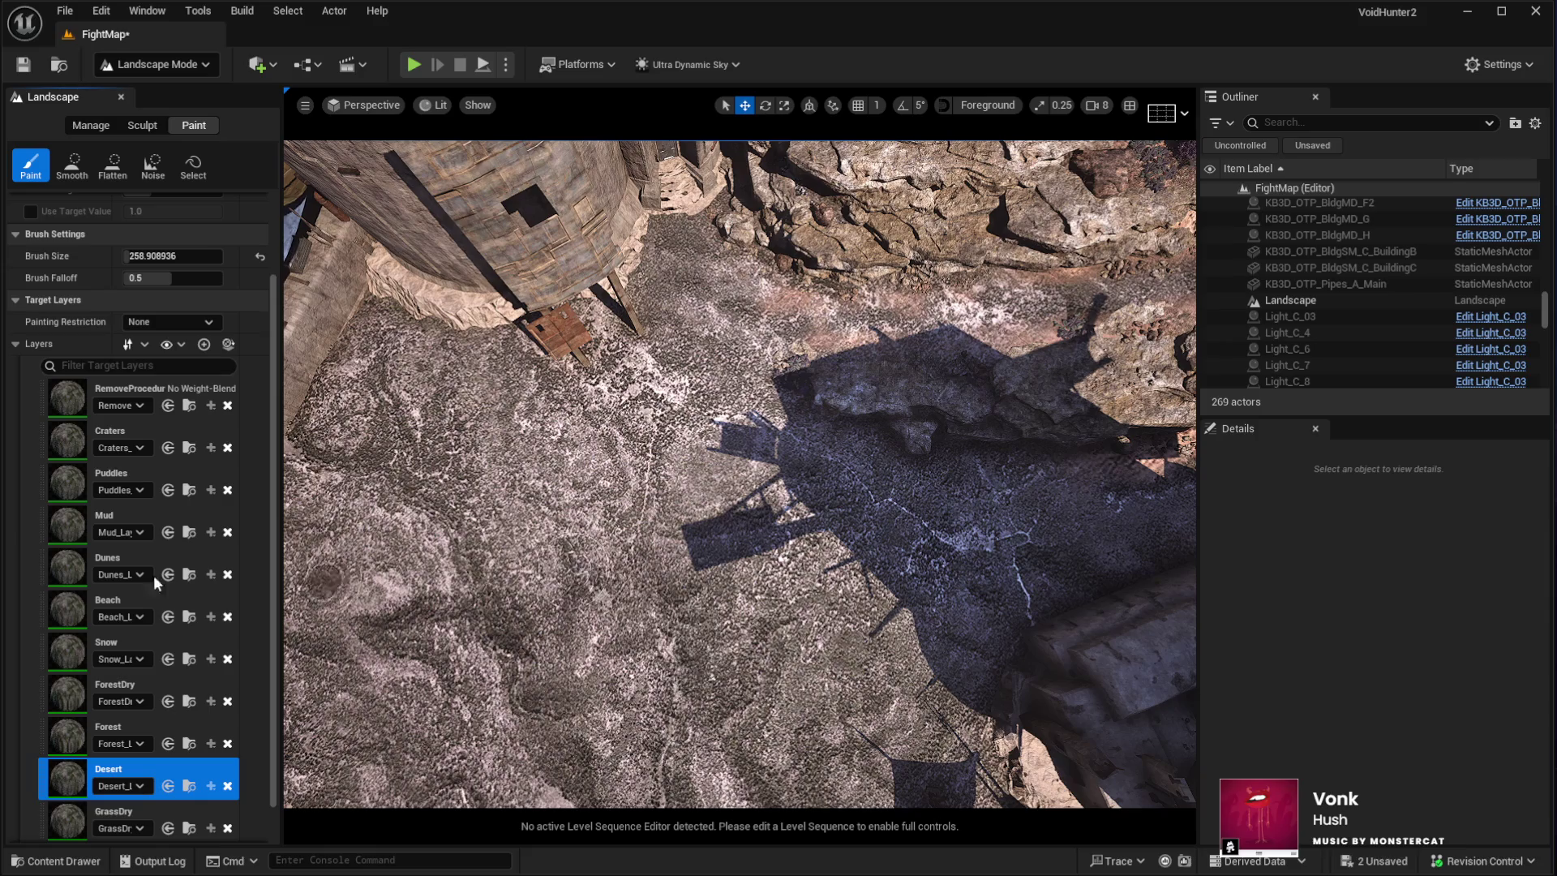
Enlarge the brush to about 1553 and paint Desert sand across the grey courtyard terrain
{"action": "left_click_drag", "start_coordinate": [162, 256], "coordinate": [235, 256]}
{"action": "mouse_move", "coordinate": [625, 573]}
{"action": "left_mouse_down"}
{"action": "mouse_move", "coordinate": [521, 633]}
{"action": "mouse_move", "coordinate": [584, 389]}
{"action": "mouse_move", "coordinate": [519, 341]}
{"action": "mouse_move", "coordinate": [400, 574]}
{"action": "left_mouse_up"}
{"action": "scroll", "coordinate": [884, 556], "scroll_direction": "up", "scroll_amount": 5}
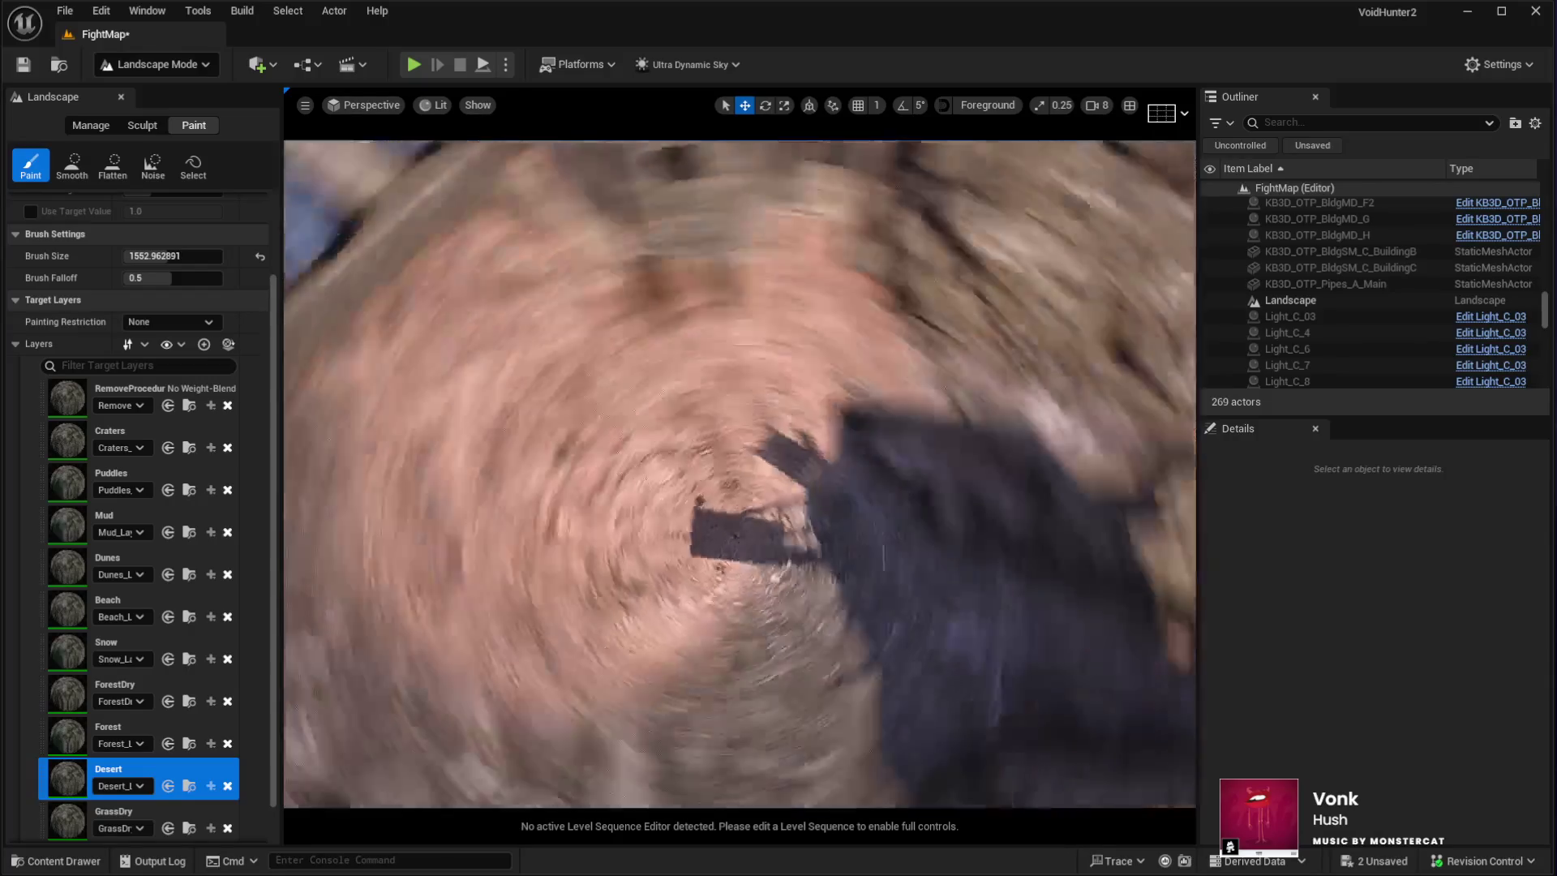
{"action": "left_click_drag", "start_coordinate": [811, 330], "coordinate": [661, 397]}
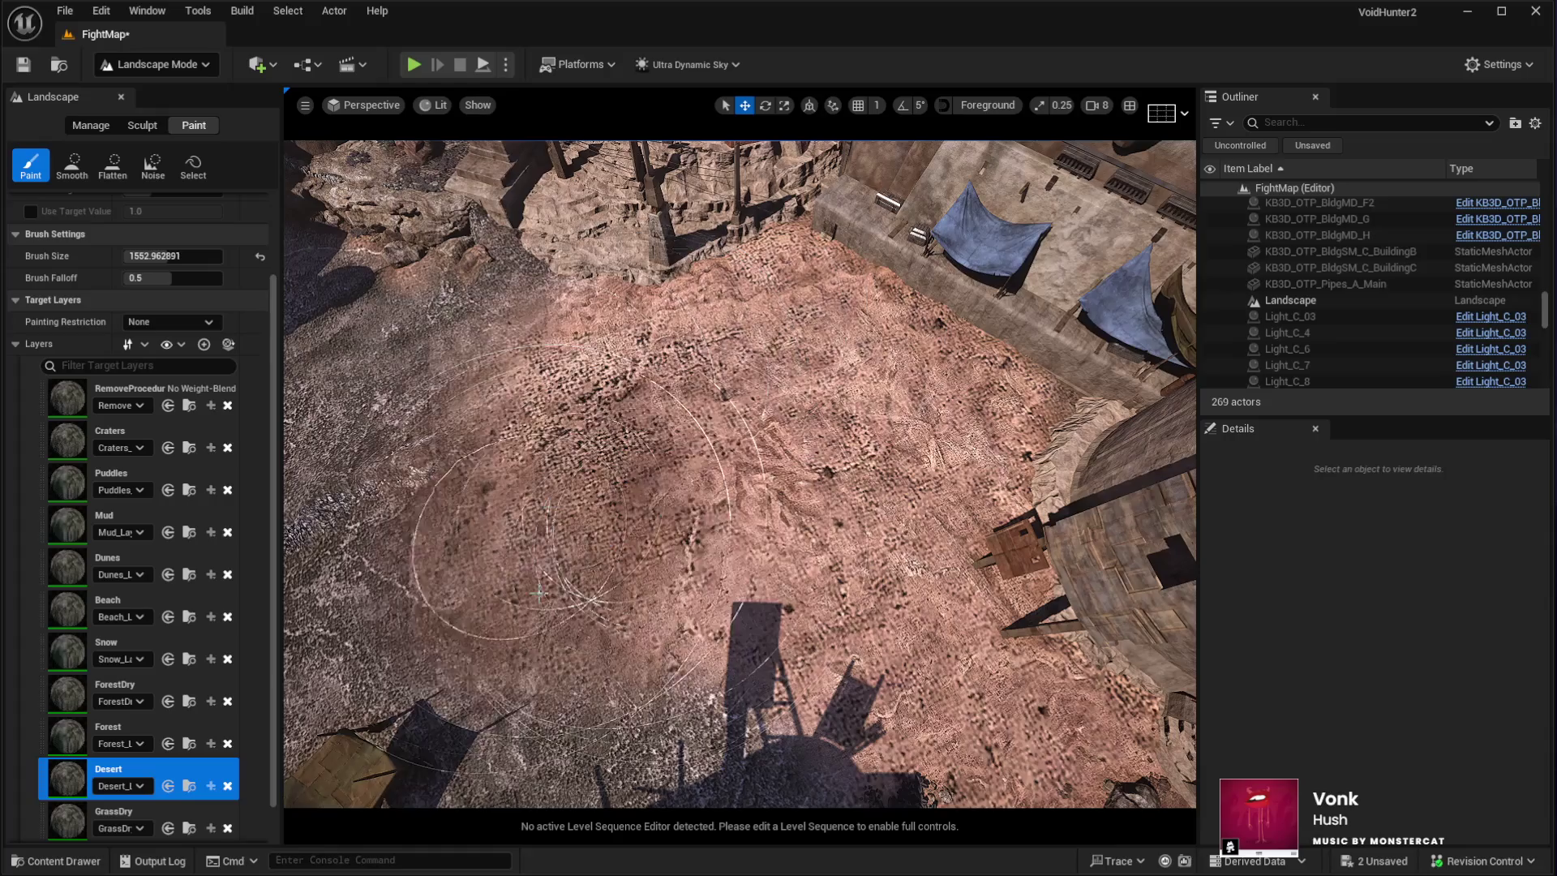
{"action": "scroll", "coordinate": [523, 591], "scroll_direction": "up", "scroll_amount": 5}
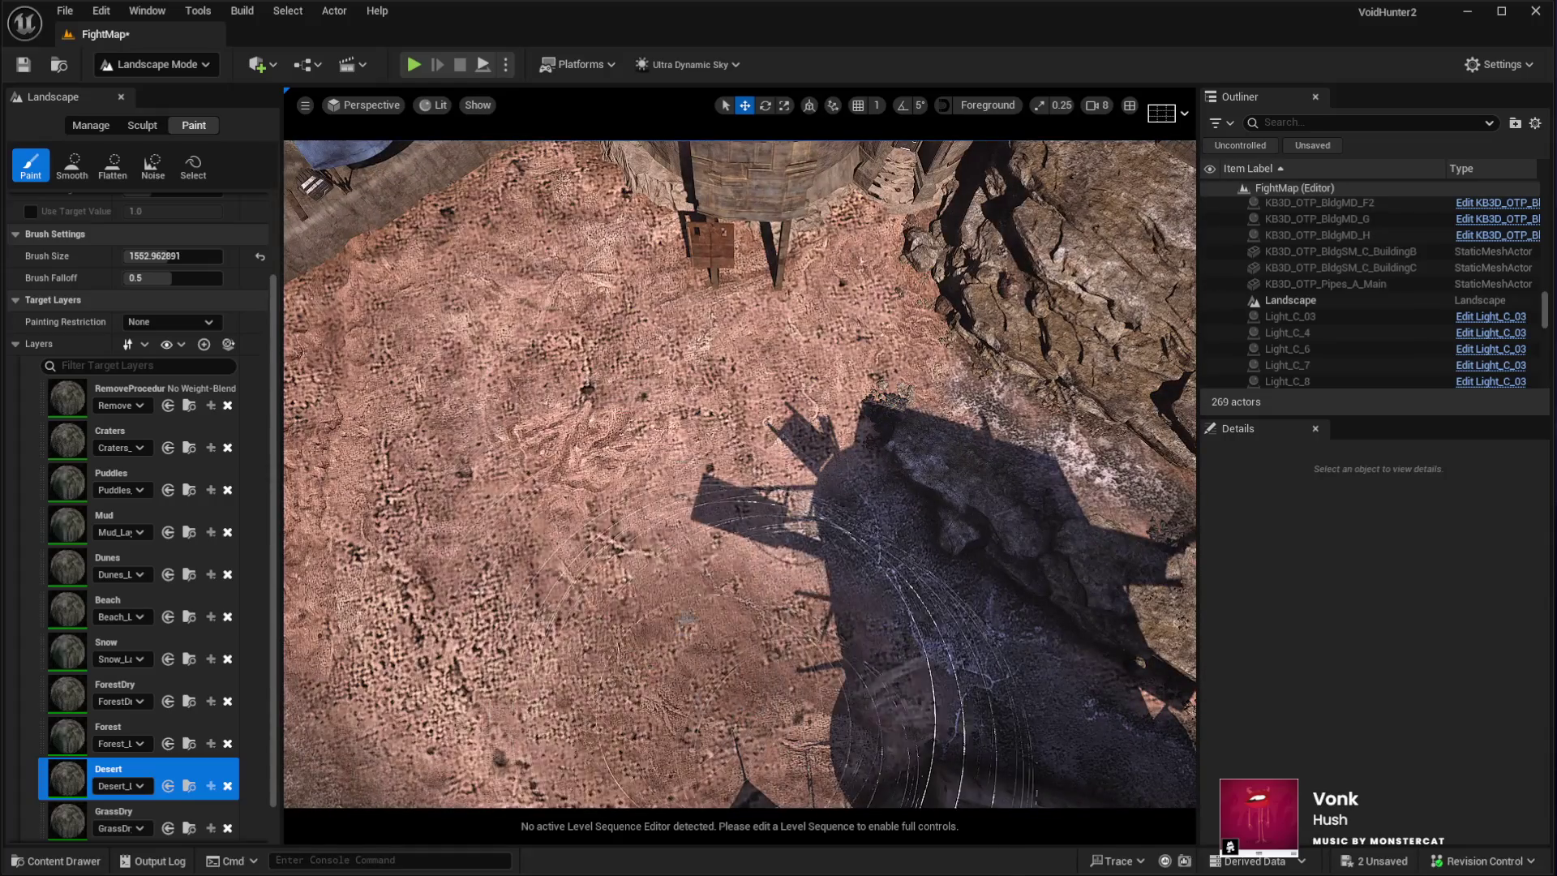
{"action": "scroll", "coordinate": [641, 379], "scroll_direction": "down", "scroll_amount": 4}
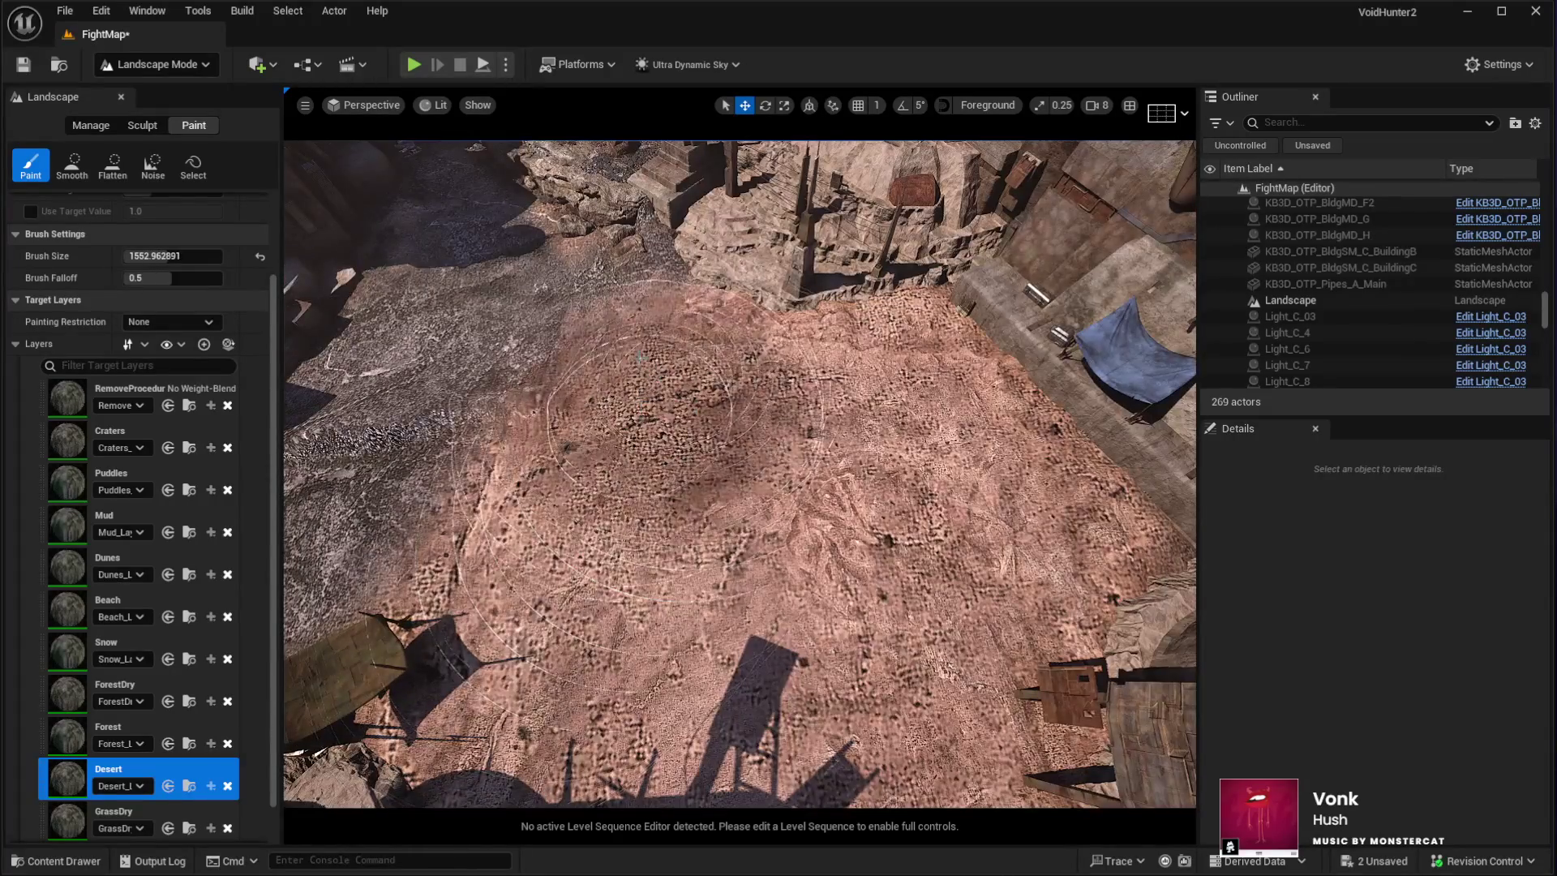
{"action": "scroll", "coordinate": [730, 390], "scroll_direction": "down", "scroll_amount": 3}
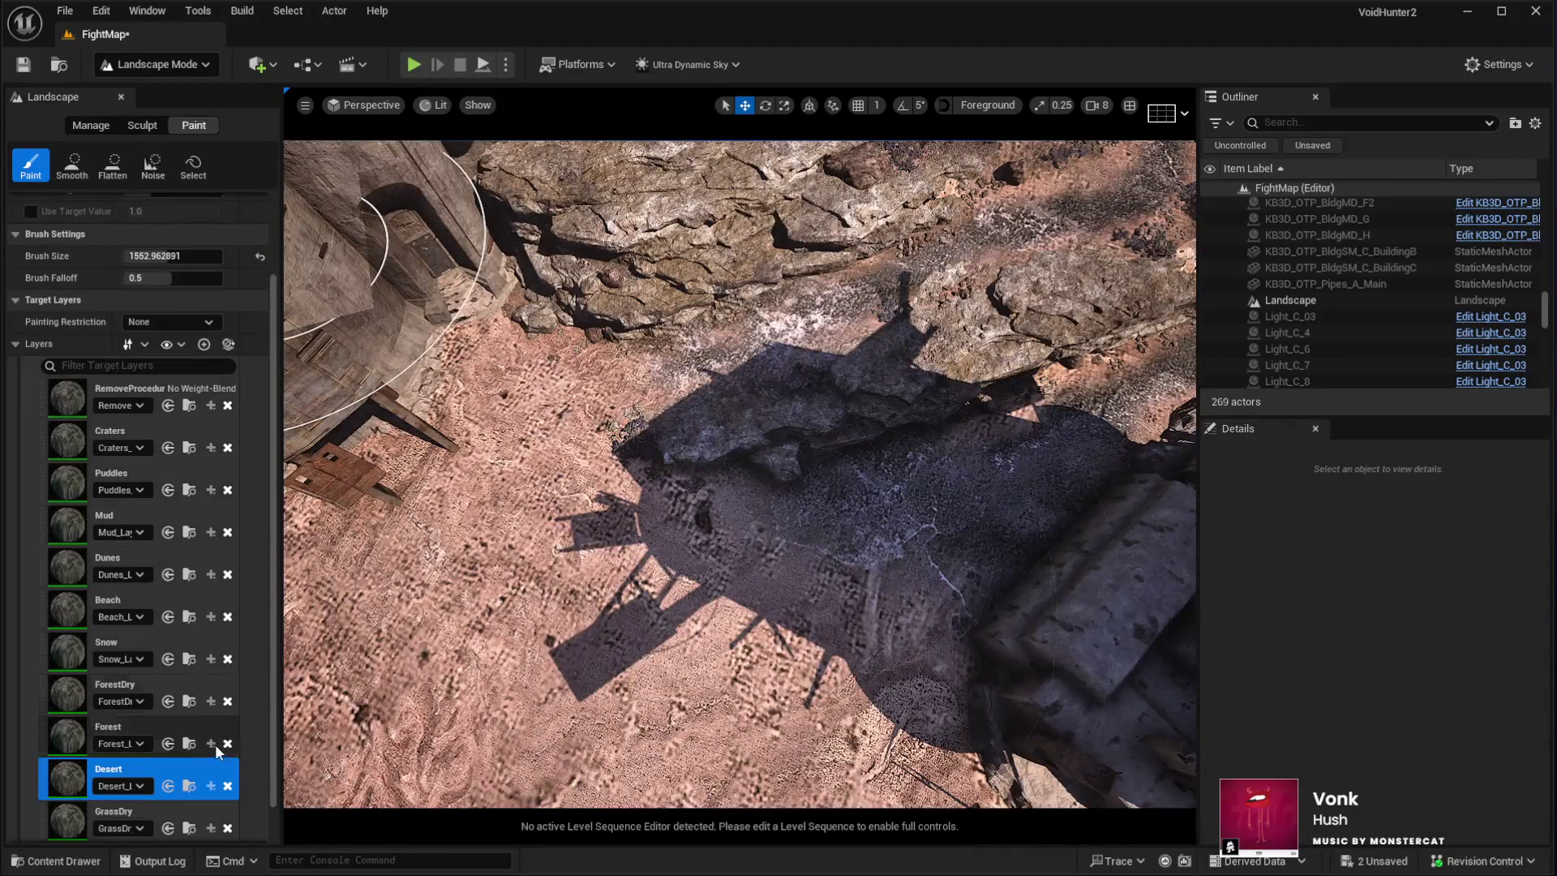
Select Mud with a smaller brush and paint a winding dark streak across the pink sand
{"action": "left_click", "coordinate": [126, 519]}
{"action": "left_click_drag", "start_coordinate": [170, 255], "coordinate": [138, 255]}
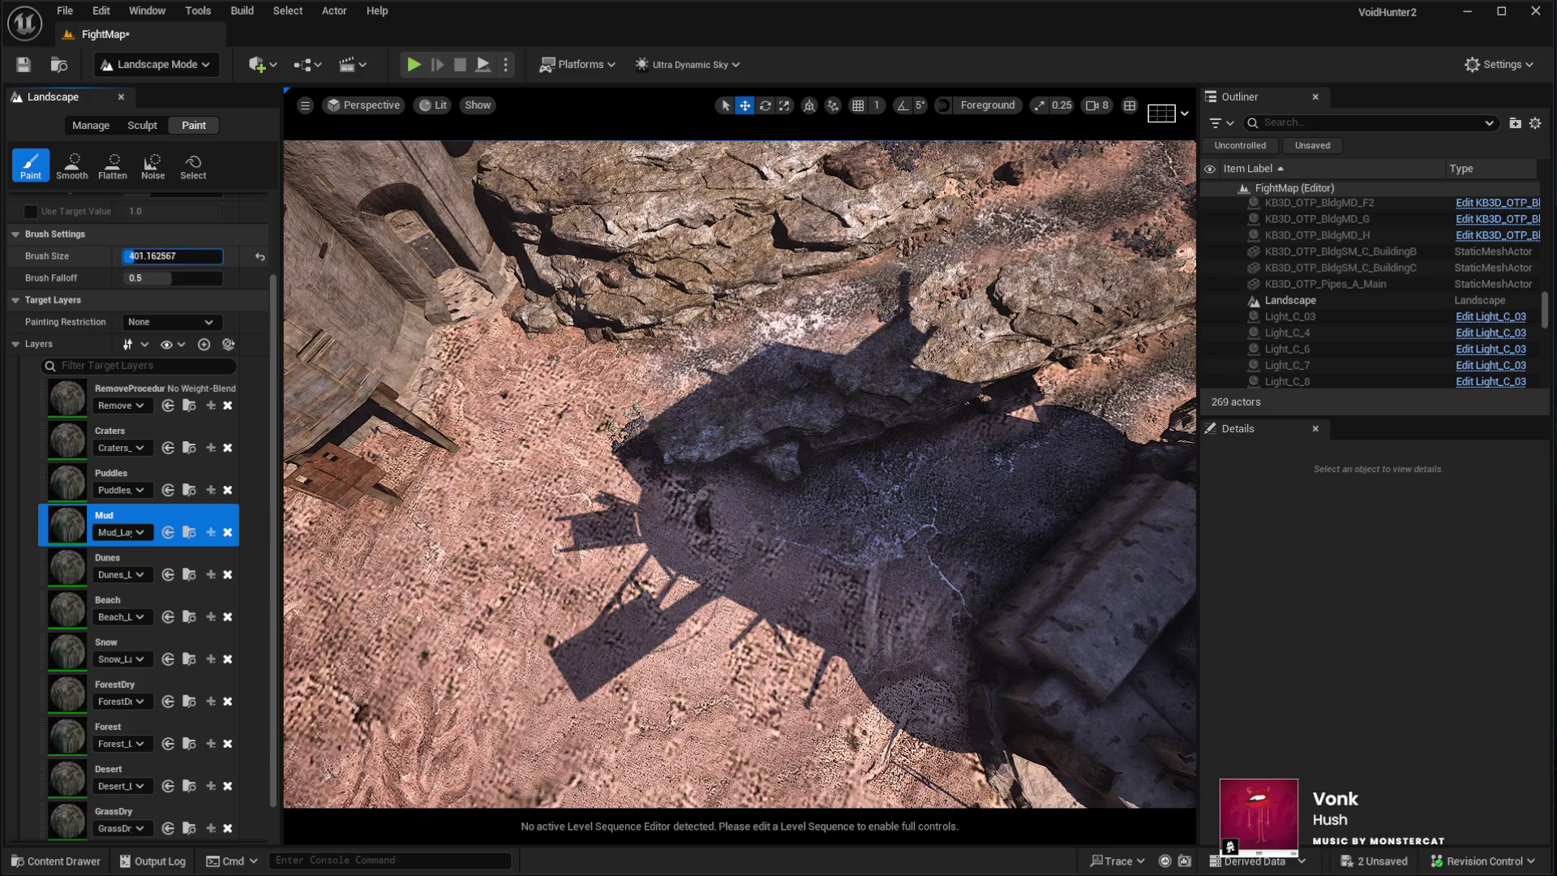
{"action": "scroll", "coordinate": [792, 584], "scroll_direction": "down", "scroll_amount": 3}
{"action": "mouse_move", "coordinate": [866, 560]}
{"action": "left_mouse_down"}
{"action": "mouse_move", "coordinate": [713, 650]}
{"action": "mouse_move", "coordinate": [806, 598]}
{"action": "mouse_move", "coordinate": [664, 657]}
{"action": "mouse_move", "coordinate": [576, 661]}
{"action": "mouse_move", "coordinate": [478, 629]}
{"action": "mouse_move", "coordinate": [568, 486]}
{"action": "mouse_move", "coordinate": [681, 397]}
{"action": "mouse_move", "coordinate": [487, 568]}
{"action": "mouse_move", "coordinate": [593, 649]}
{"action": "mouse_move", "coordinate": [811, 584]}
{"action": "mouse_move", "coordinate": [892, 535]}
{"action": "left_mouse_up"}
{"action": "scroll", "coordinate": [892, 535], "scroll_direction": "up", "scroll_amount": 5}
{"action": "mouse_move", "coordinate": [696, 644]}
{"action": "left_mouse_down"}
{"action": "mouse_move", "coordinate": [556, 742]}
{"action": "mouse_move", "coordinate": [649, 690]}
{"action": "mouse_move", "coordinate": [589, 754]}
{"action": "mouse_move", "coordinate": [660, 625]}
{"action": "mouse_move", "coordinate": [619, 730]}
{"action": "mouse_move", "coordinate": [678, 525]}
{"action": "mouse_move", "coordinate": [674, 428]}
{"action": "left_mouse_up"}
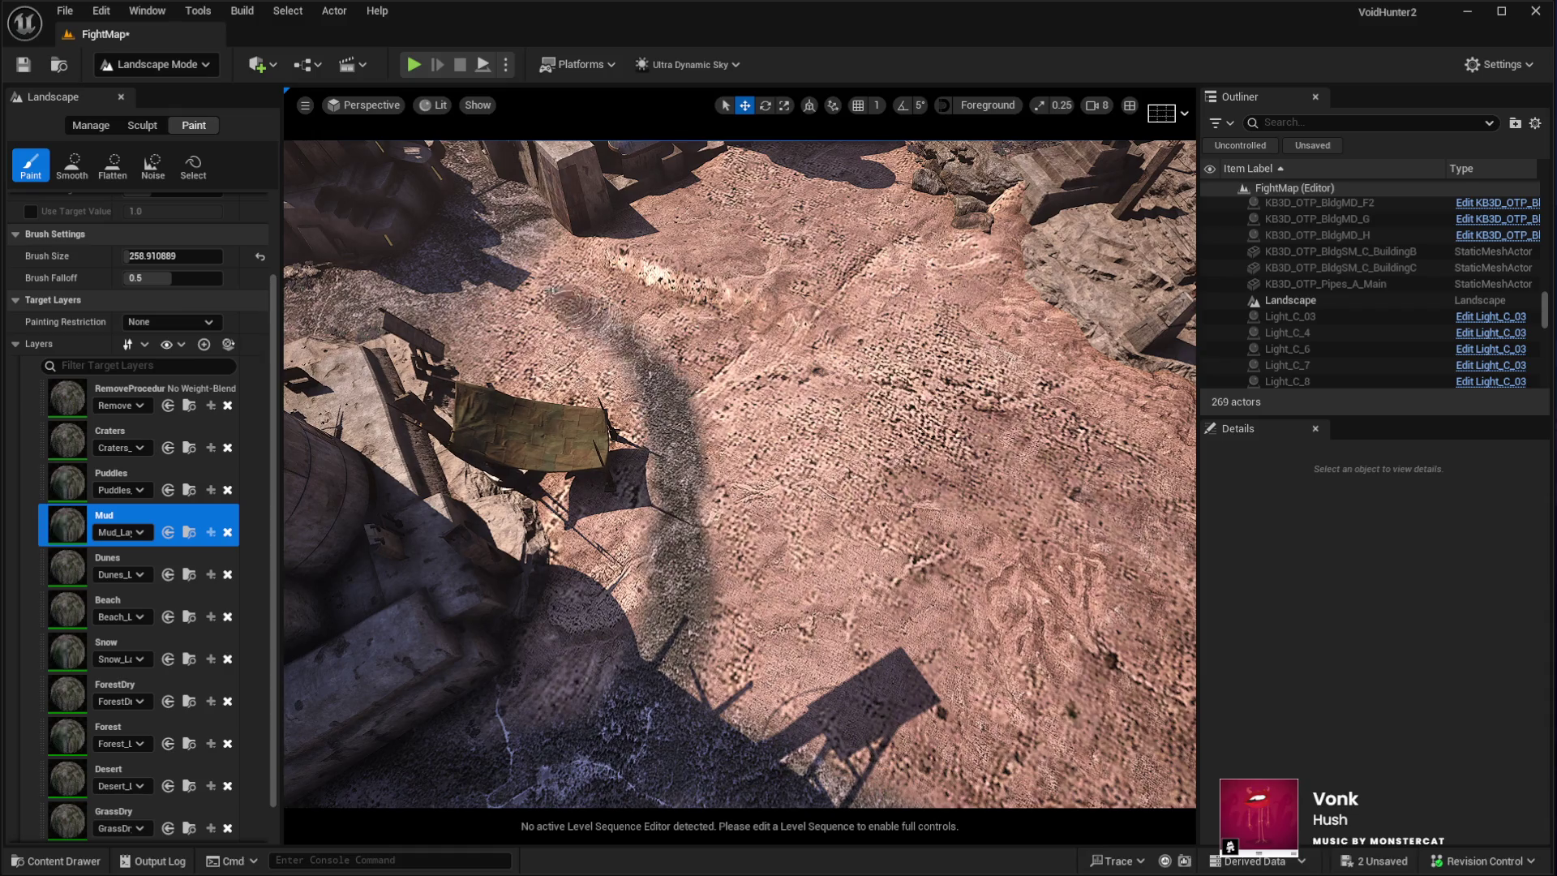
{"action": "mouse_move", "coordinate": [693, 559]}
{"action": "left_mouse_down"}
{"action": "mouse_move", "coordinate": [636, 720]}
{"action": "mouse_move", "coordinate": [644, 414]}
{"action": "mouse_move", "coordinate": [598, 311]}
{"action": "left_mouse_up"}
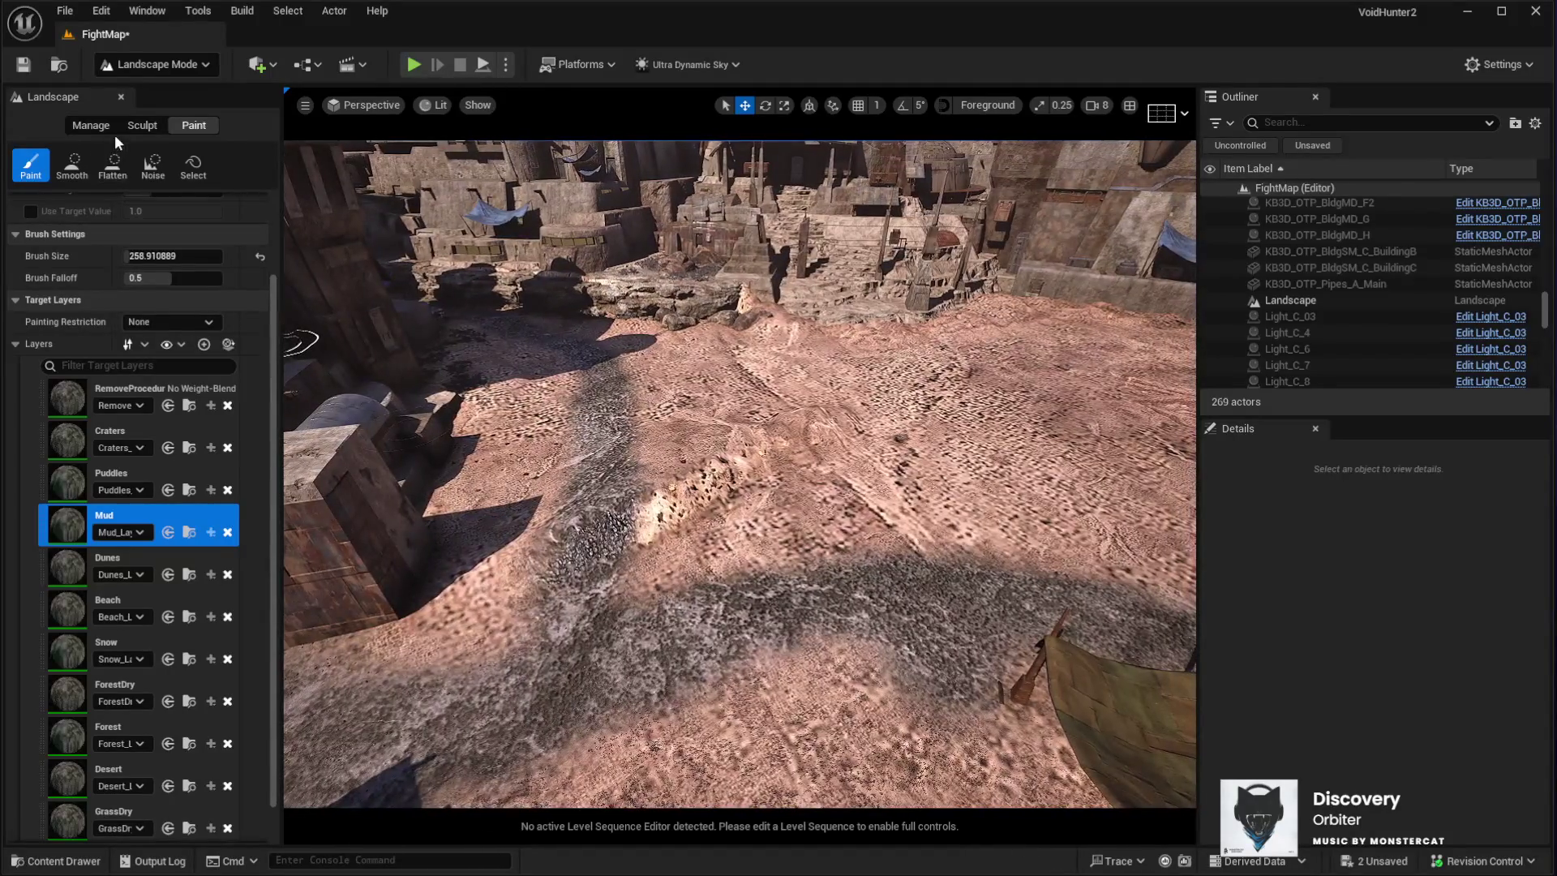
Flatten the bumpy lump with the Flatten tool, sampling the target height from the terrain
{"action": "left_click", "coordinate": [138, 125]}
{"action": "left_click", "coordinate": [112, 166]}
{"action": "left_click", "coordinate": [217, 329]}
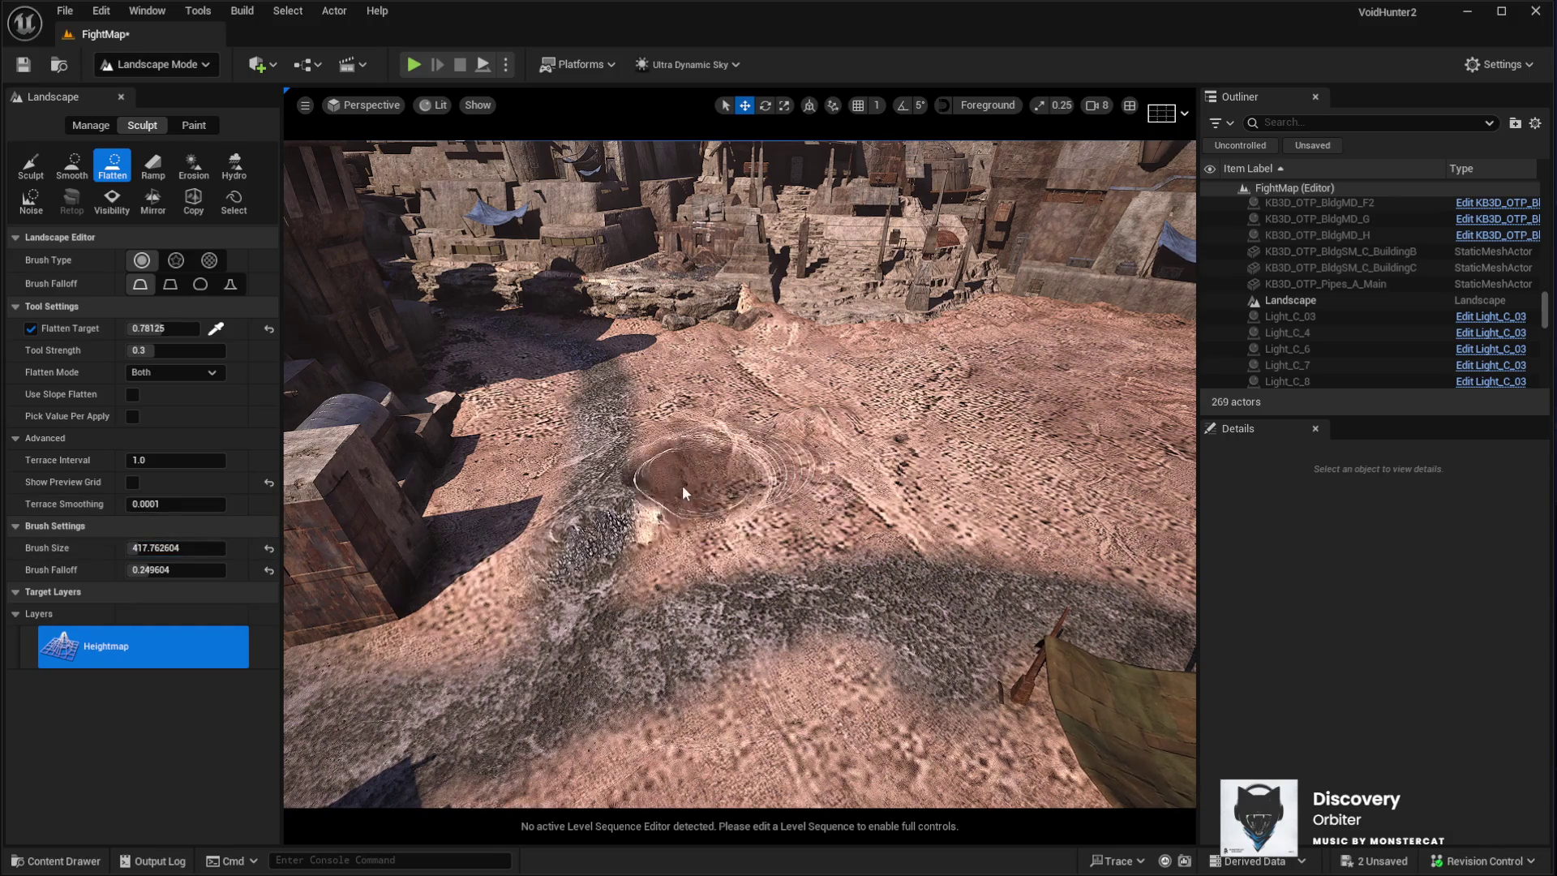
{"action": "mouse_move", "coordinate": [564, 551]}
{"action": "left_mouse_down"}
{"action": "mouse_move", "coordinate": [571, 577]}
{"action": "mouse_move", "coordinate": [607, 461]}
{"action": "mouse_move", "coordinate": [722, 493]}
{"action": "mouse_move", "coordinate": [738, 438]}
{"action": "mouse_move", "coordinate": [839, 394]}
{"action": "left_mouse_up"}
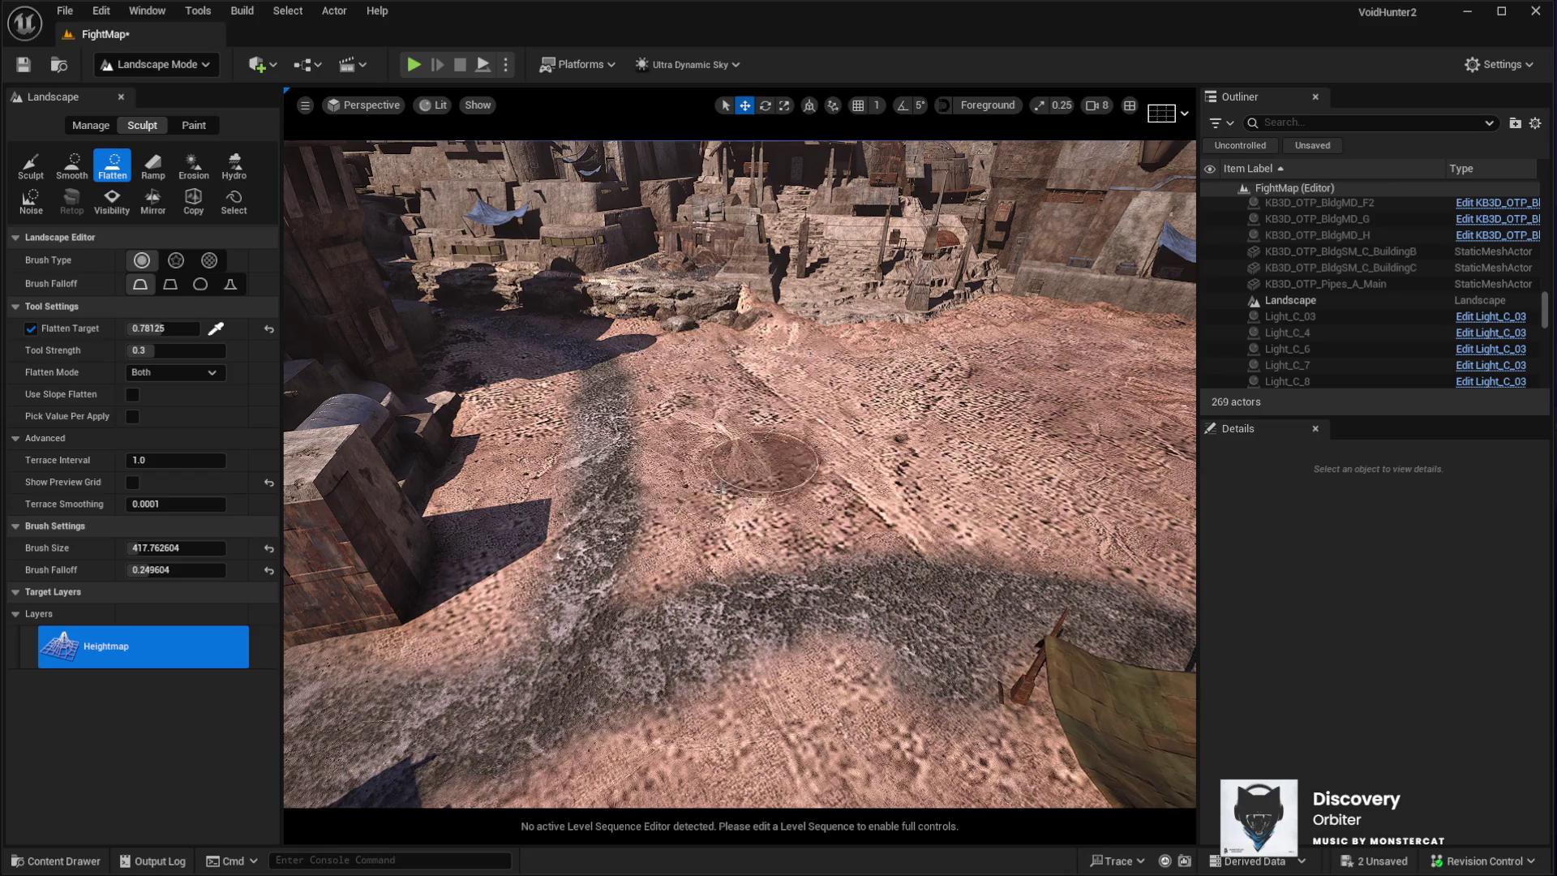
{"action": "scroll", "coordinate": [434, 528], "scroll_direction": "down", "scroll_amount": 3}
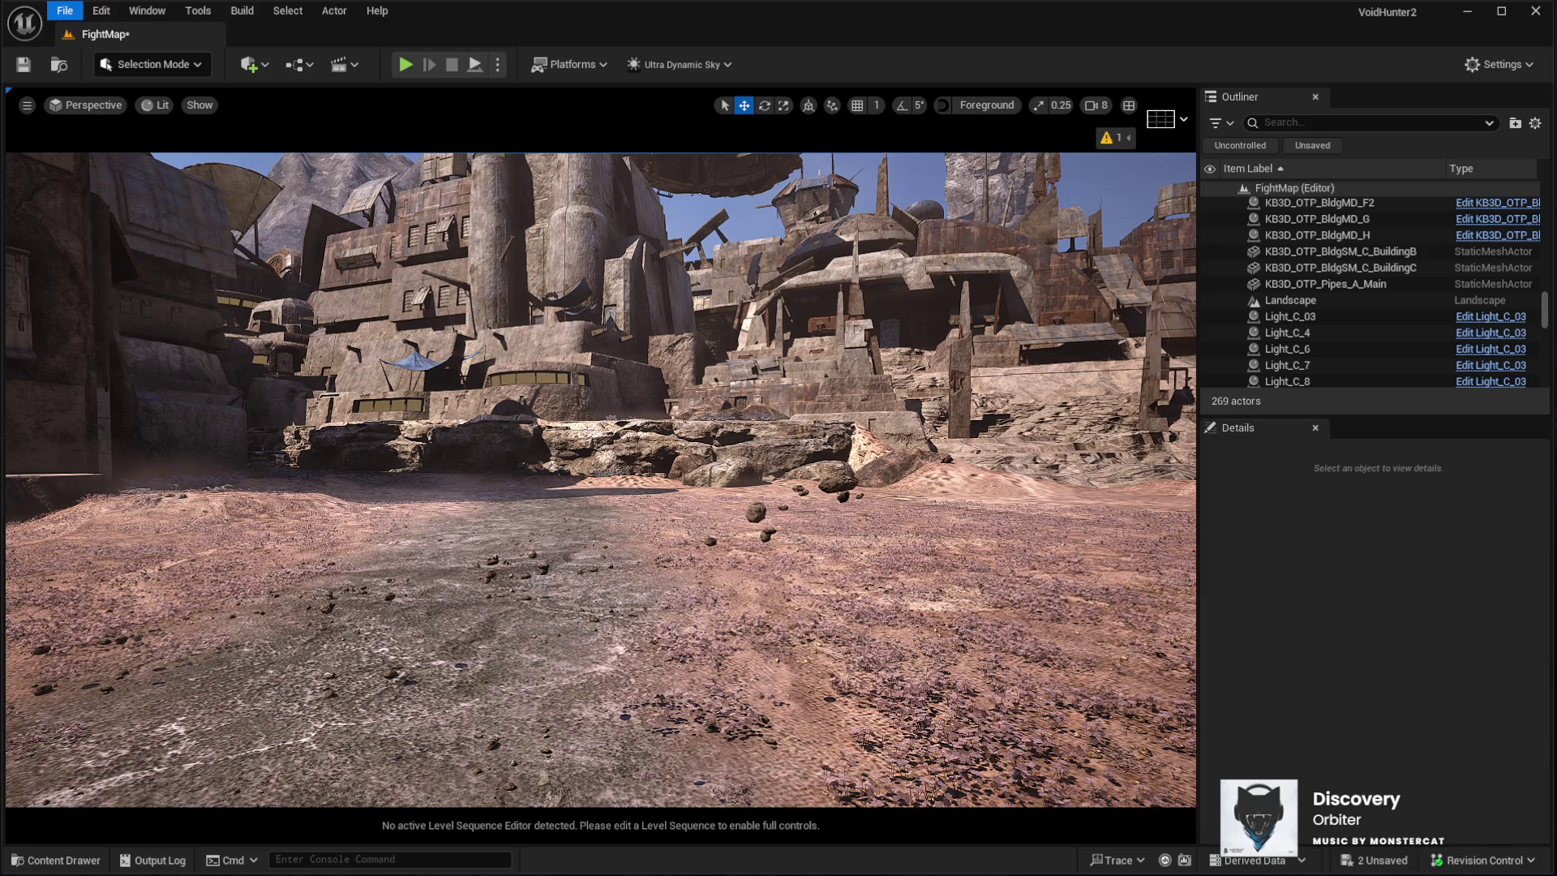
Save the level, select the landscape, and launch a new Play In Editor session
{"action": "key", "text": "ctrl+s"}
{"action": "left_click_drag", "start_coordinate": [664, 511], "coordinate": [665, 340]}
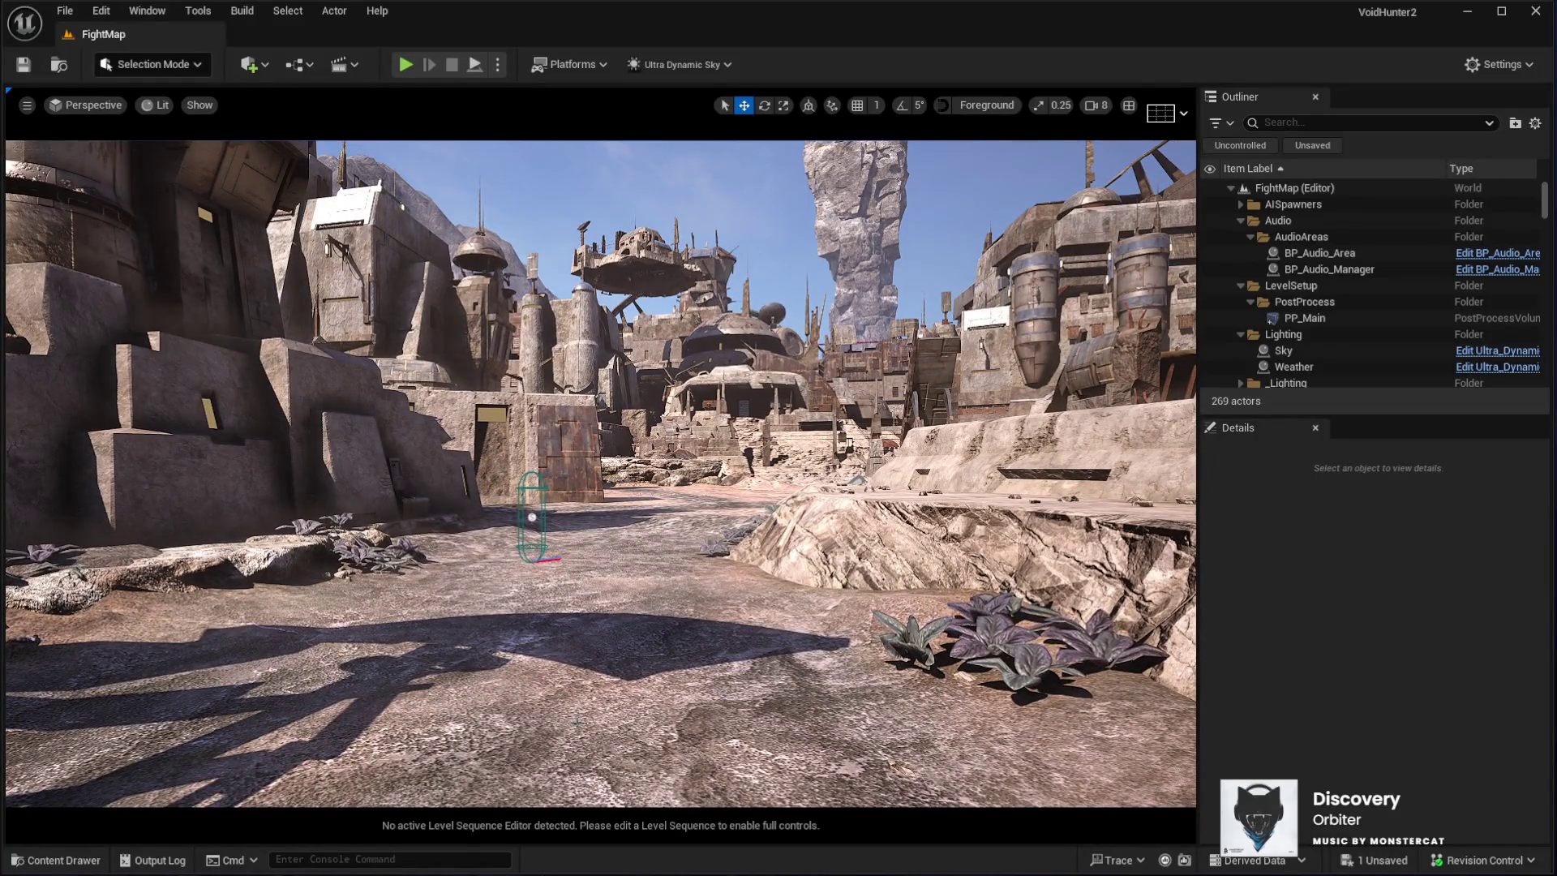
{"action": "left_click", "coordinate": [586, 699]}
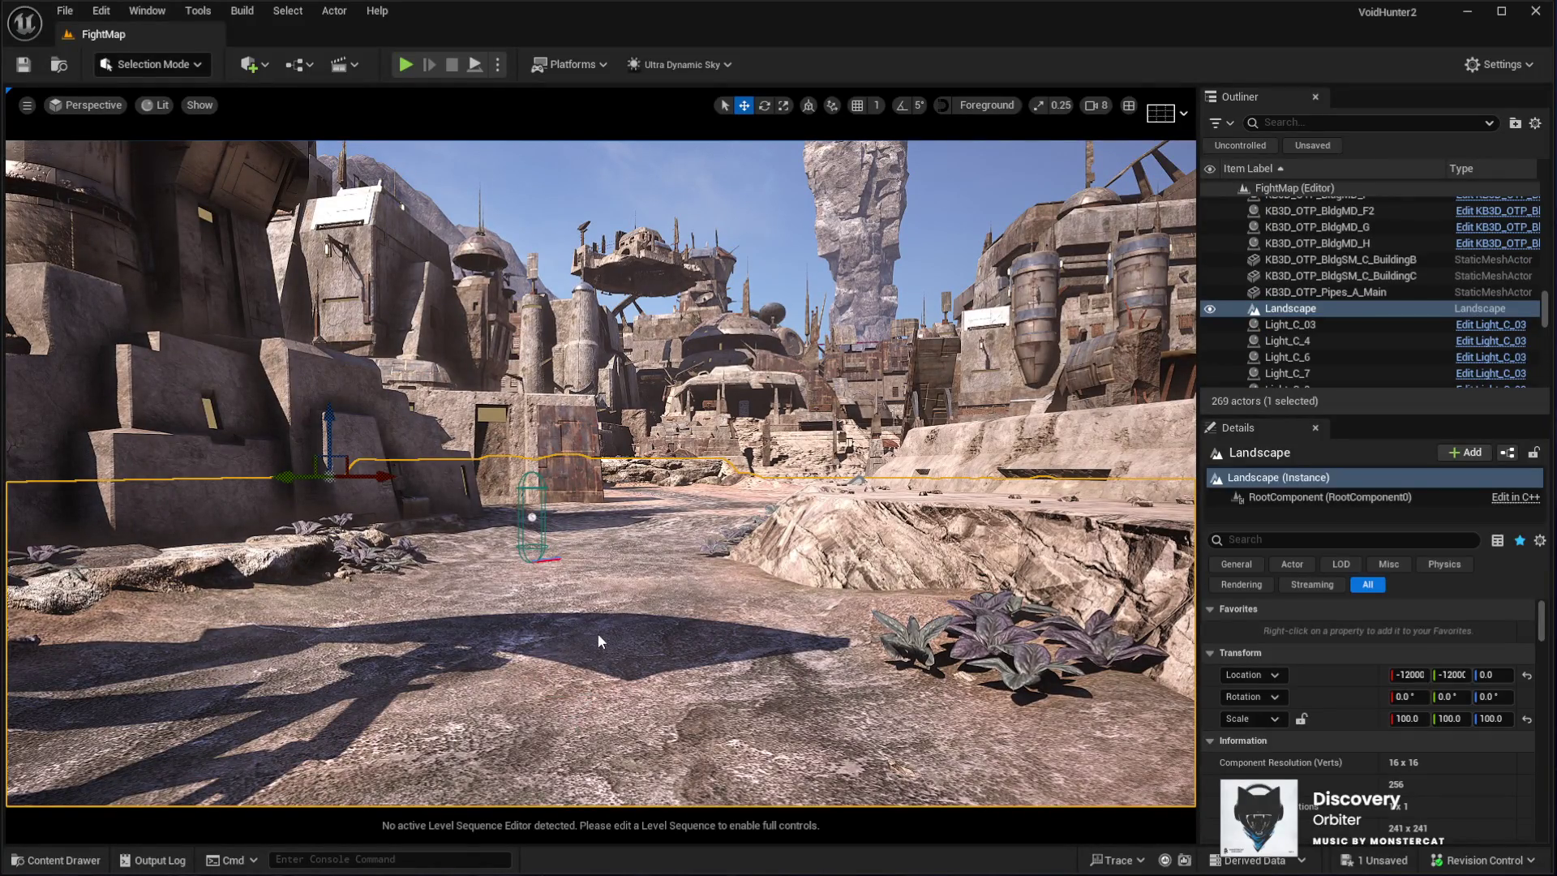
{"action": "key", "text": "alt+p"}
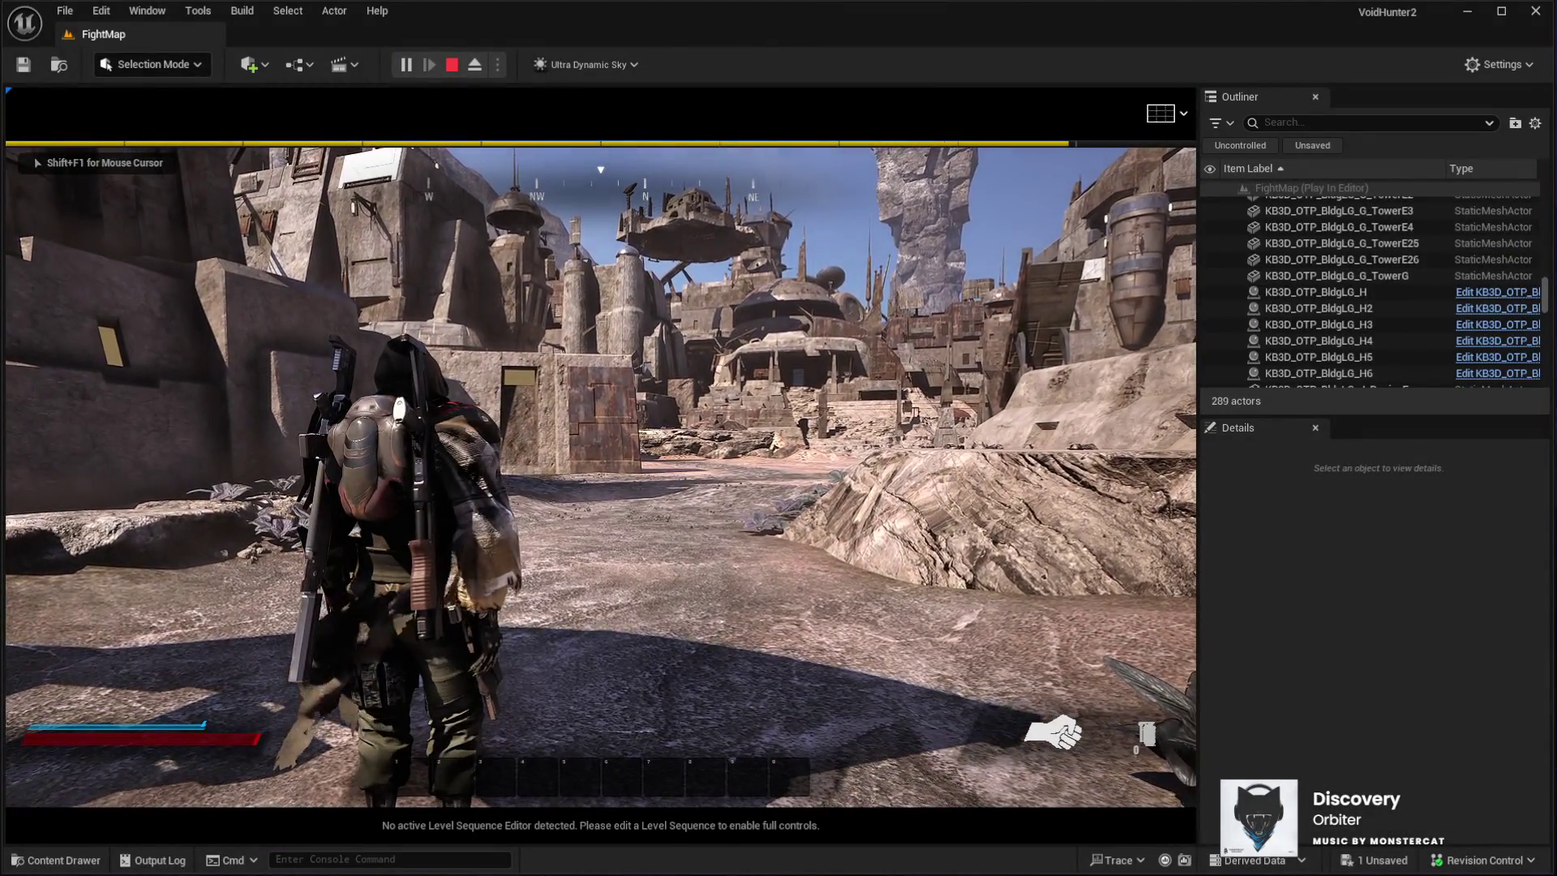
Equip the rifle and run through the alleys to the tarp-covered area beside the crates
{"action": "key", "text": "1"}
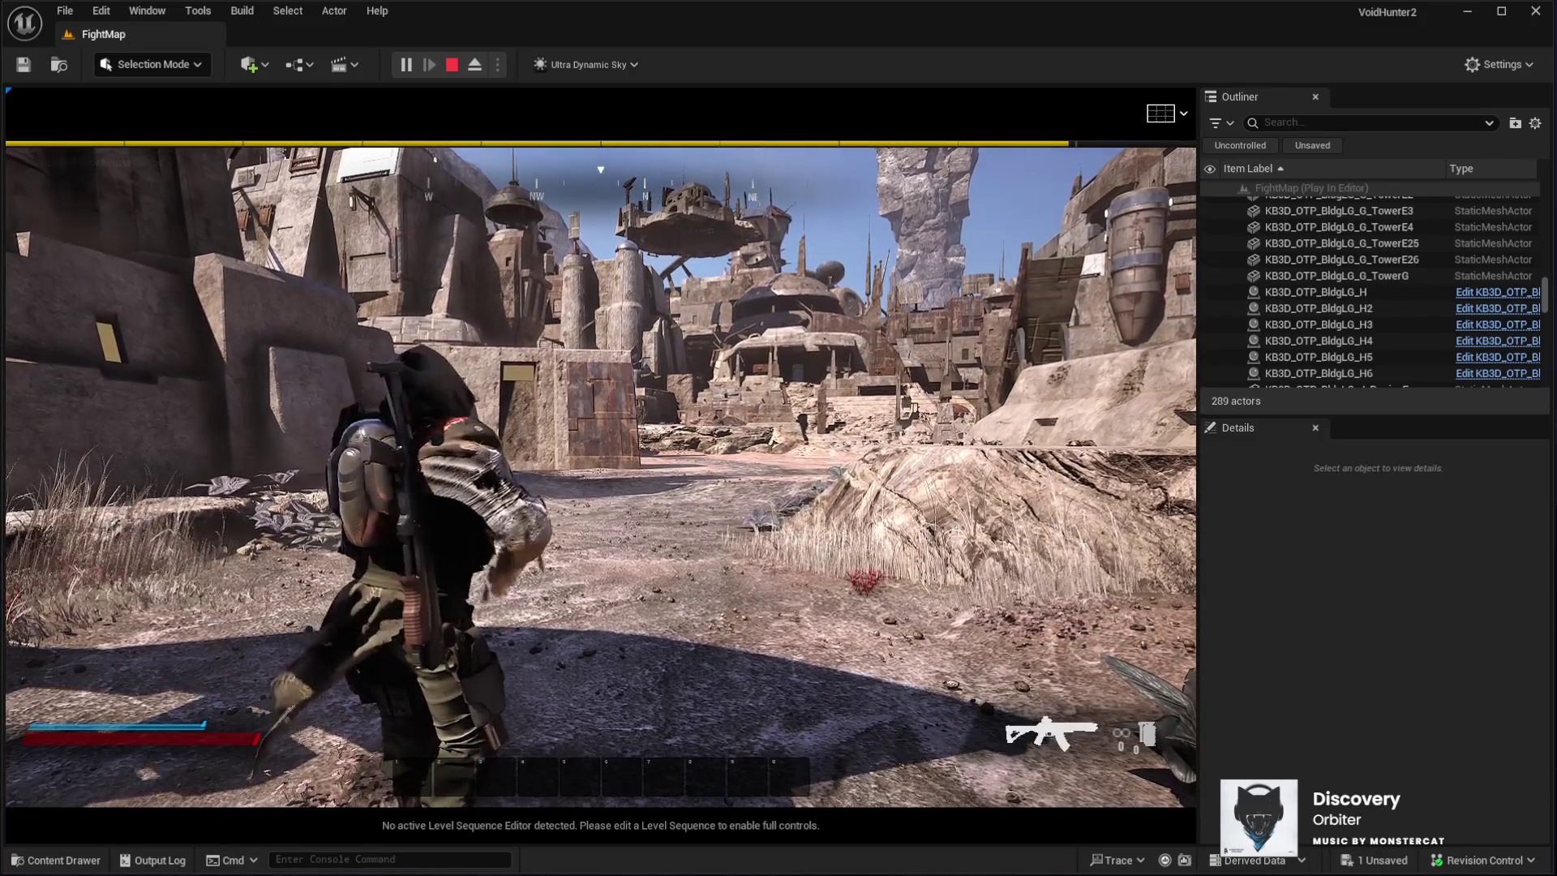
{"action": "key", "text": "w"}
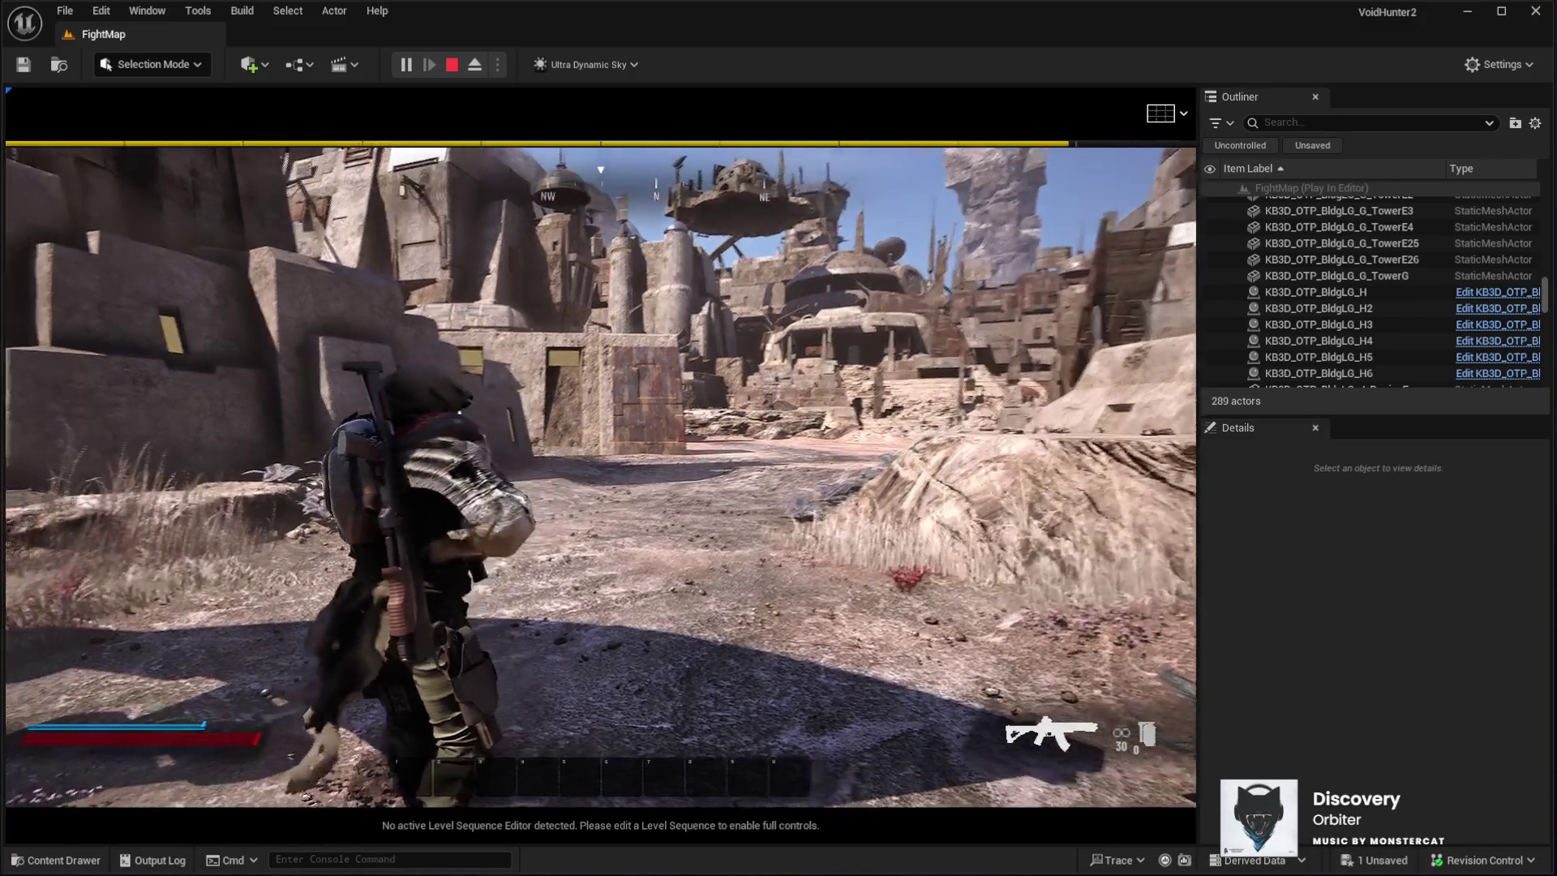
{"action": "key", "text": "w"}
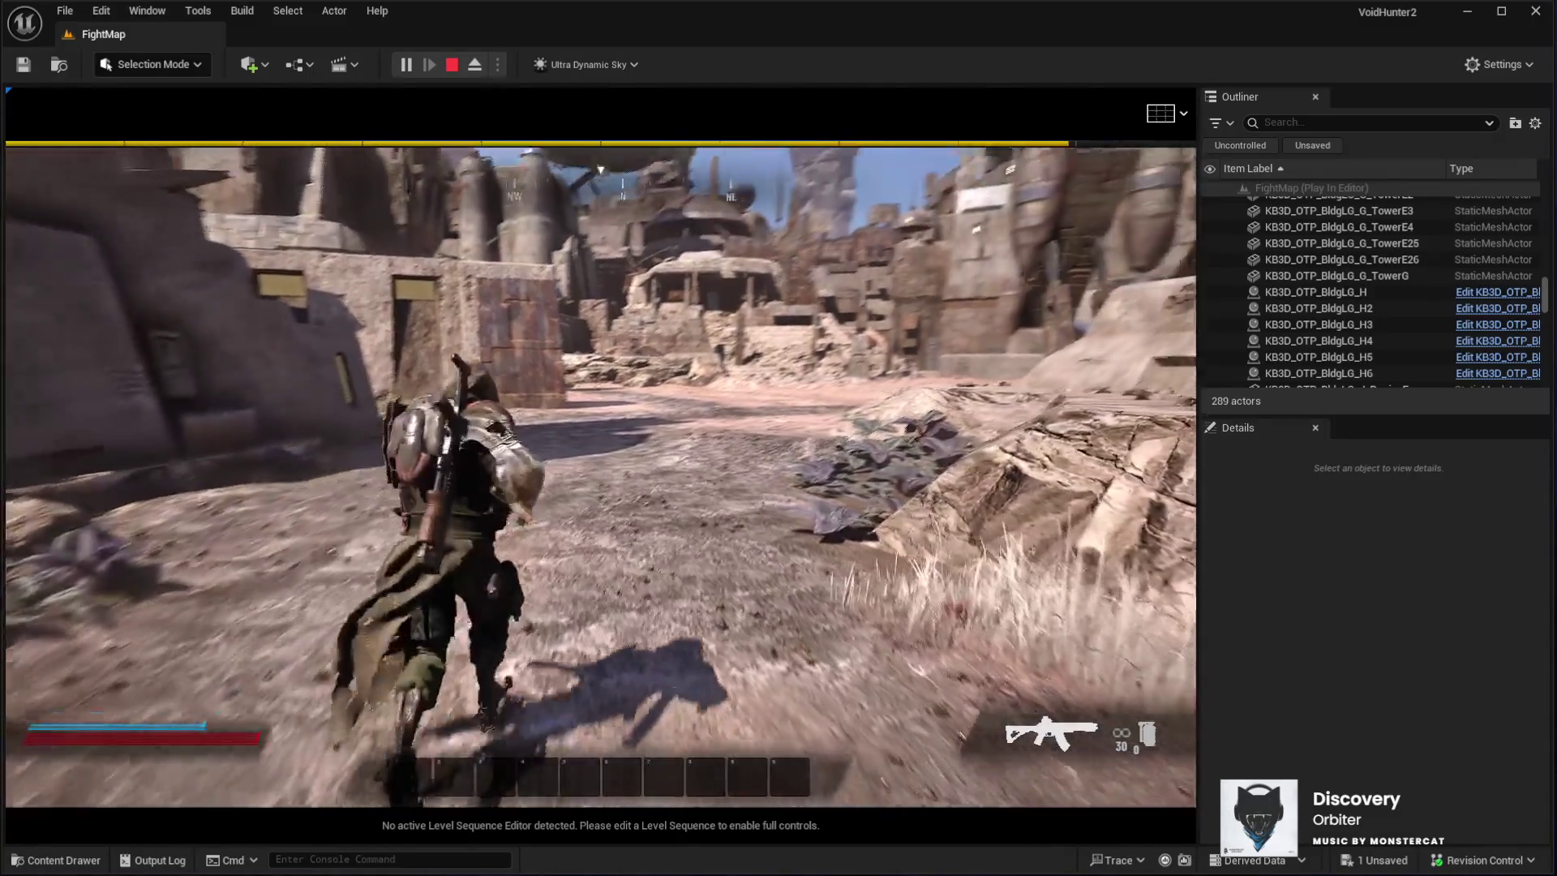
{"action": "key", "text": "w"}
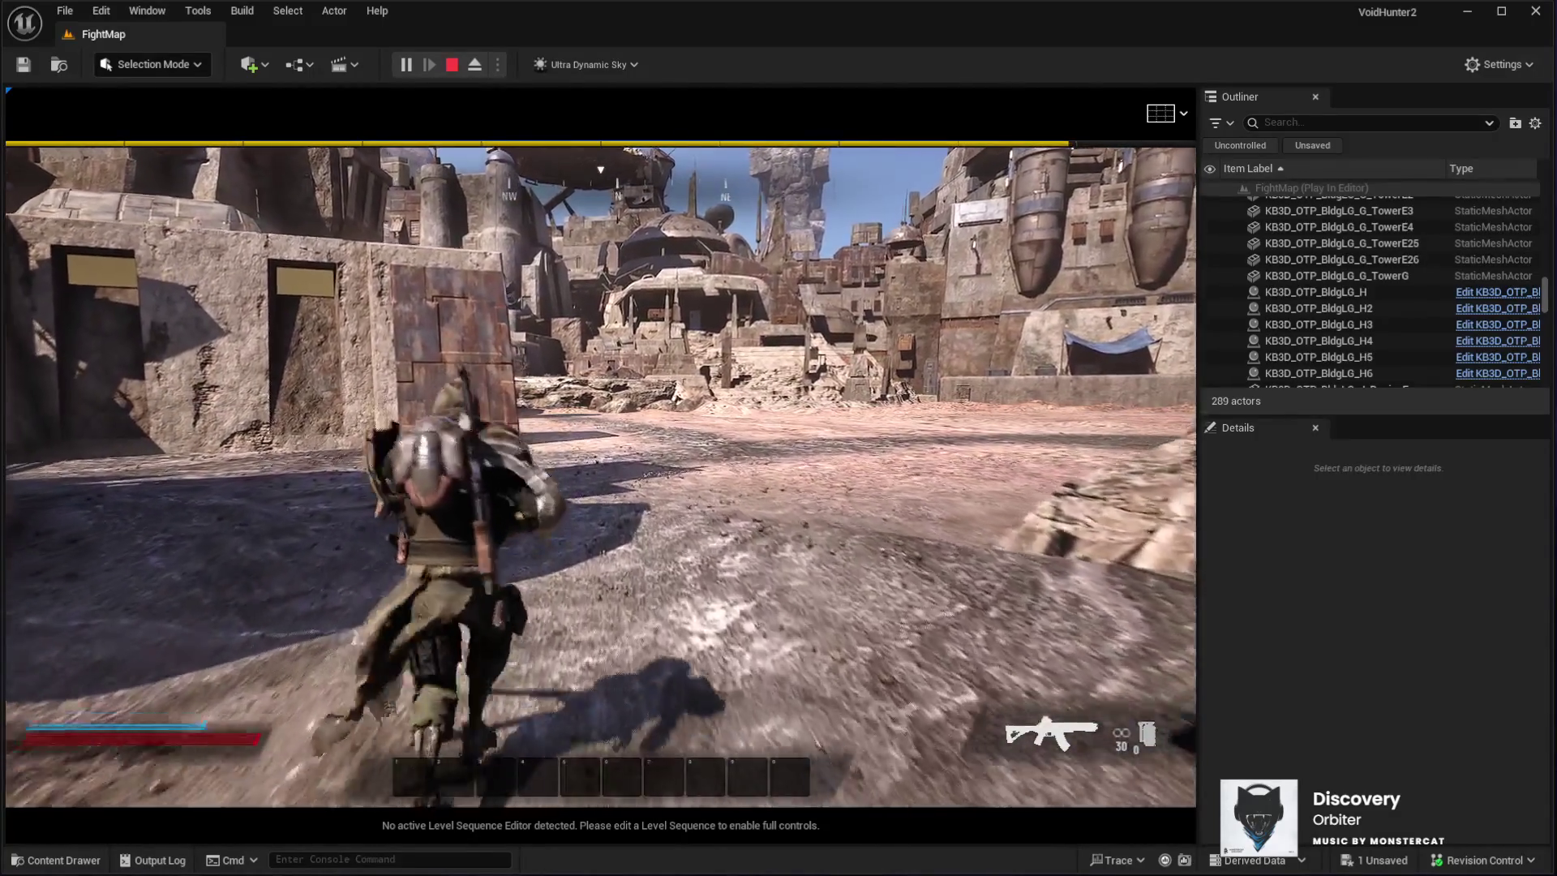
{"action": "key", "text": "w"}
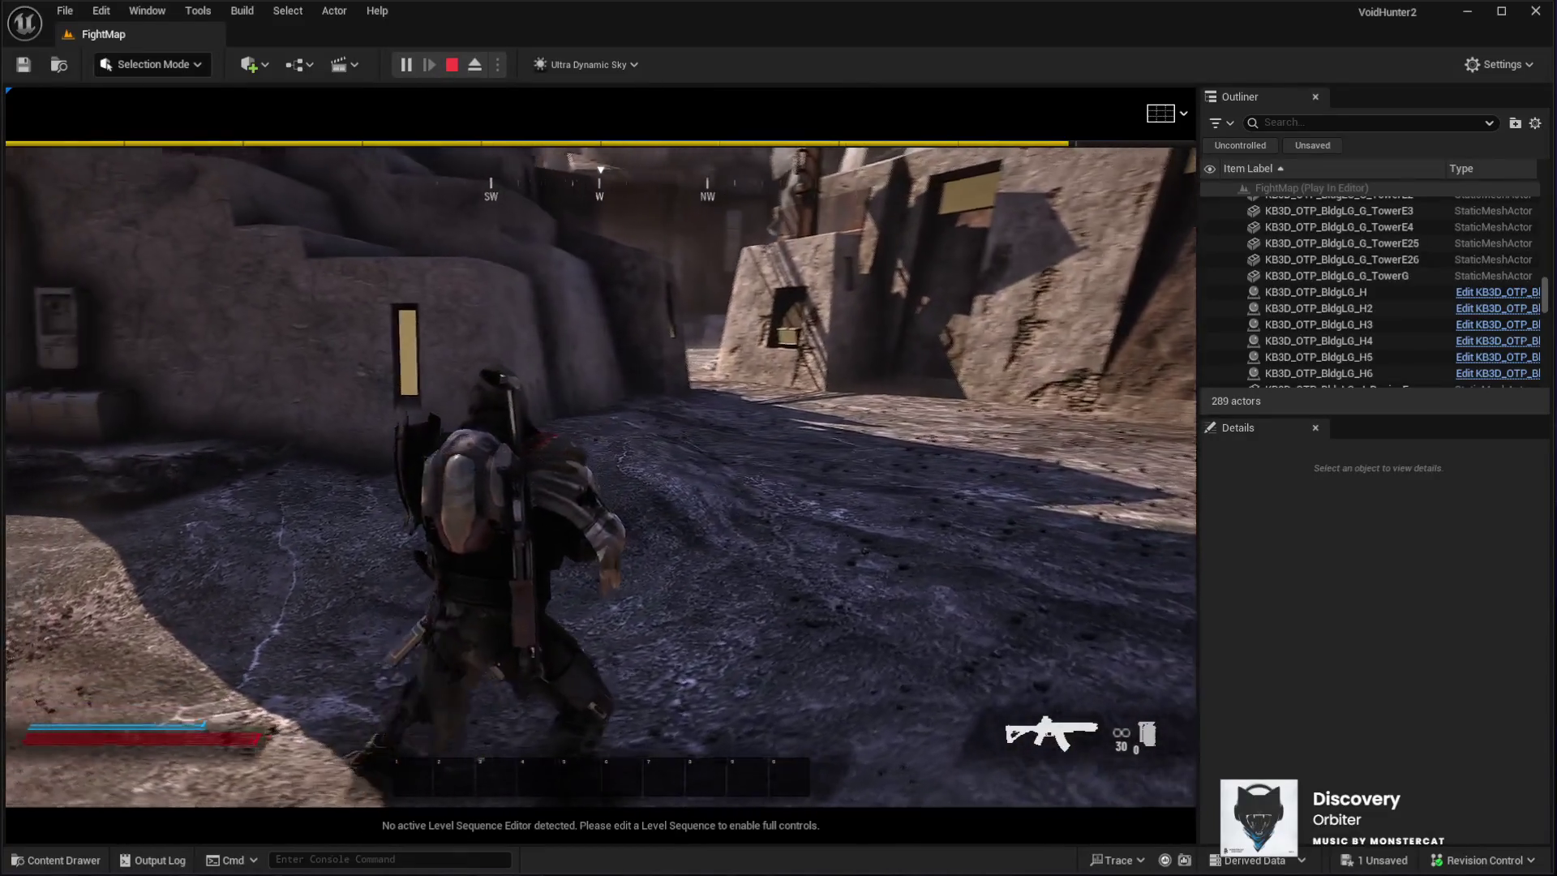
{"action": "key", "text": "w"}
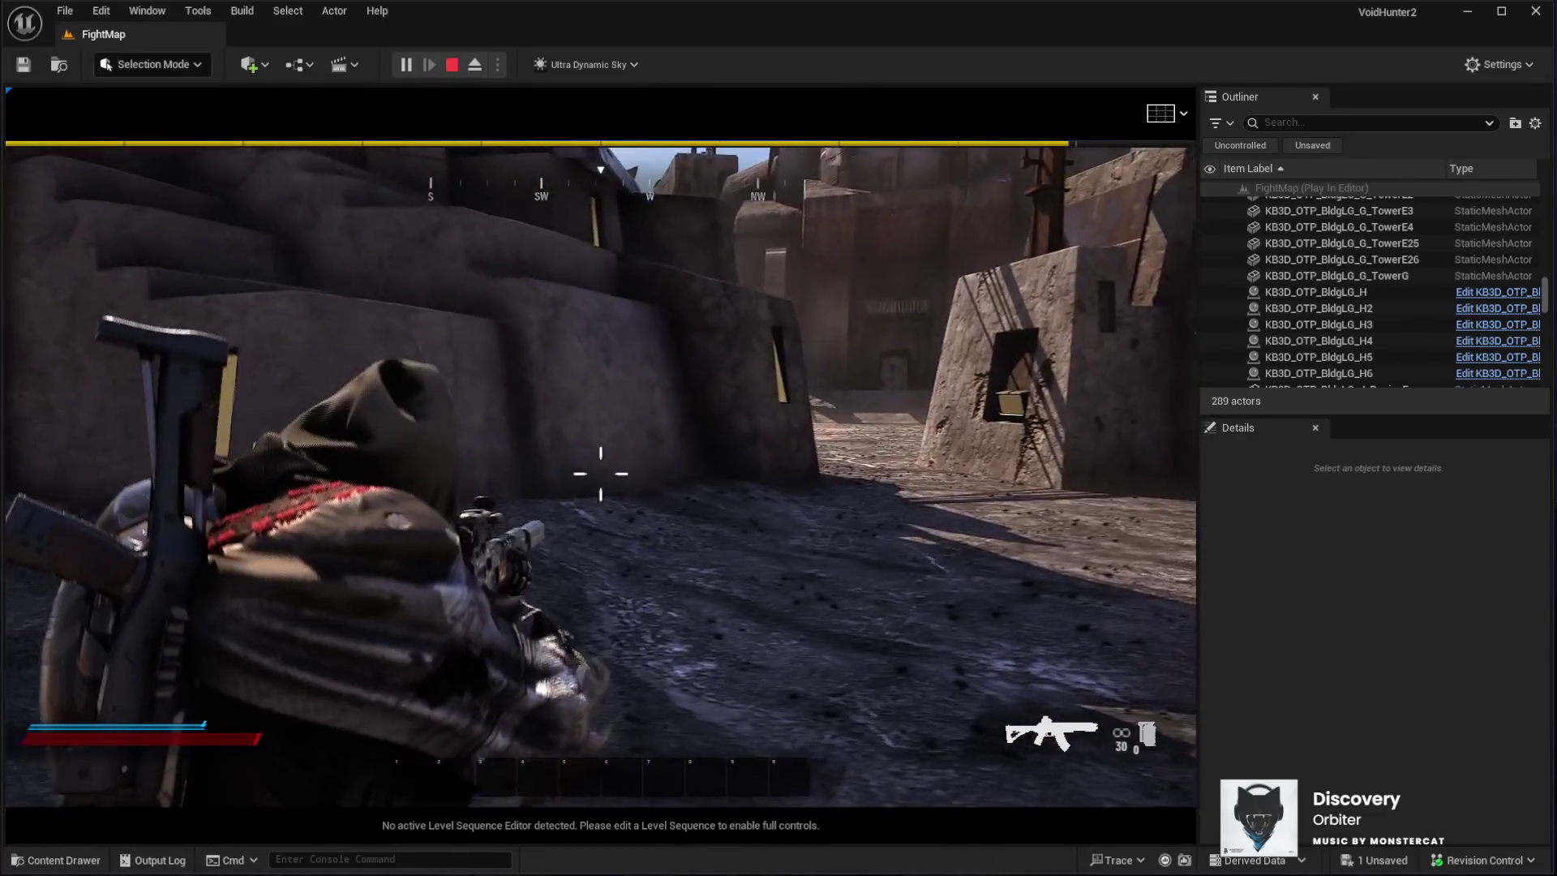
{"action": "key", "text": "w"}
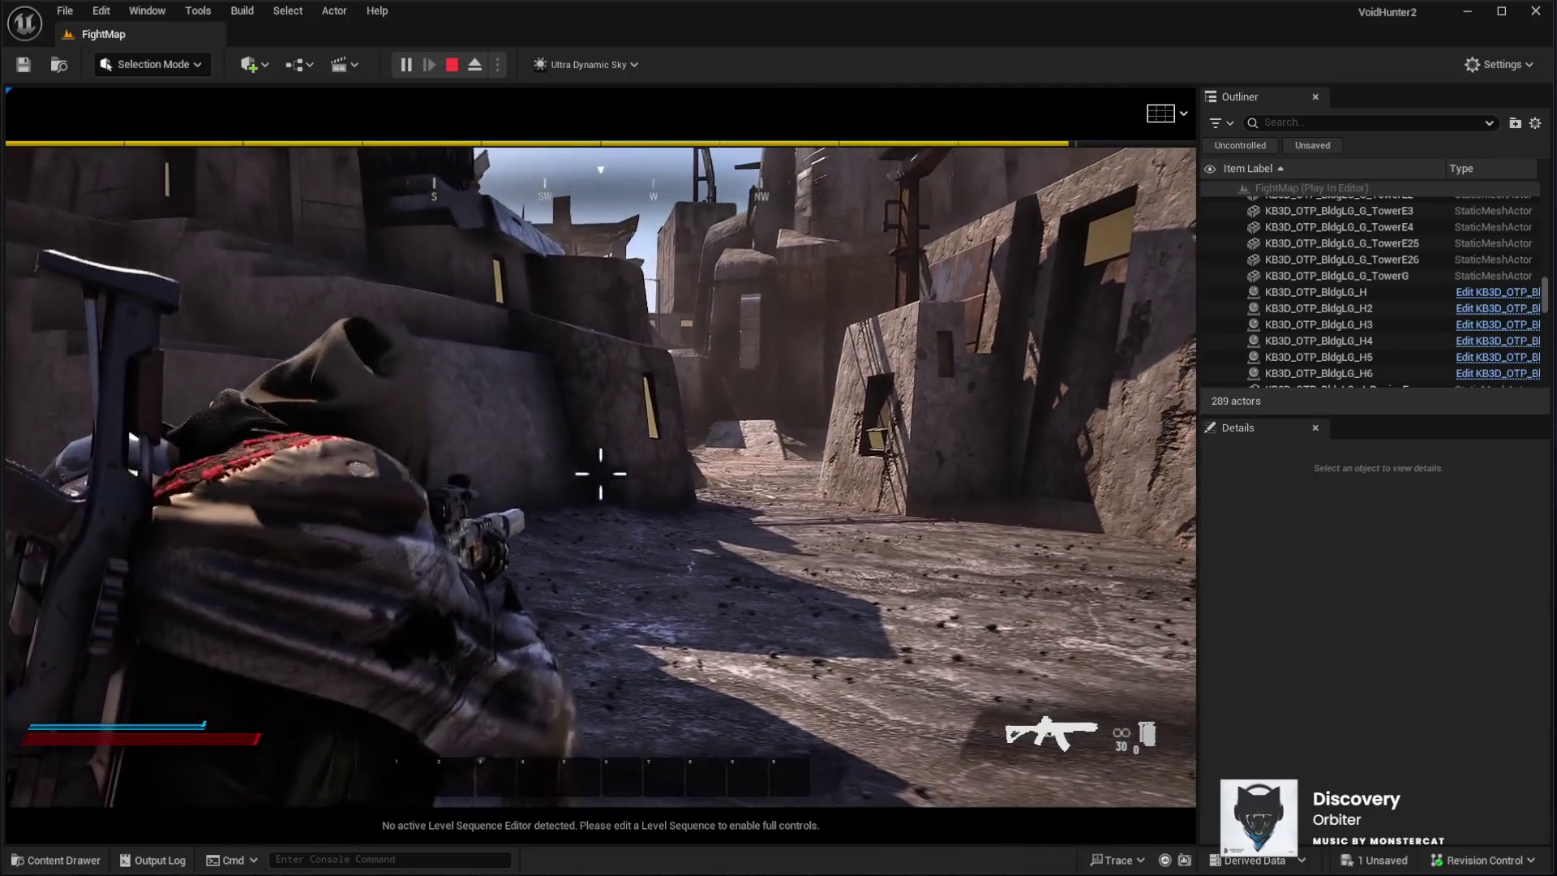
{"action": "key", "text": "w"}
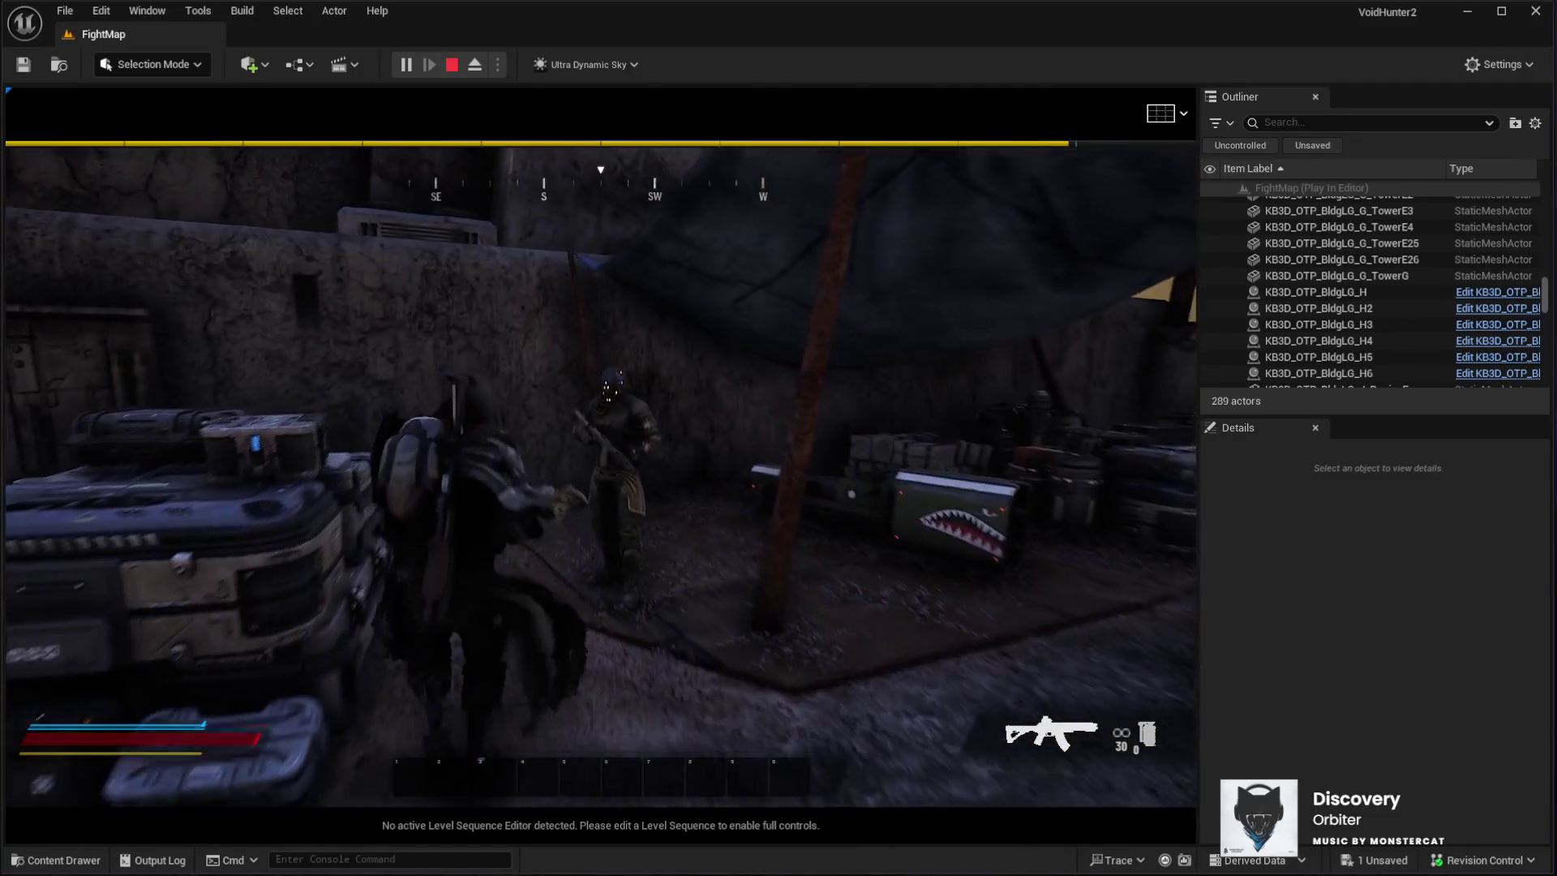
Aim the rifle at the Street Runner enemy and fire several shots
{"action": "right_click", "coordinate": [600, 471]}
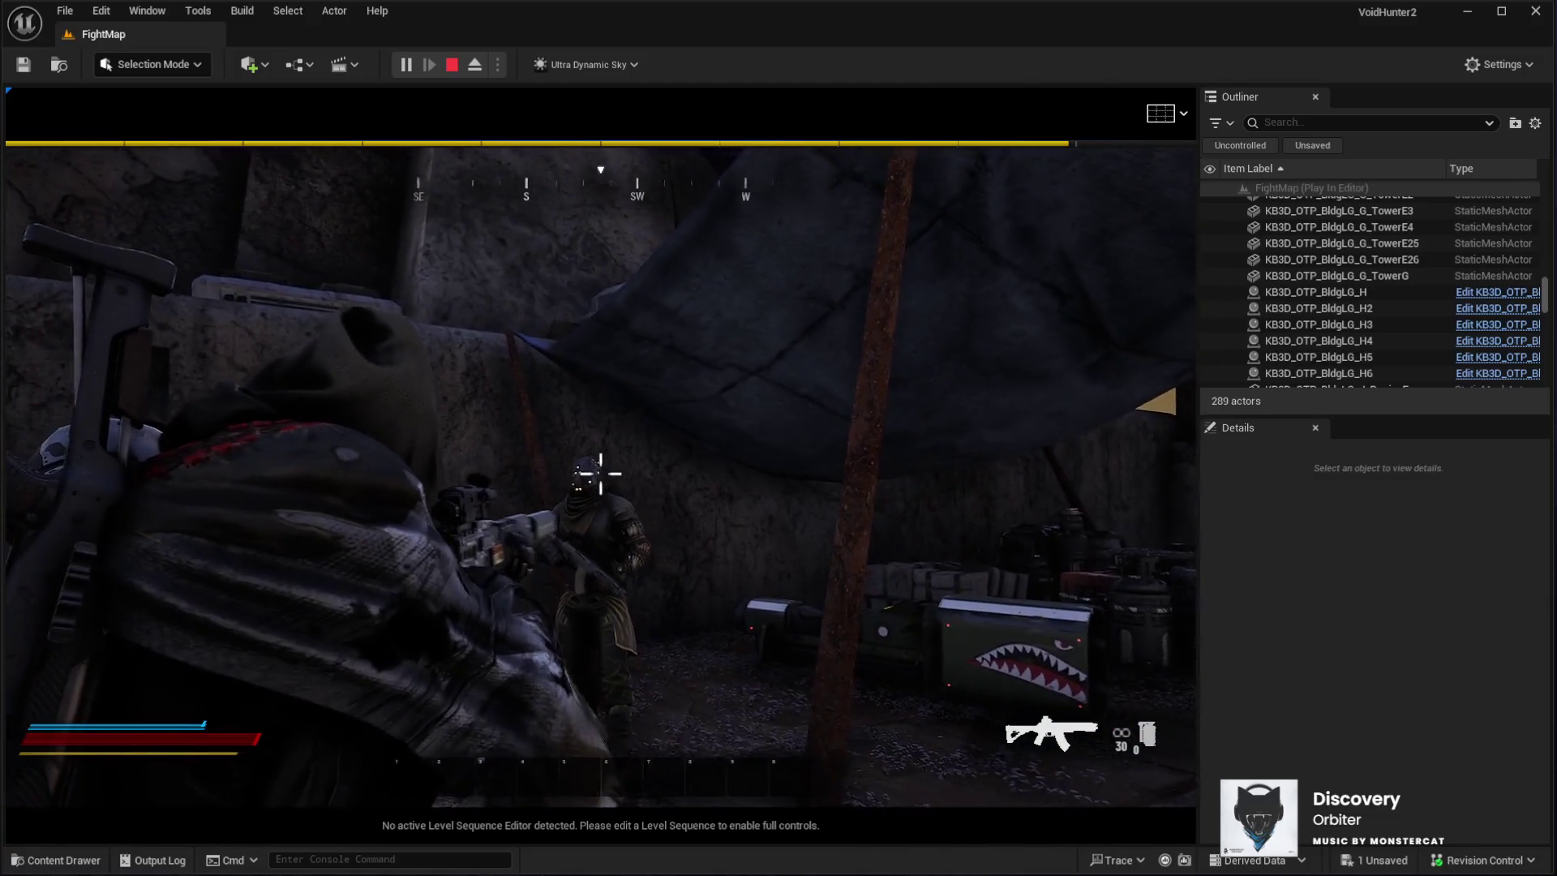
{"action": "left_click", "coordinate": [600, 470]}
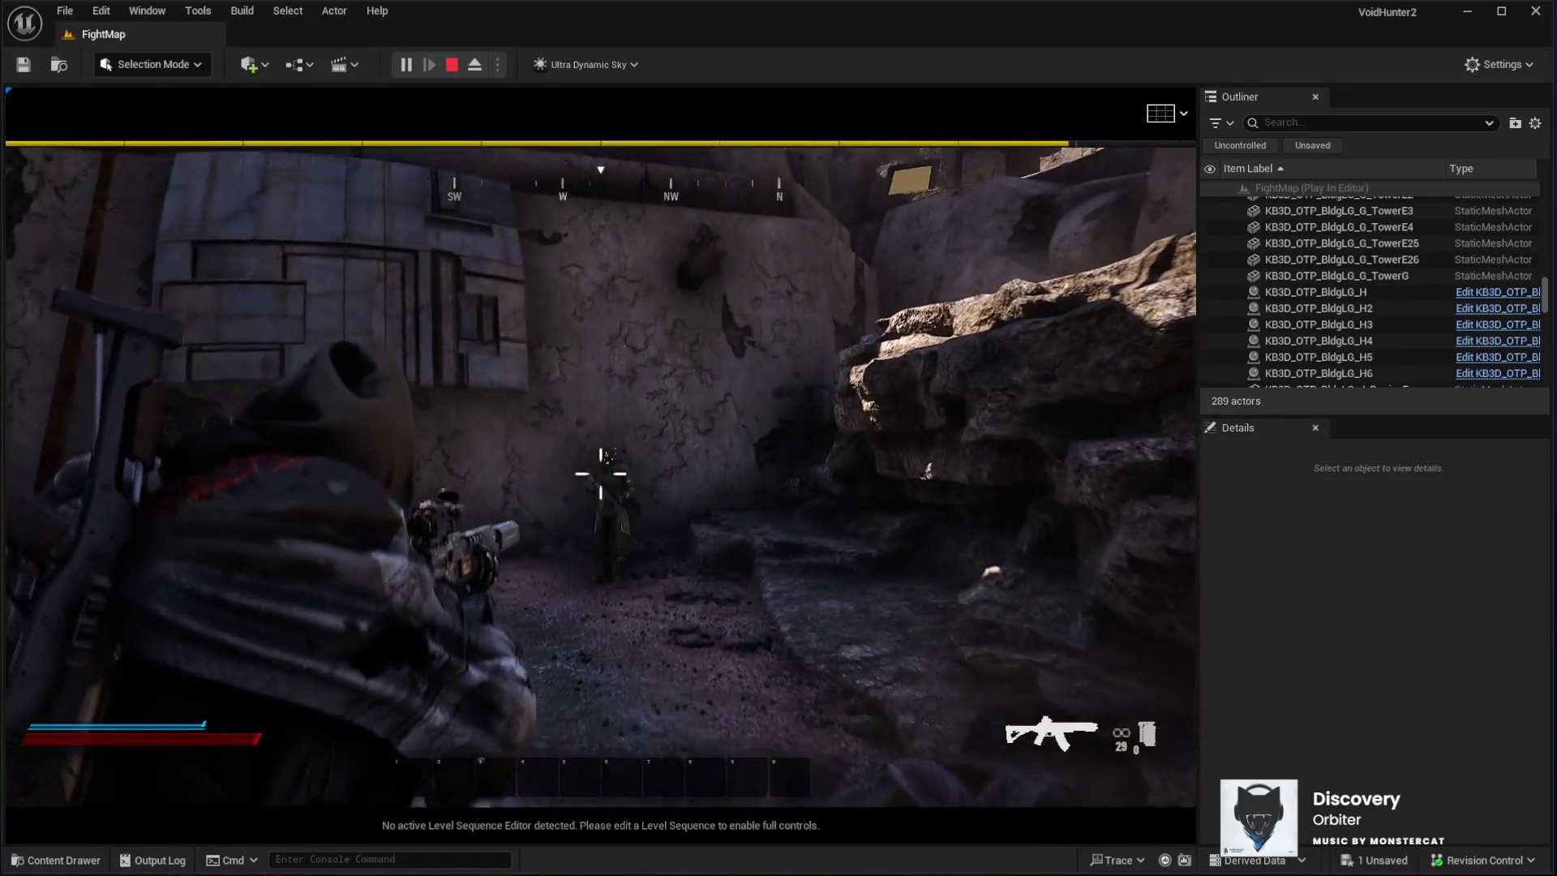
{"action": "left_click", "coordinate": [600, 471]}
{"action": "left_click", "coordinate": [600, 470]}
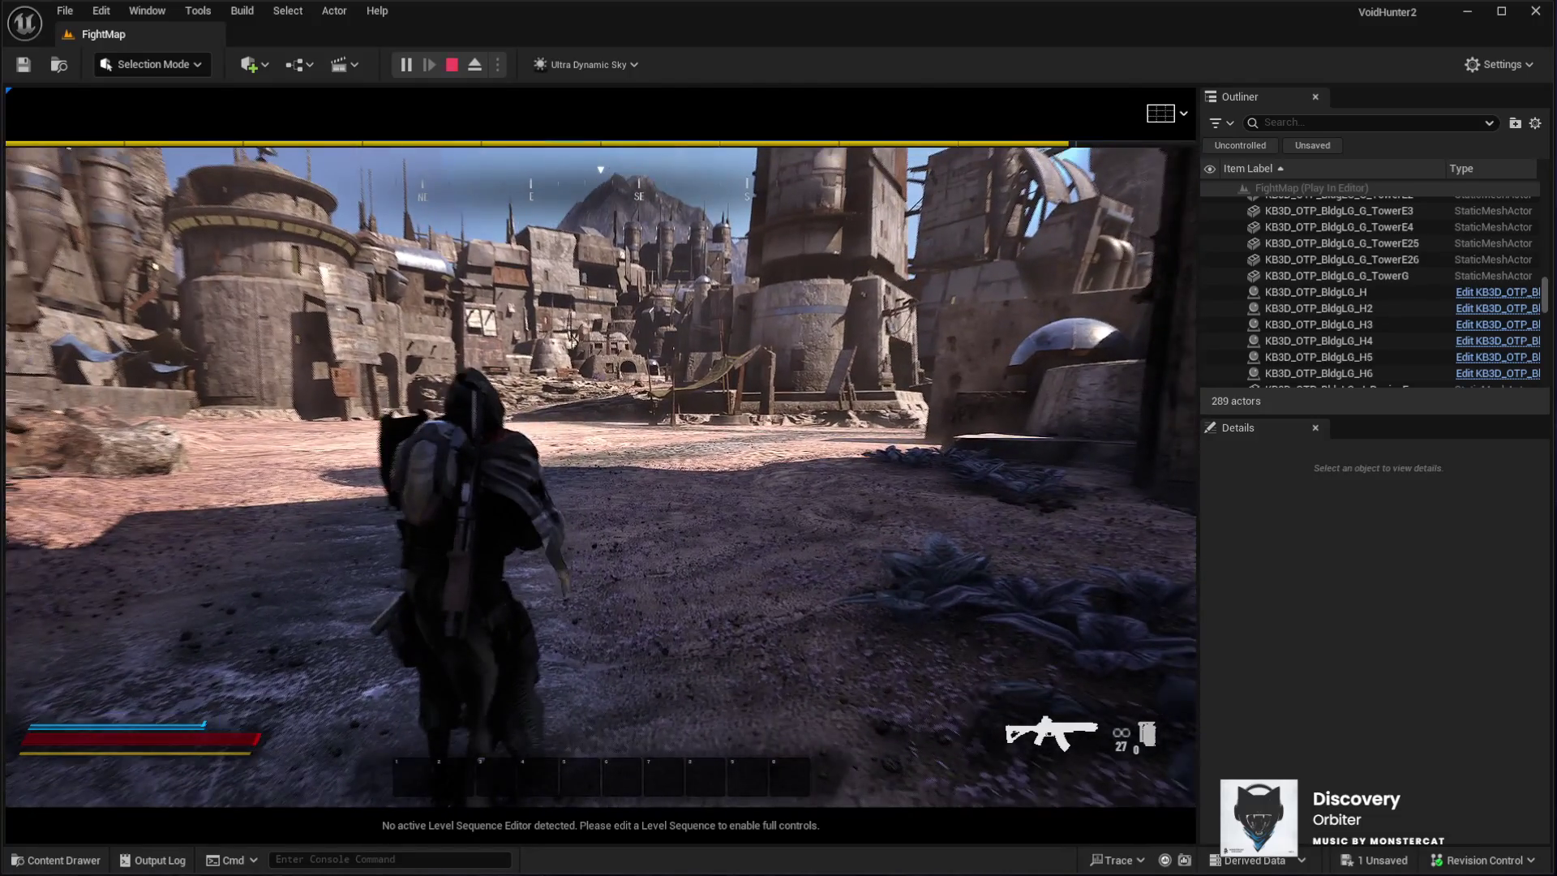
End the playtest and fly the editor view forward over the town
{"action": "key", "text": "Escape"}
{"action": "left_click", "coordinate": [1241, 309]}
{"action": "mouse_move", "coordinate": [1176, 327]}
{"action": "left_mouse_down"}
{"action": "mouse_move", "coordinate": [1194, 259]}
{"action": "mouse_move", "coordinate": [1168, 251]}
{"action": "mouse_move", "coordinate": [1168, 227]}
{"action": "mouse_move", "coordinate": [1168, 259]}
{"action": "mouse_move", "coordinate": [1168, 243]}
{"action": "left_mouse_up"}
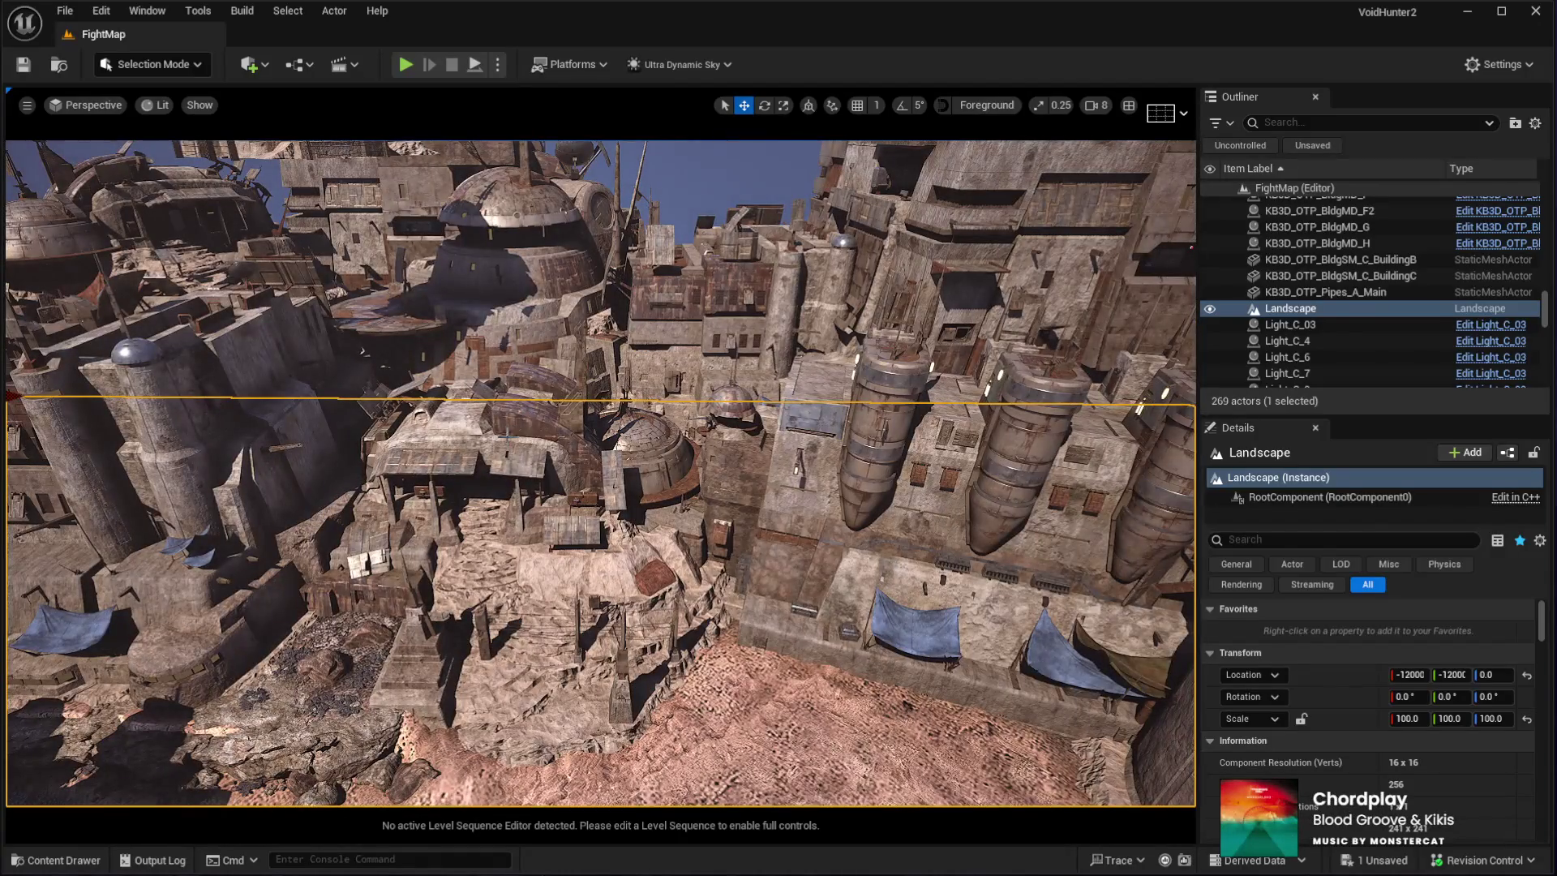
Select KB3D_OTP_BldgLG_B and fly the view down to the open sand plaza
{"action": "left_click", "coordinate": [516, 438]}
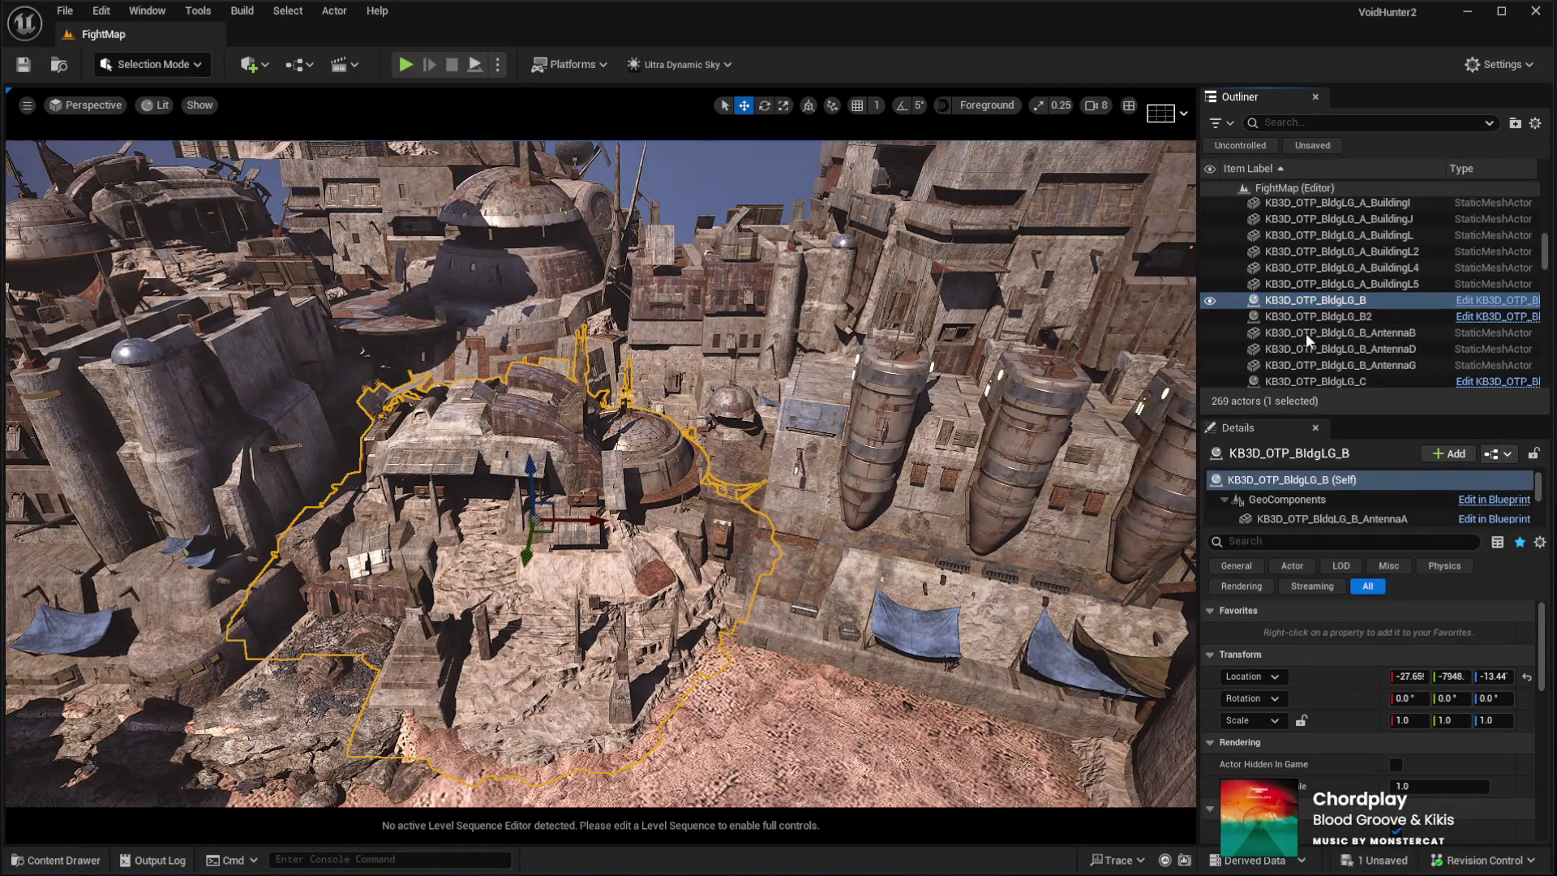
{"action": "key", "text": "ctrl+space"}
{"action": "left_click", "coordinate": [147, 10]}
{"action": "mouse_move", "coordinate": [905, 542]}
{"action": "left_mouse_down"}
{"action": "mouse_move", "coordinate": [888, 608]}
{"action": "mouse_move", "coordinate": [893, 547]}
{"action": "left_mouse_up"}
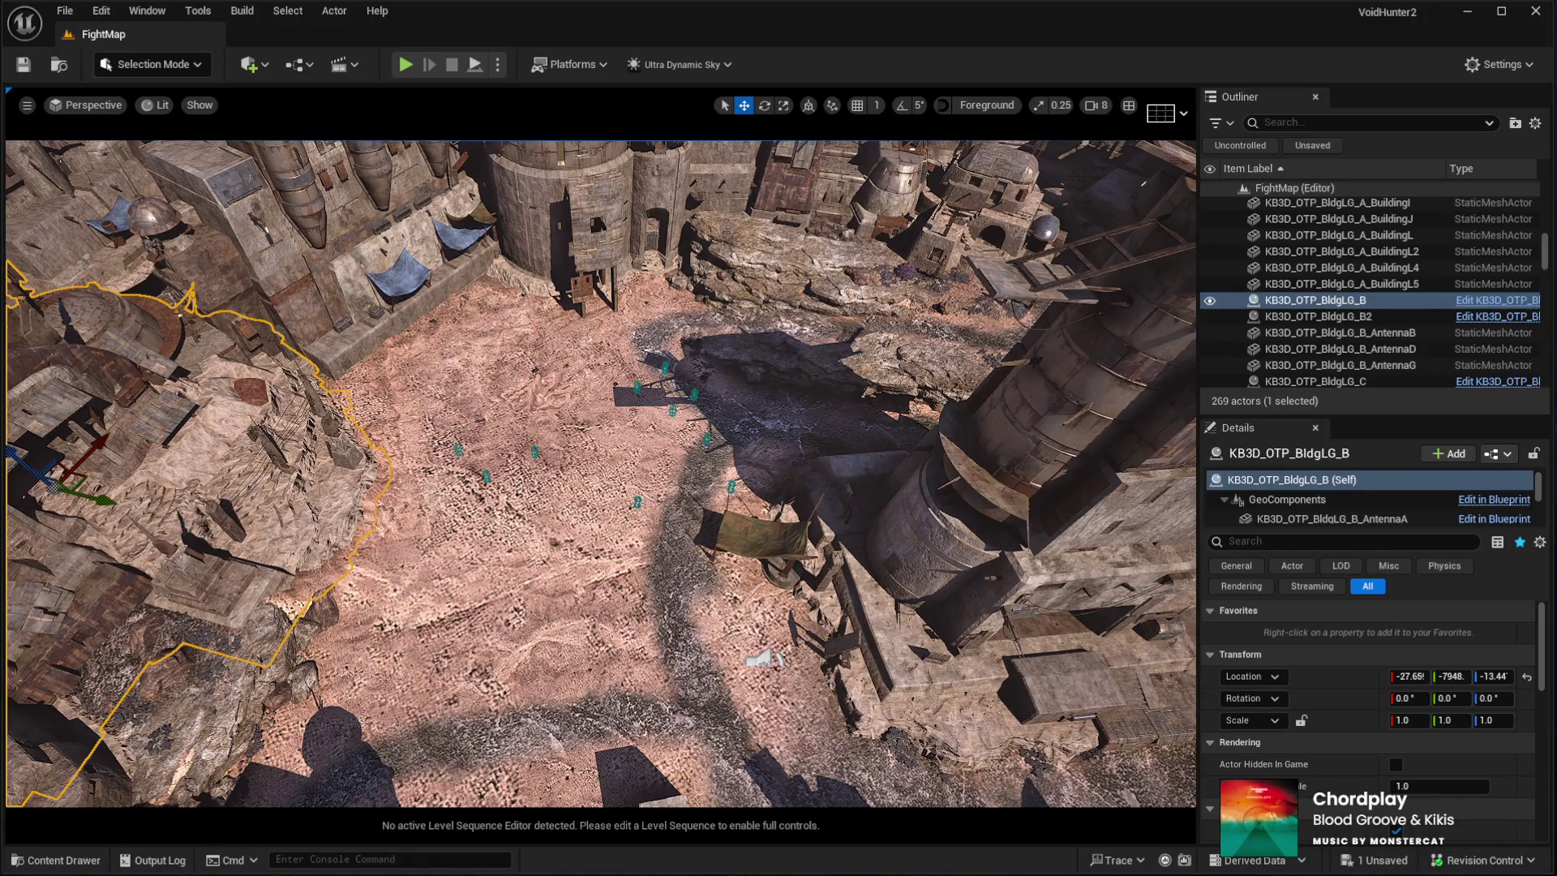
Duplicate the building, delete the stray copy, and drop a new building into the plaza
{"action": "key", "text": "ctrl+v"}
{"action": "key", "text": "f"}
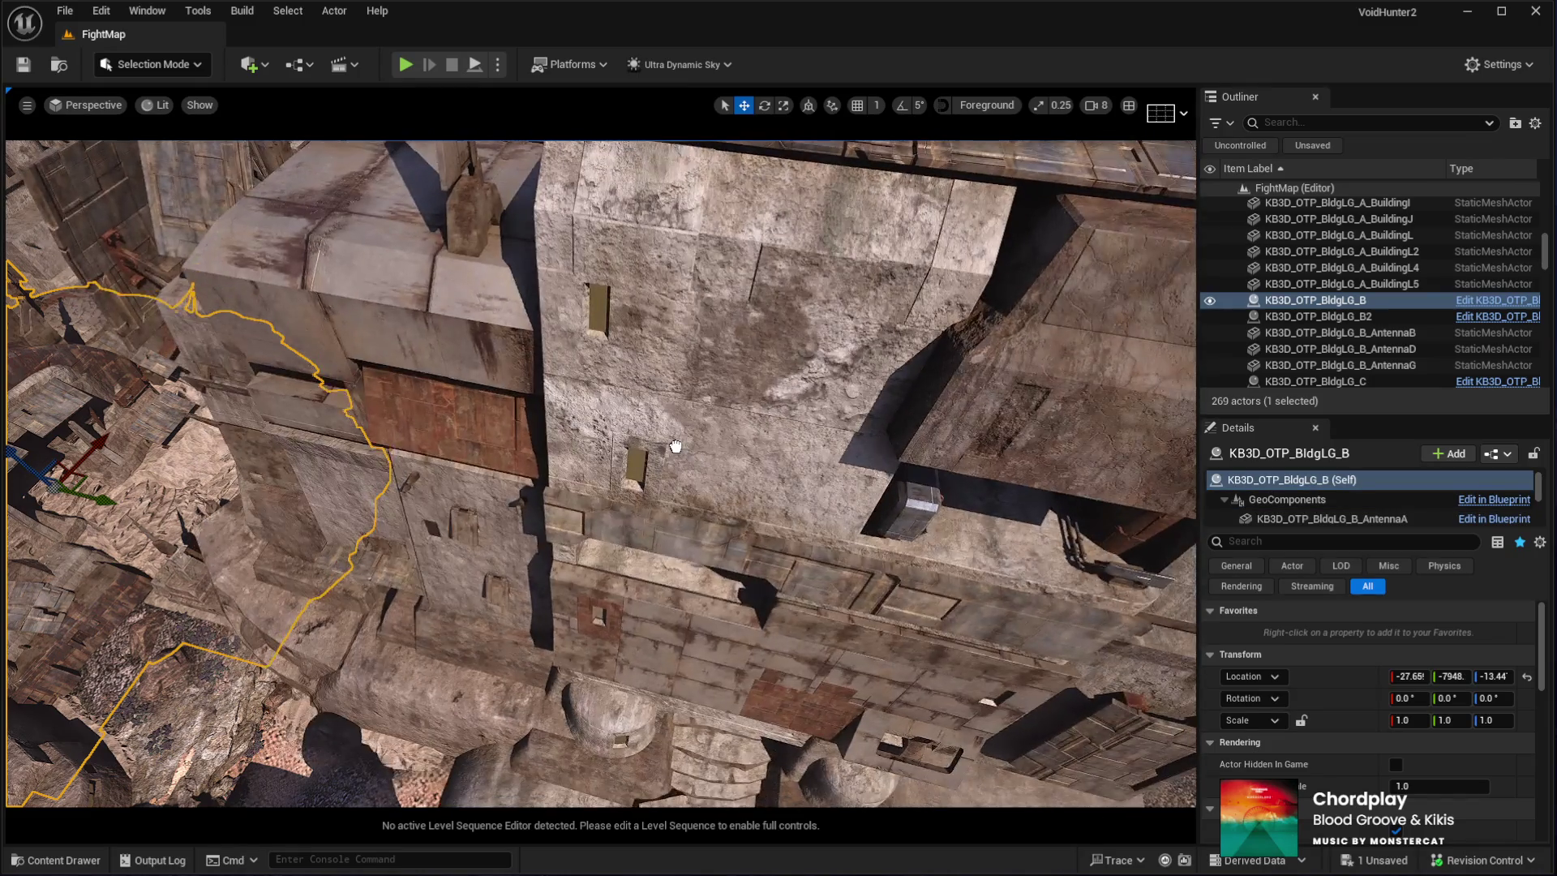
{"action": "key", "text": "Delete"}
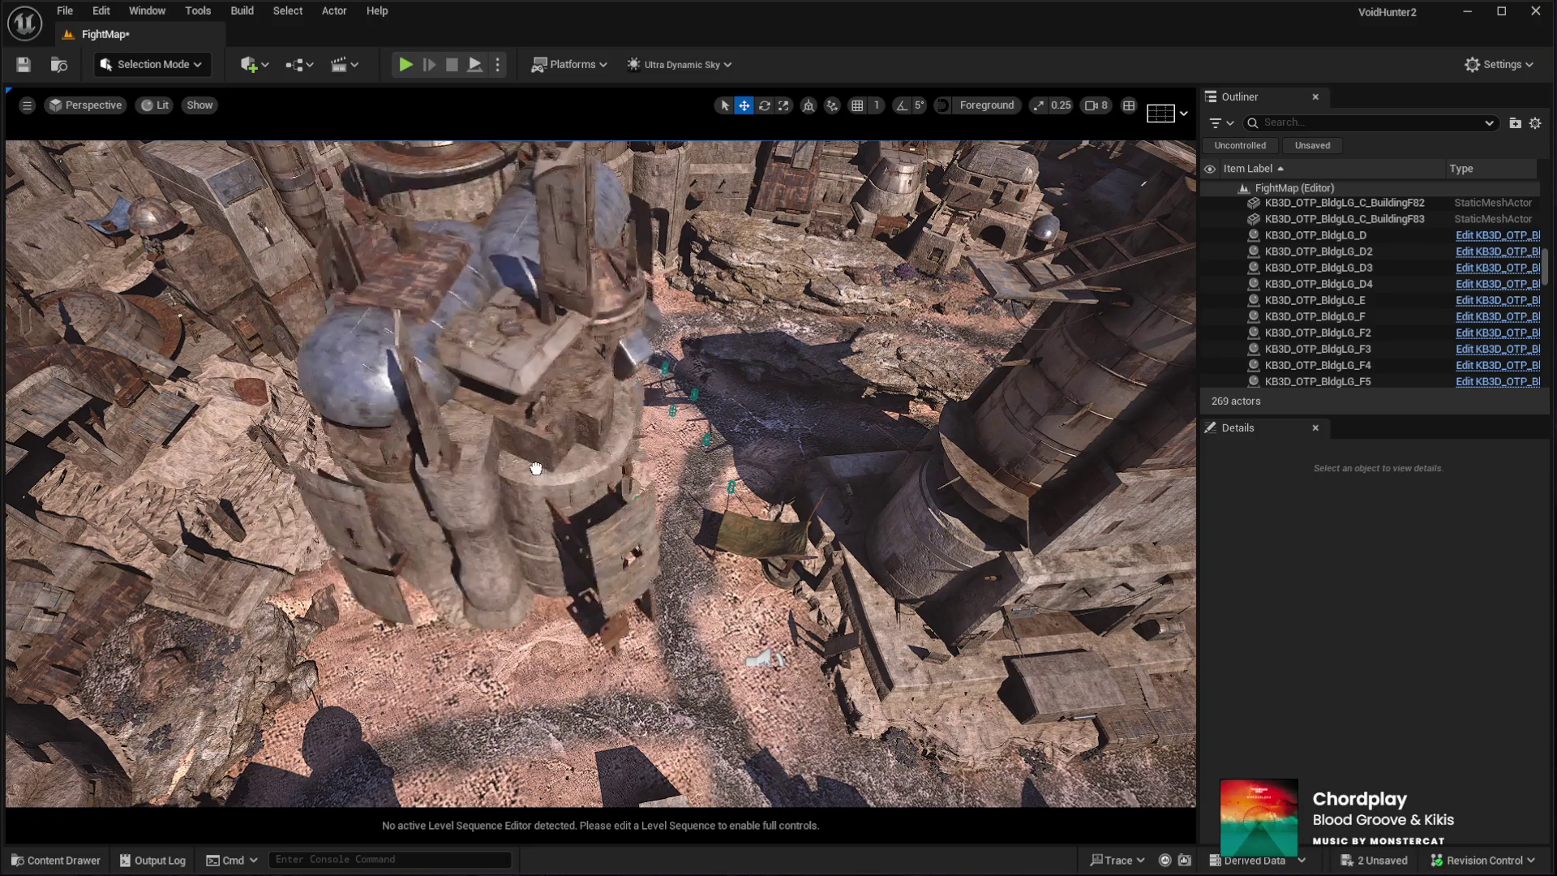
{"action": "left_click_drag", "start_coordinate": [516, 475], "coordinate": [527, 458]}
Replace the dropped building with KB3D_OTP_BldgLG_I in the sand plaza
{"action": "key", "text": "f"}
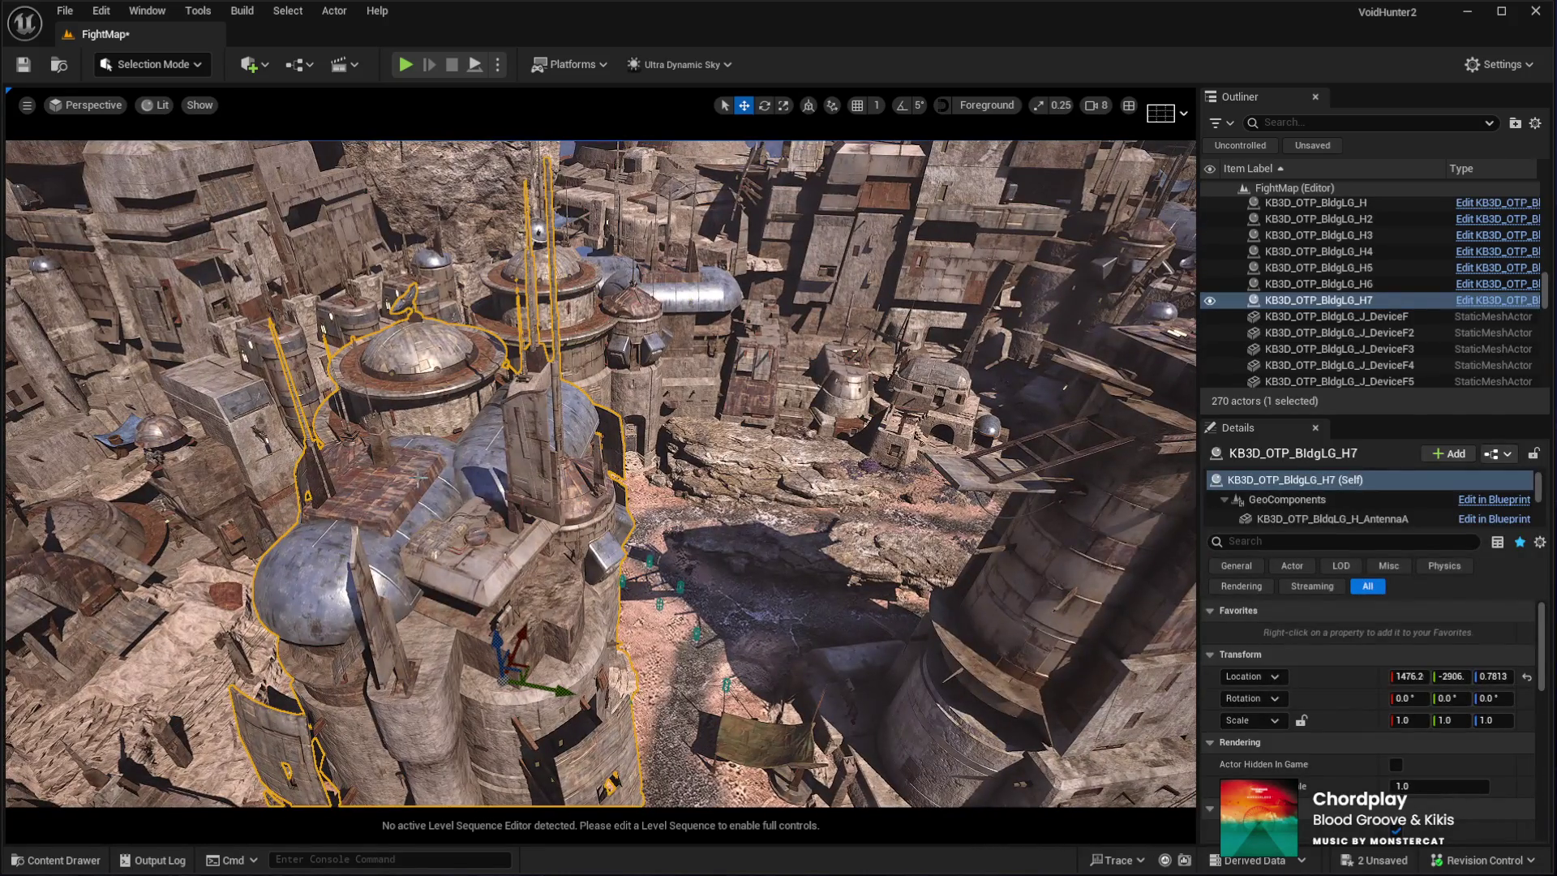
{"action": "key", "text": "Delete"}
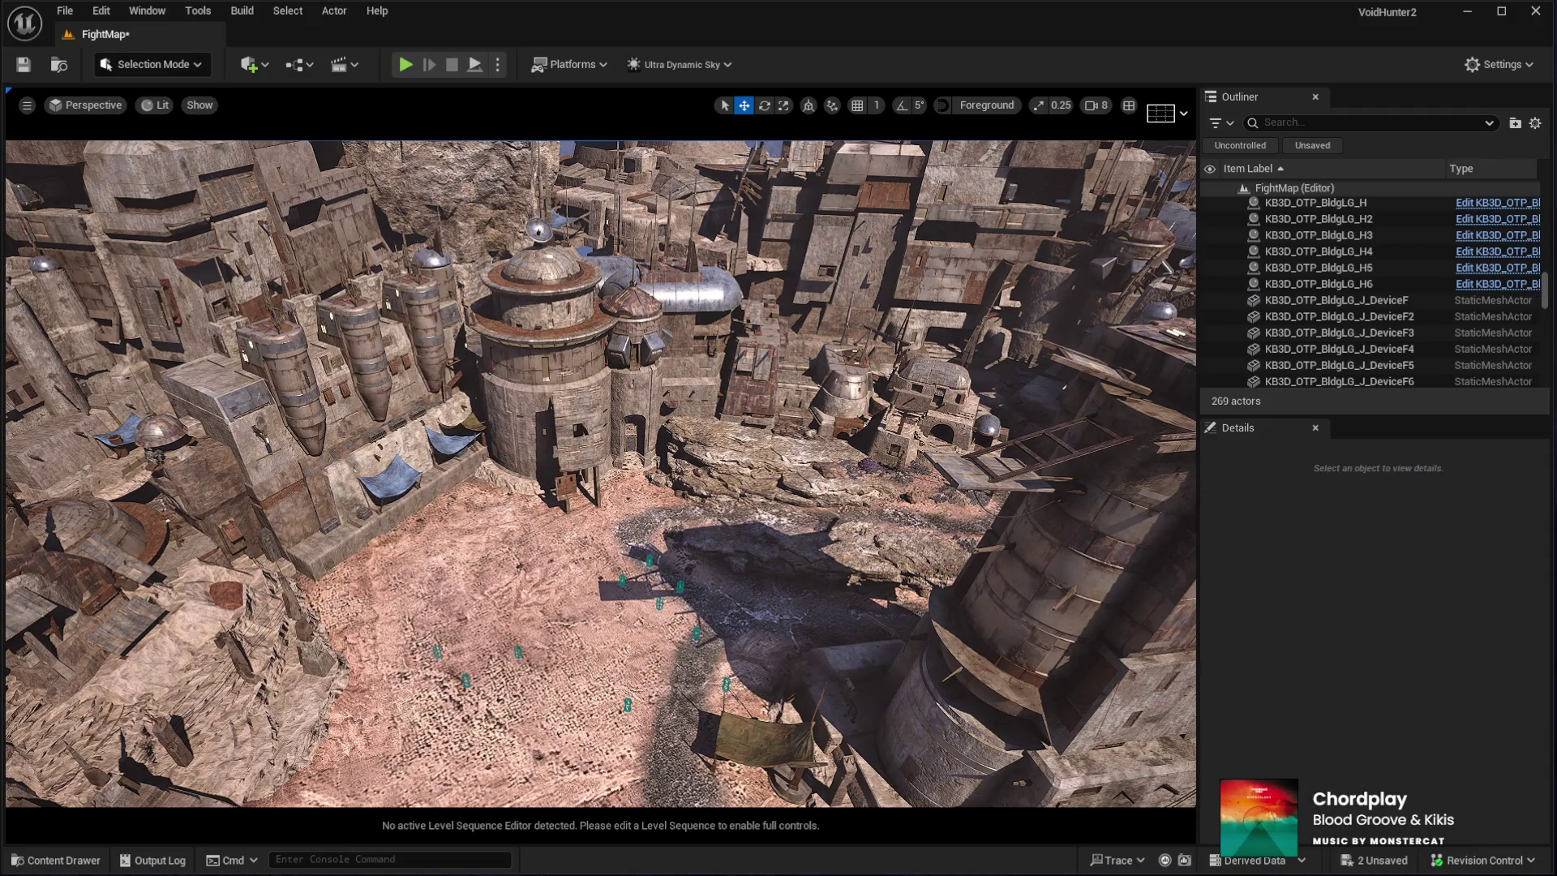
{"action": "left_click_drag", "start_coordinate": [521, 661], "coordinate": [505, 645]}
{"action": "key", "text": "f"}
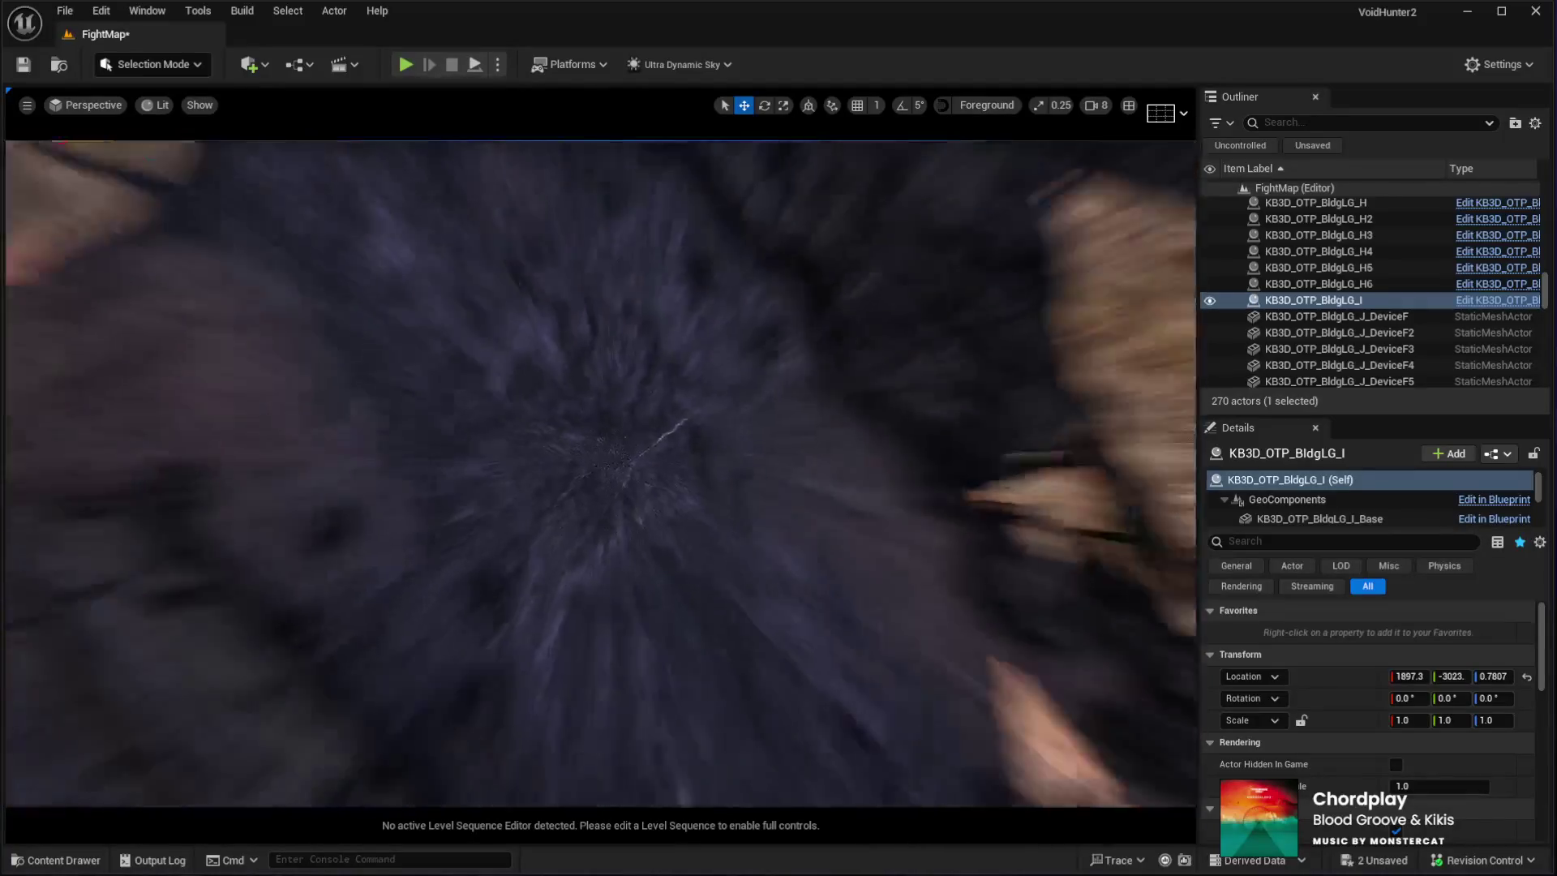
Rotate BldgLG_I about its vertical axis and sink it slightly into the ground
{"action": "key", "text": "e"}
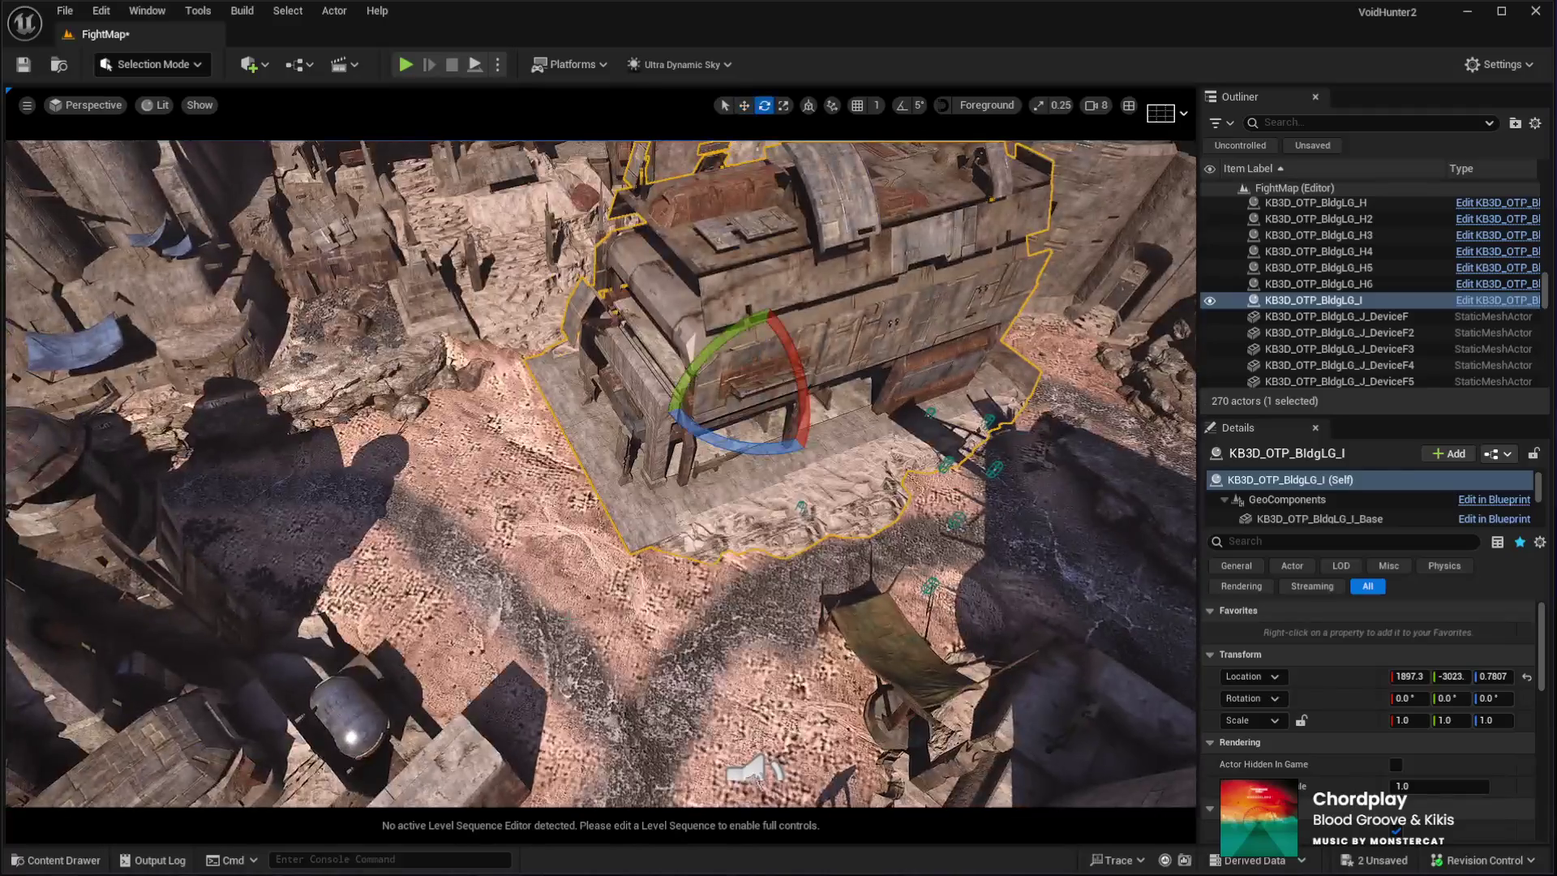
{"action": "left_click_drag", "start_coordinate": [751, 448], "coordinate": [658, 447]}
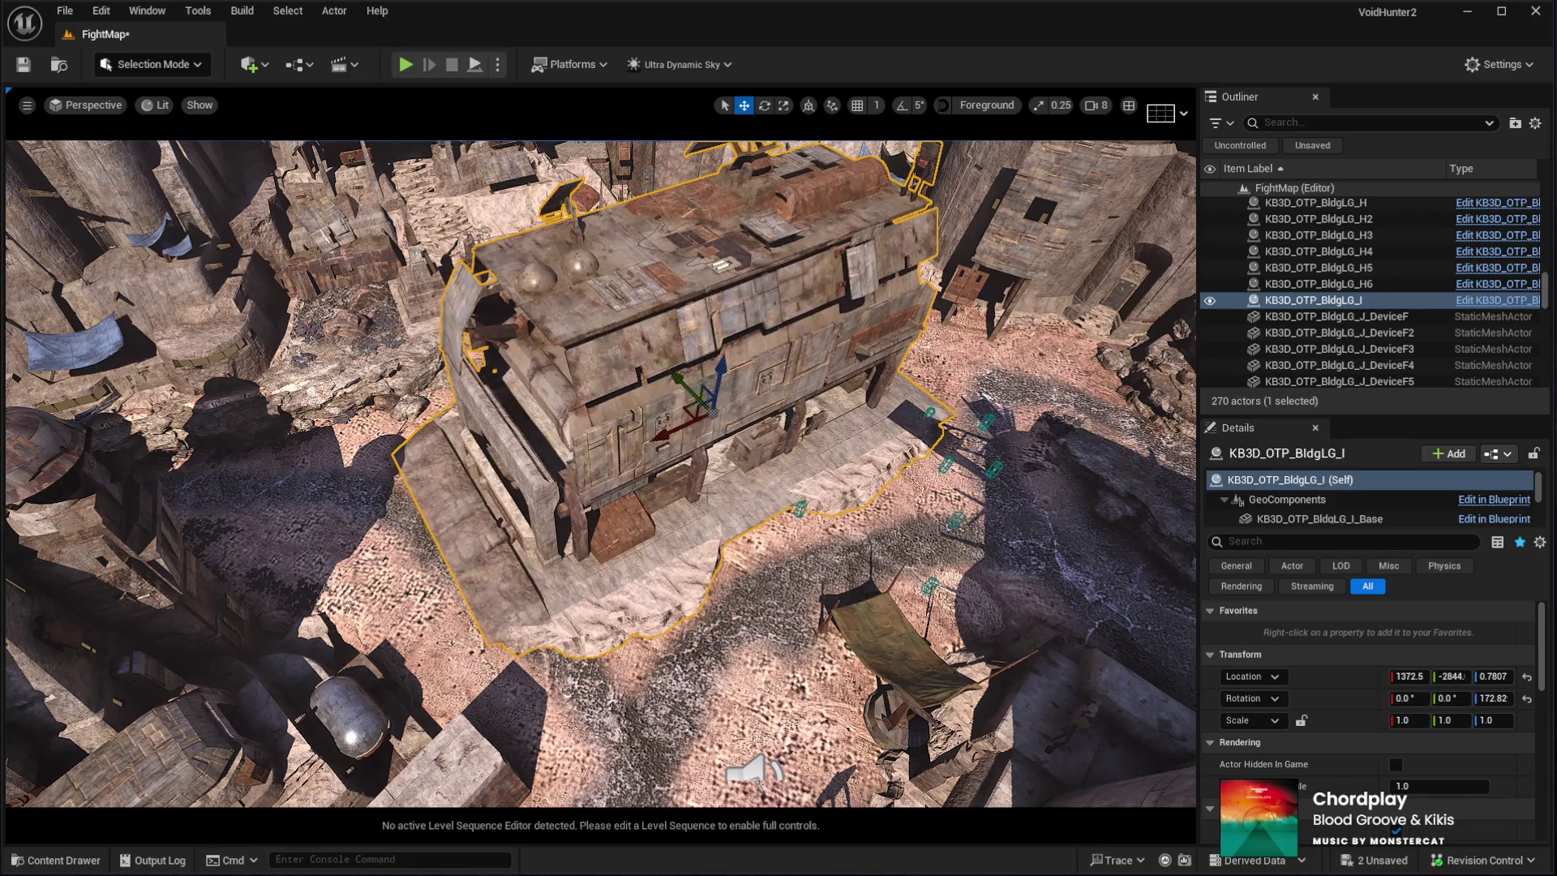
{"action": "left_click_drag", "start_coordinate": [684, 391], "coordinate": [559, 455]}
{"action": "left_click_drag", "start_coordinate": [462, 391], "coordinate": [455, 406]}
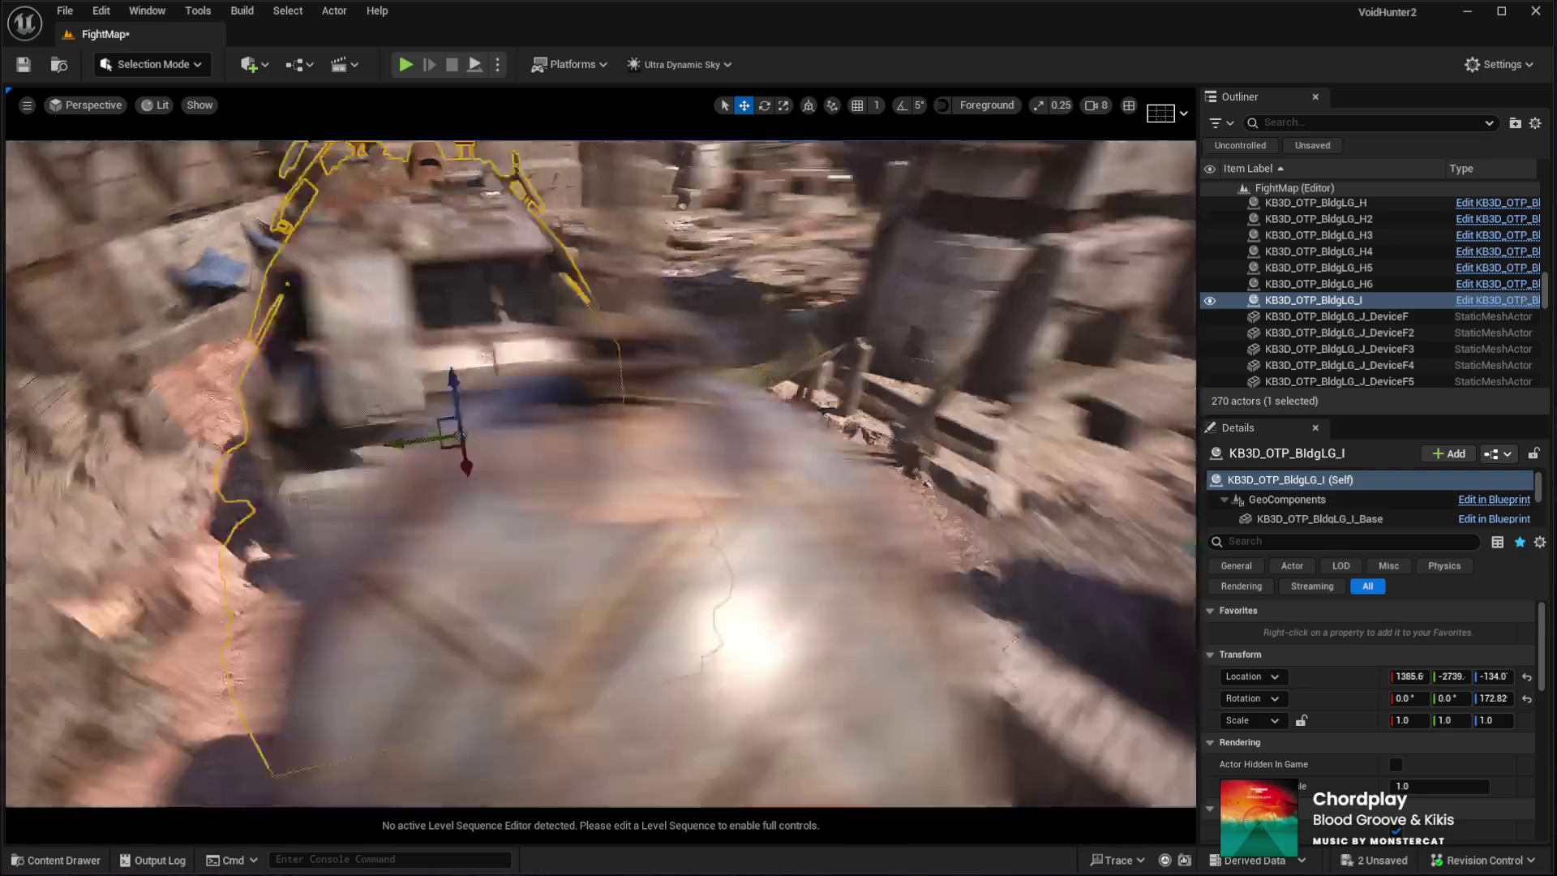
{"action": "left_click_drag", "start_coordinate": [567, 405], "coordinate": [528, 454]}
{"action": "left_click_drag", "start_coordinate": [695, 416], "coordinate": [718, 404]}
{"action": "key", "text": "f"}
Straighten BldgLG_I to almost no rotation and slide it to X 846.11 beside its neighbours
{"action": "key", "text": "e"}
{"action": "left_click_drag", "start_coordinate": [837, 654], "coordinate": [933, 640]}
{"action": "mouse_move", "coordinate": [939, 609]}
{"action": "left_mouse_down"}
{"action": "mouse_move", "coordinate": [924, 616]}
{"action": "mouse_move", "coordinate": [924, 592]}
{"action": "left_mouse_up"}
{"action": "key", "text": "w"}
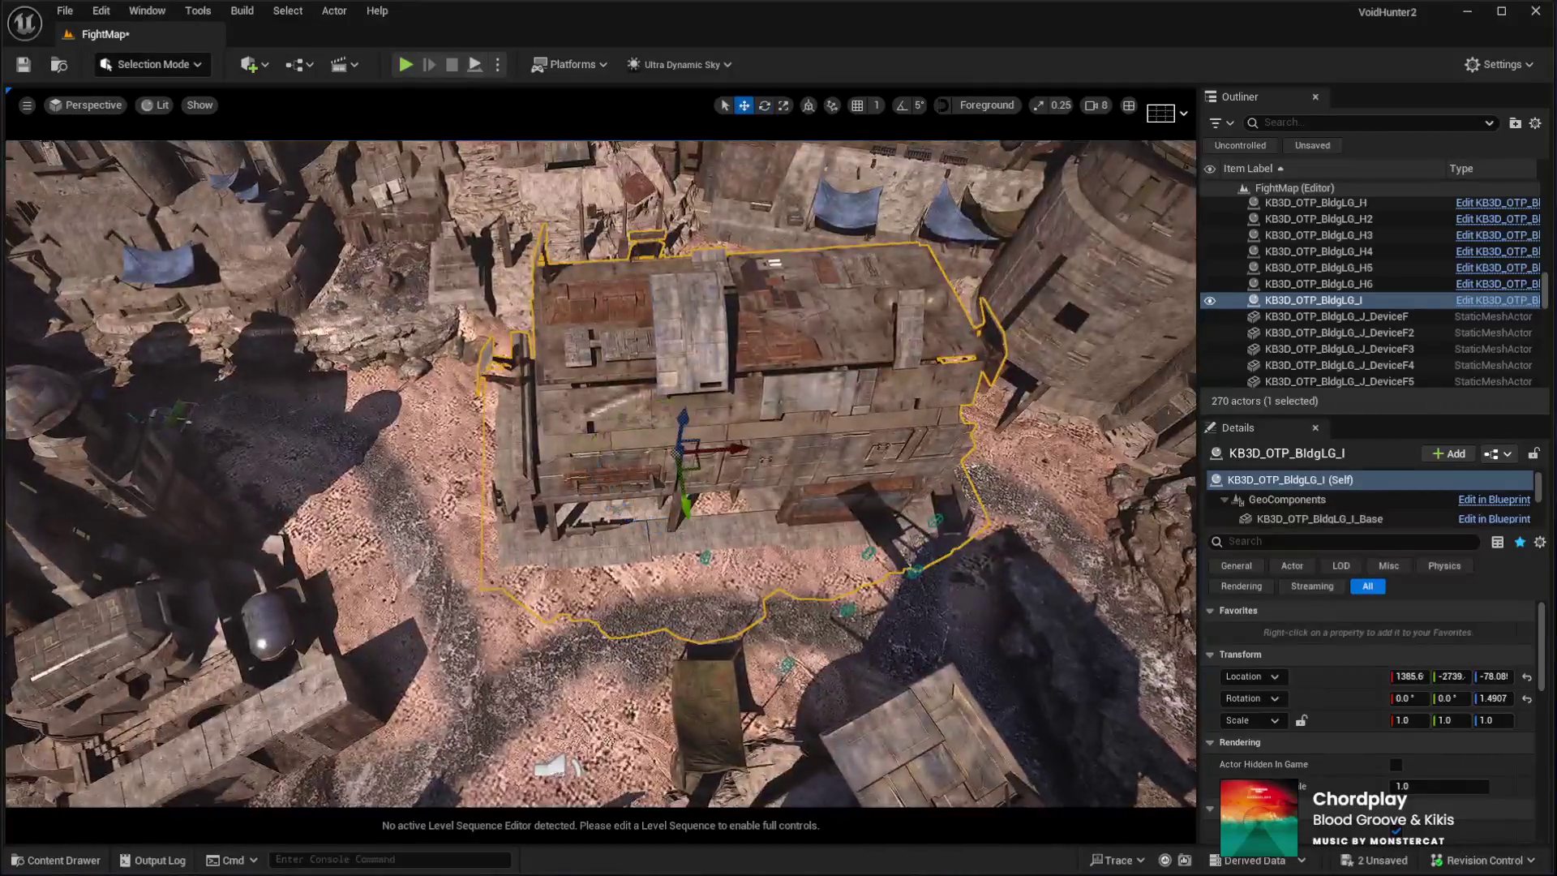
{"action": "mouse_move", "coordinate": [676, 464]}
{"action": "left_mouse_down"}
{"action": "mouse_move", "coordinate": [640, 490]}
{"action": "mouse_move", "coordinate": [646, 454]}
{"action": "mouse_move", "coordinate": [624, 438]}
{"action": "left_mouse_up"}
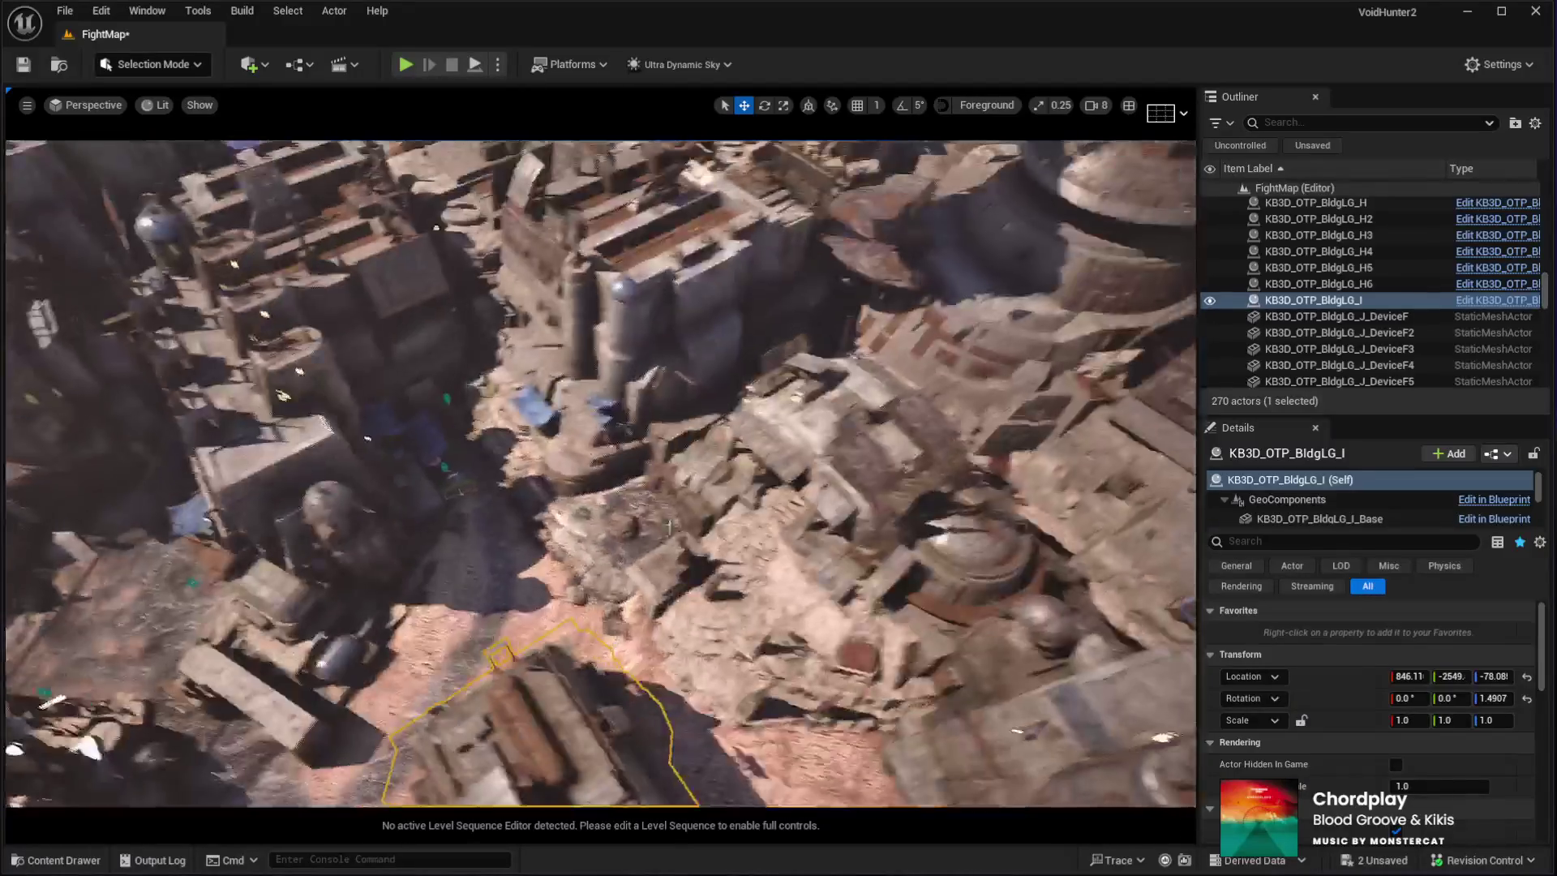
{"action": "left_click", "coordinate": [669, 526]}
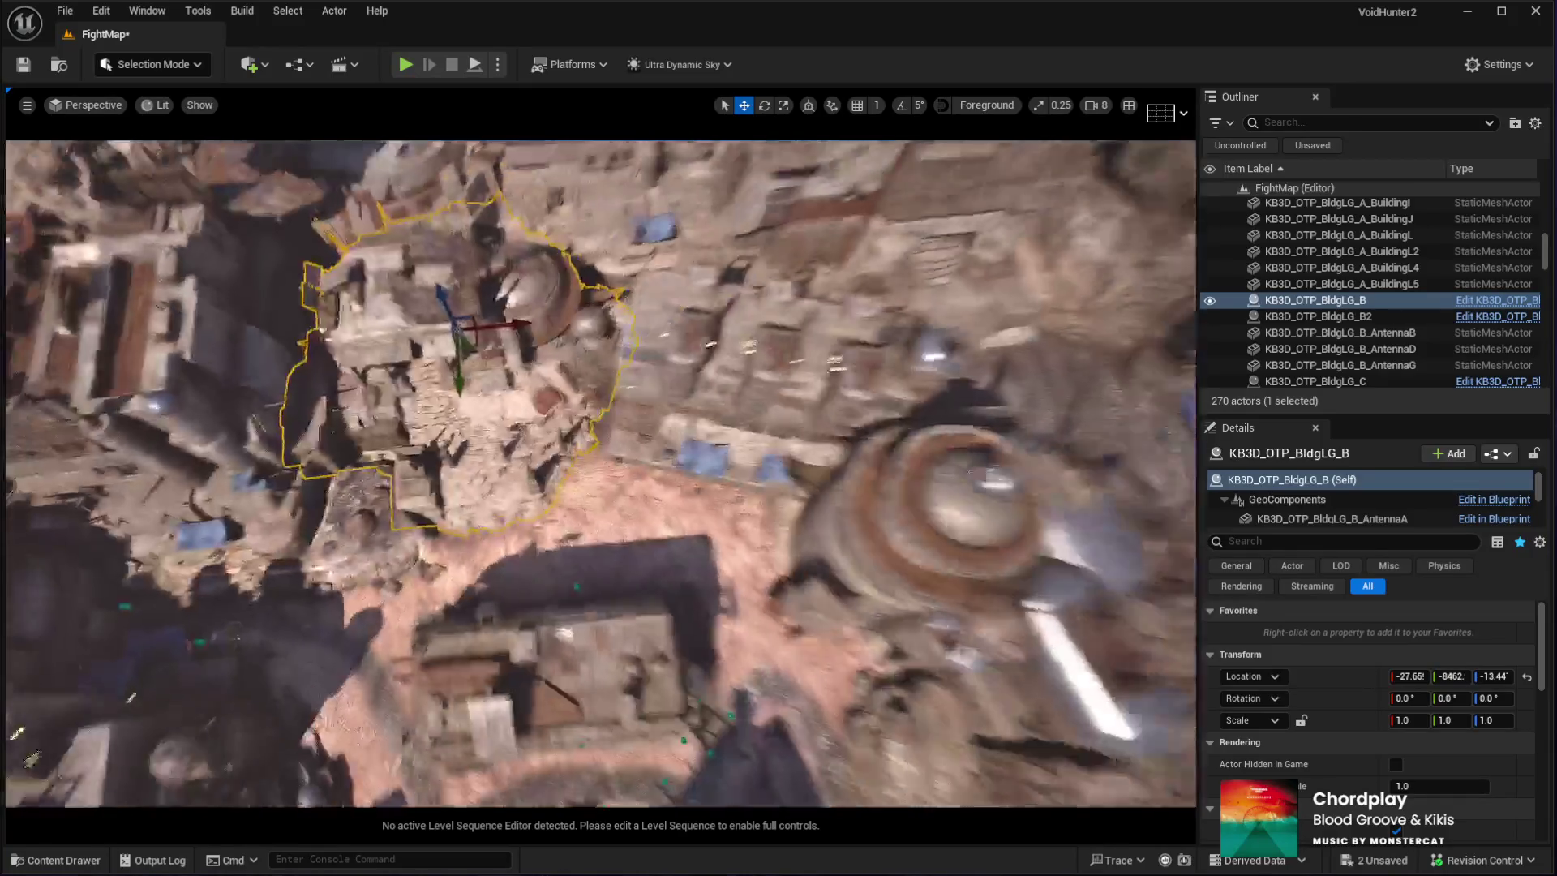
Inspect the nearby buildings and move KB3D_OTP_BldgLG_A to a new position
{"action": "key", "text": "f"}
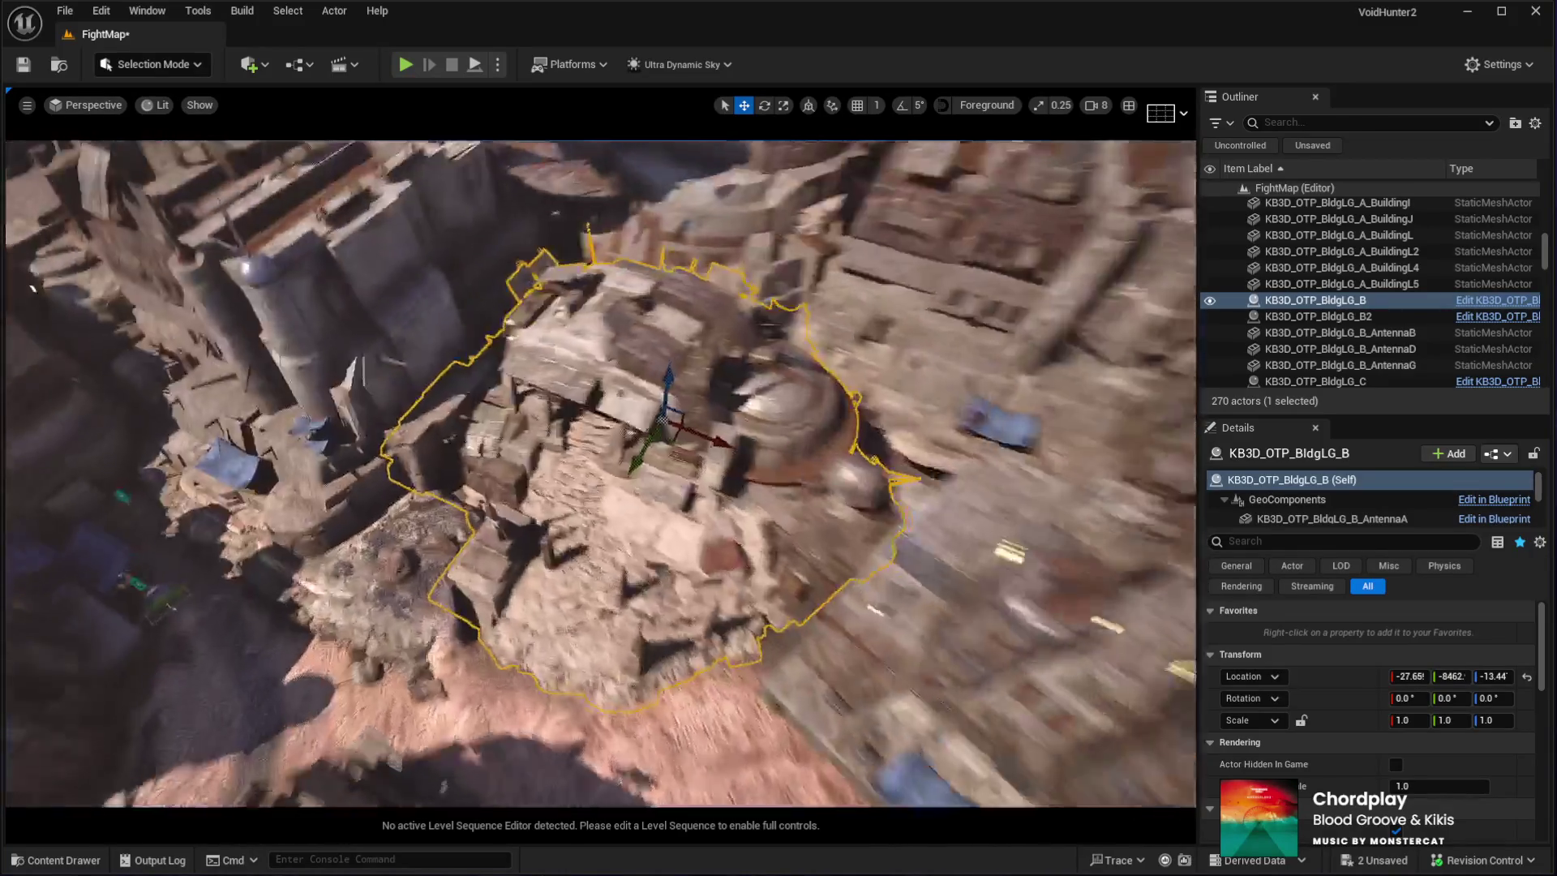
{"action": "left_click_drag", "start_coordinate": [600, 470], "coordinate": [600, 454]}
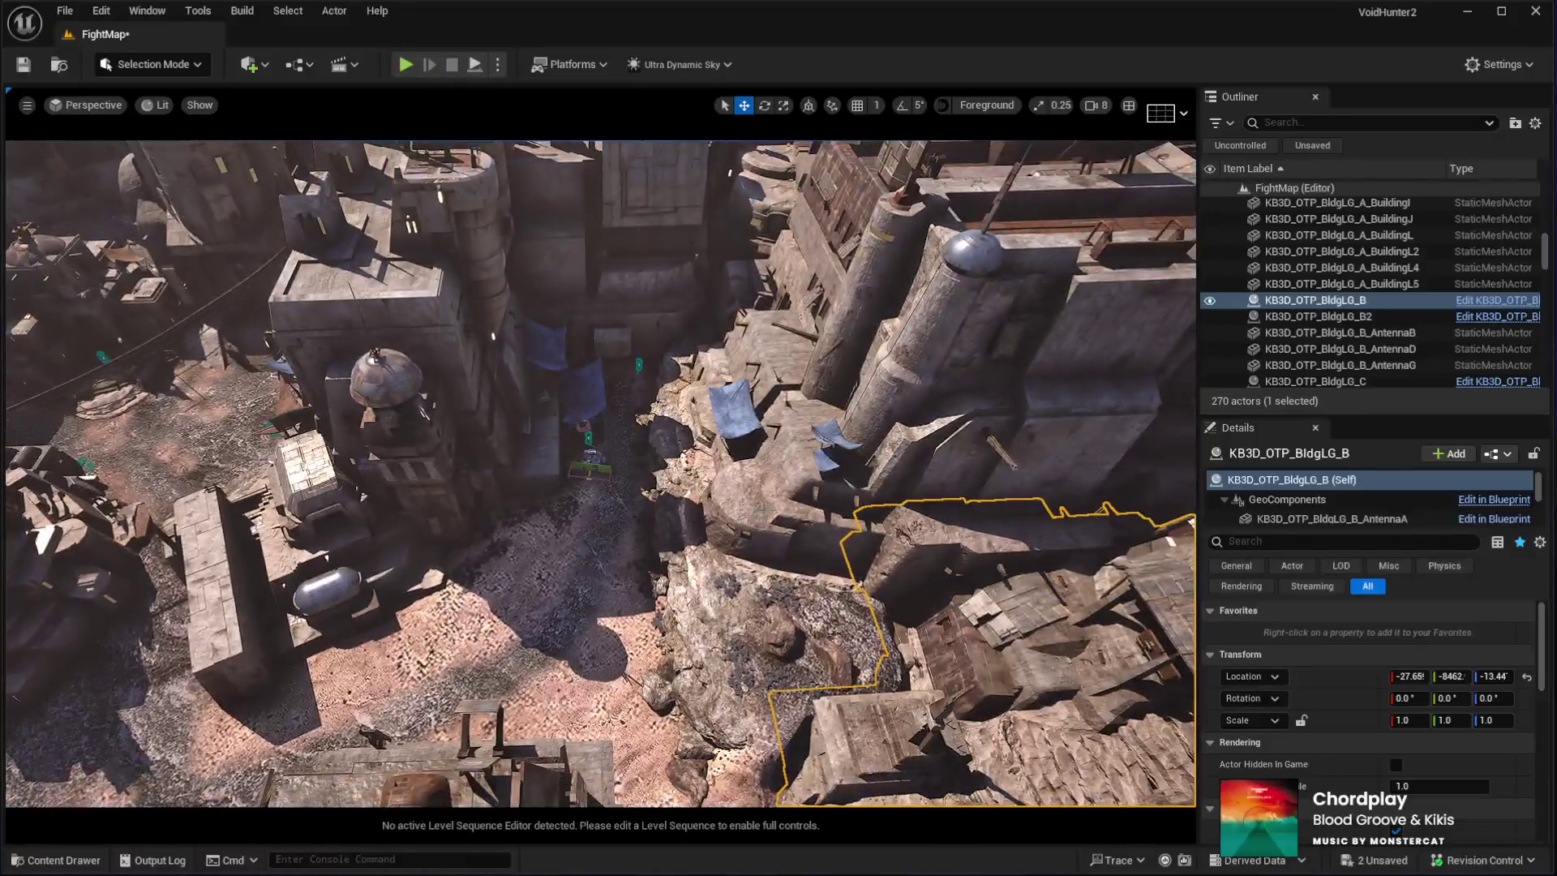
{"action": "left_click", "coordinate": [938, 397]}
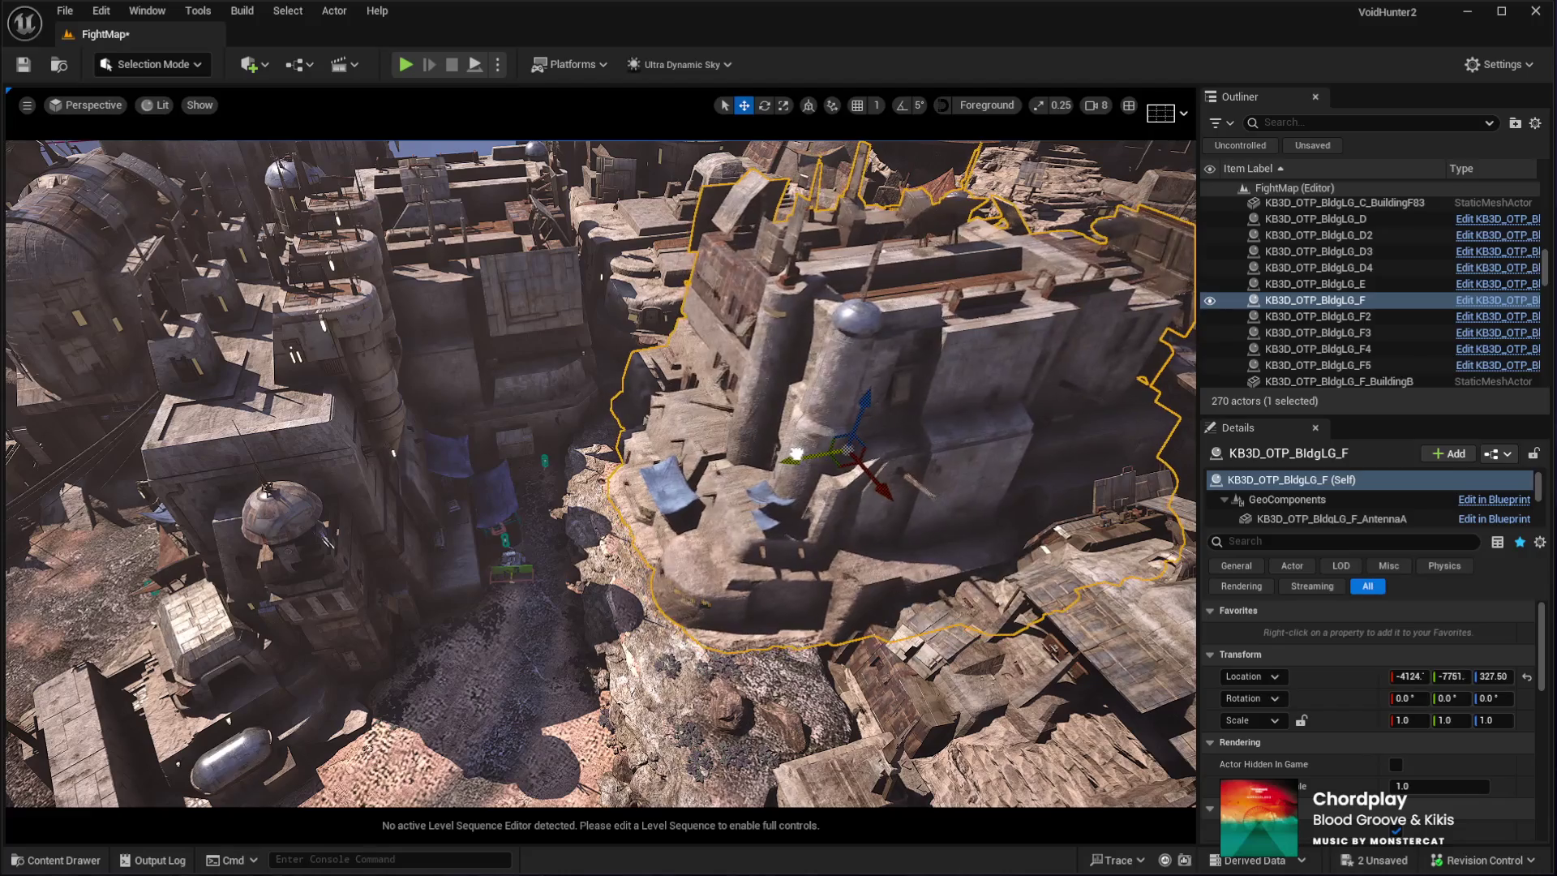
{"action": "key", "text": "w"}
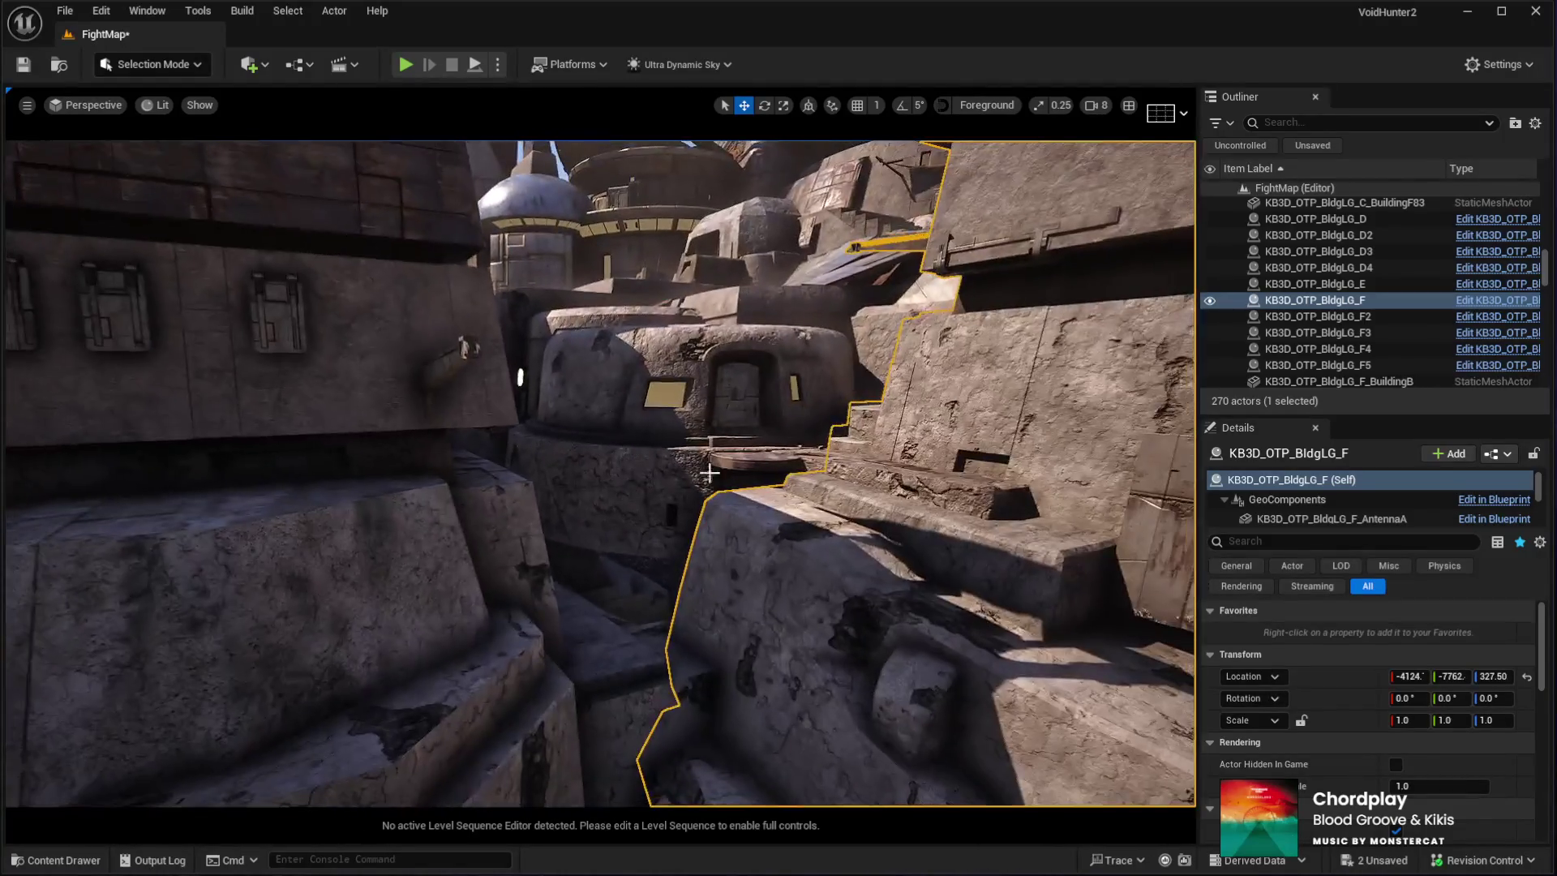
{"action": "left_click", "coordinate": [660, 462]}
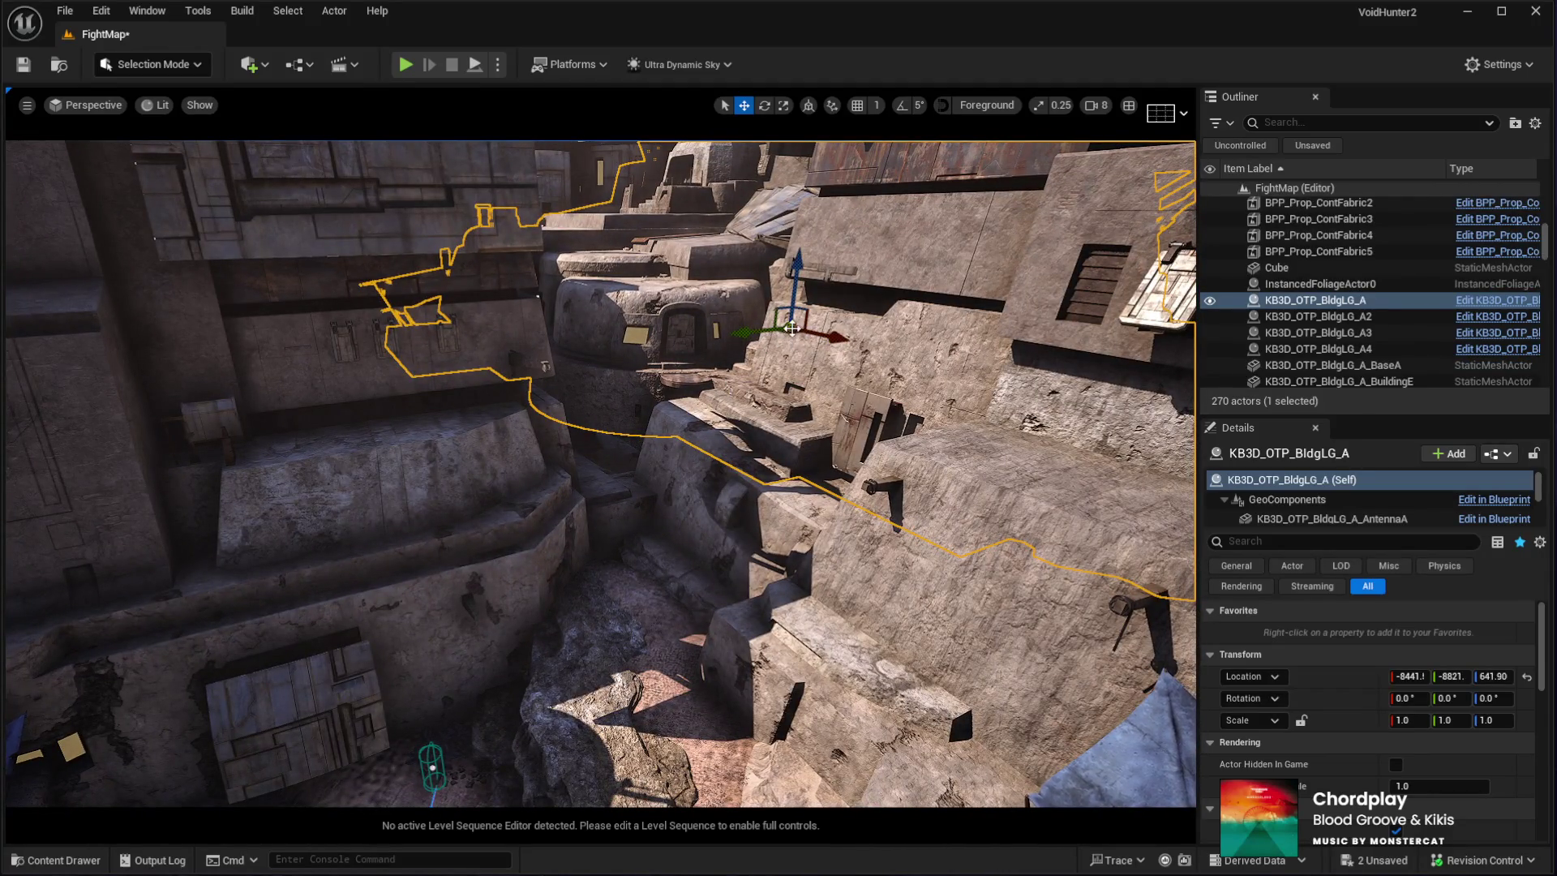
{"action": "key", "text": "f"}
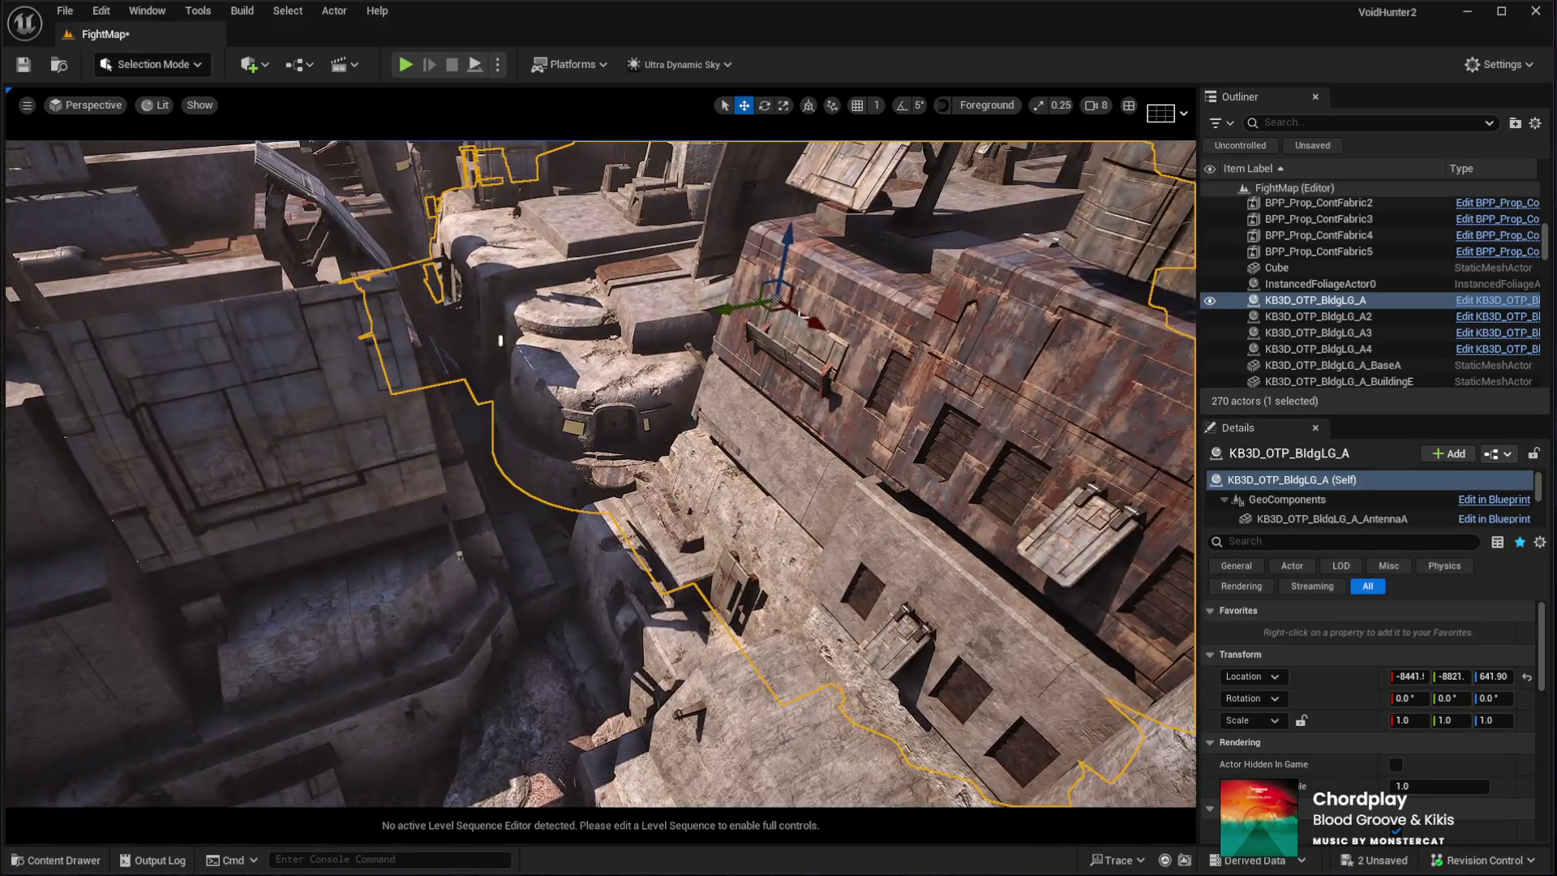
{"action": "mouse_move", "coordinate": [770, 313]}
{"action": "left_mouse_down"}
{"action": "mouse_move", "coordinate": [714, 328]}
{"action": "mouse_move", "coordinate": [689, 317]}
{"action": "mouse_move", "coordinate": [732, 350]}
{"action": "left_mouse_up"}
Check BldgLG_F and BldgLG_B, then nudge BldgLG_A slightly sideways
{"action": "left_click", "coordinate": [731, 349]}
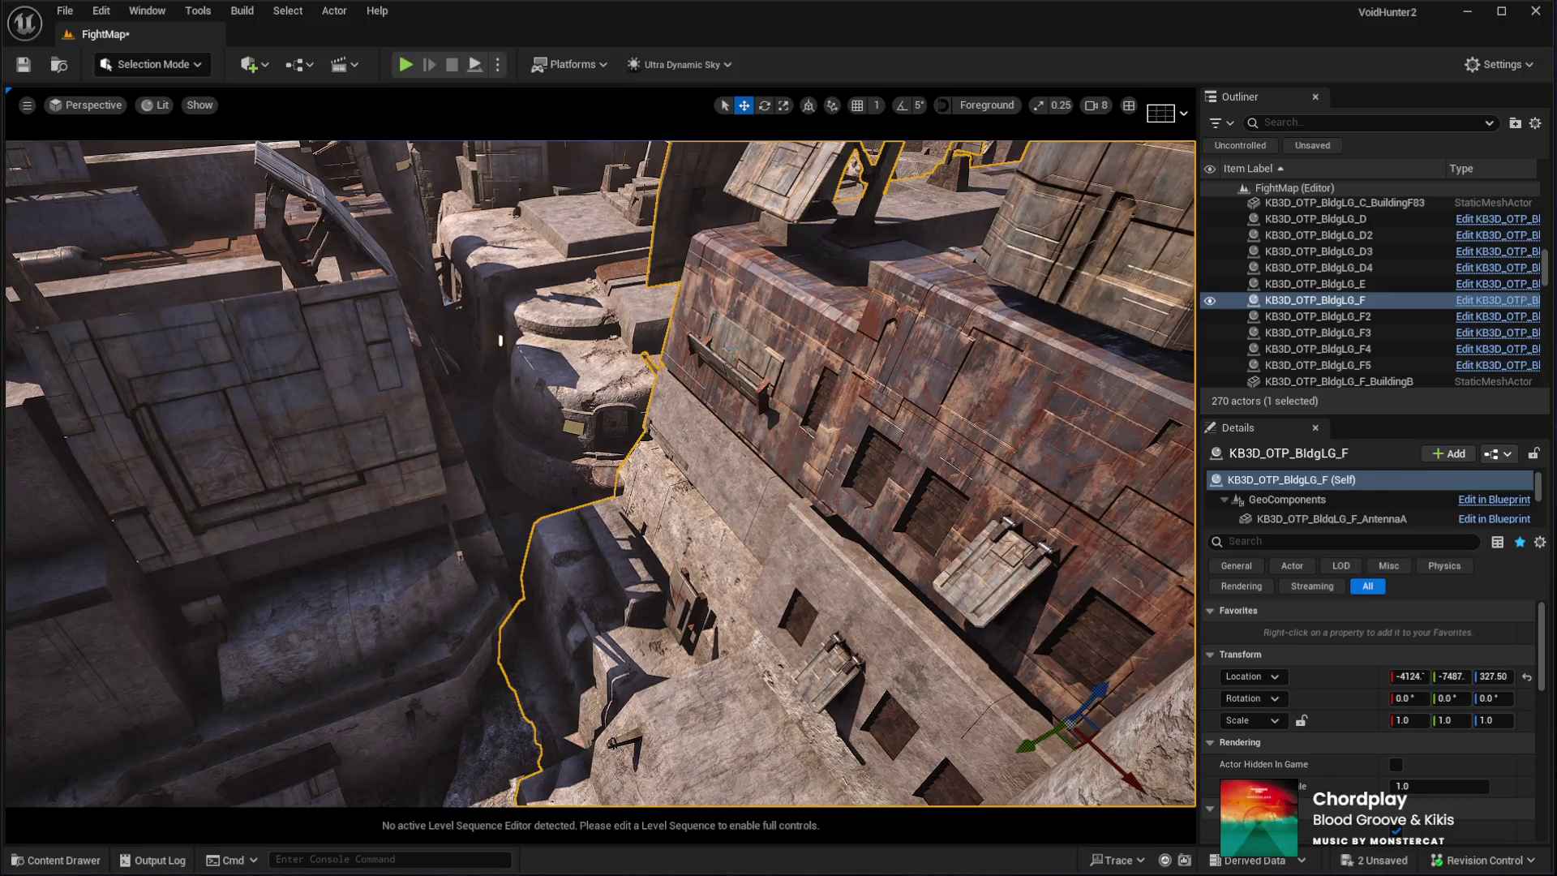
{"action": "key", "text": "ctrl+z"}
{"action": "key", "text": "f"}
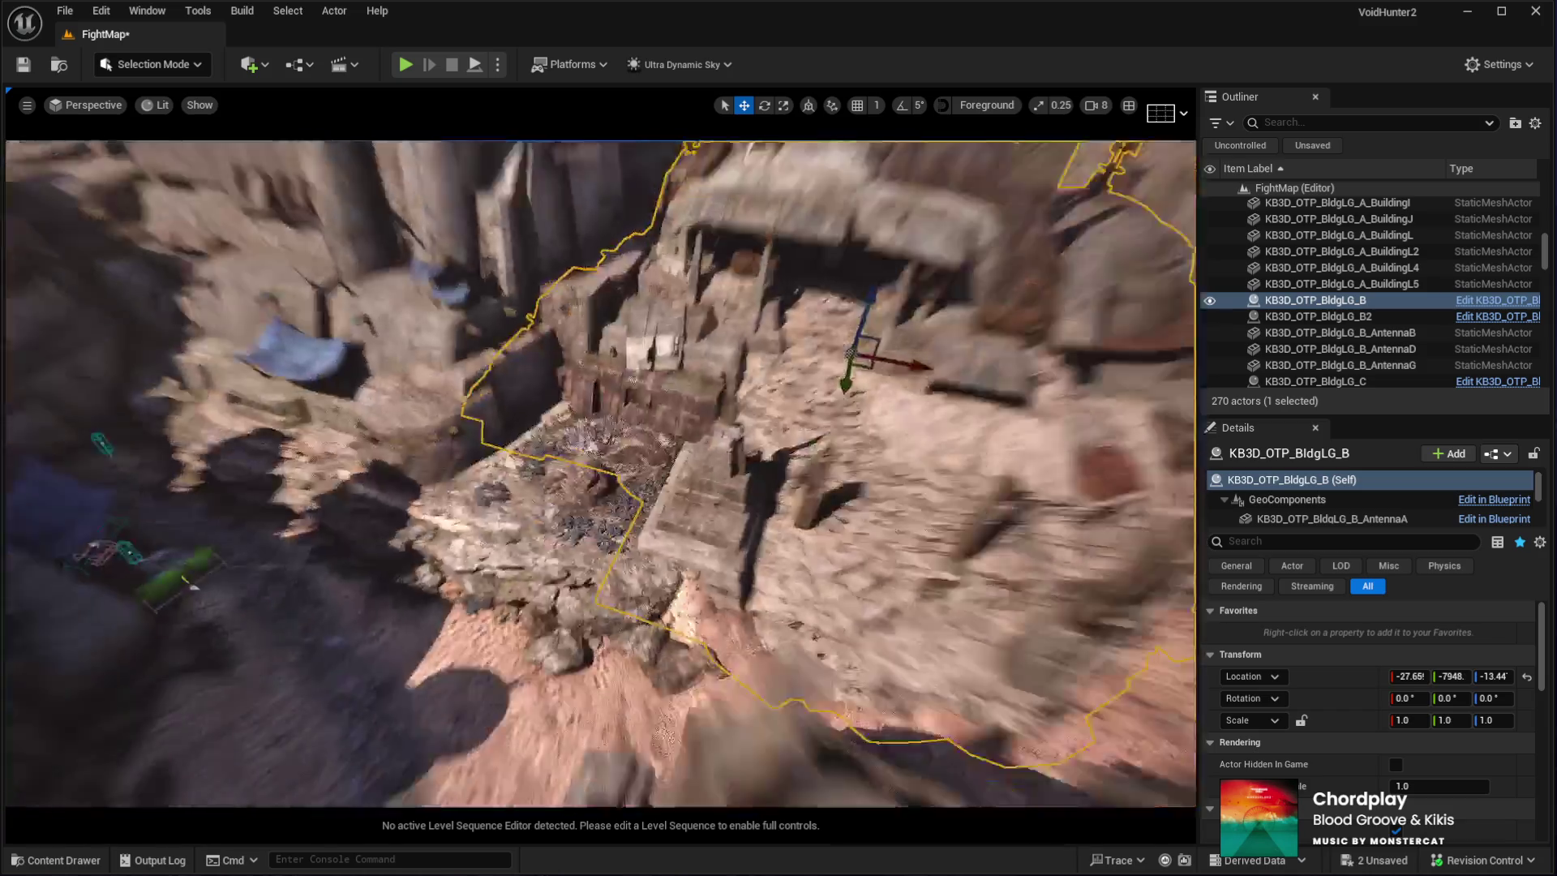
{"action": "left_click_drag", "start_coordinate": [621, 536], "coordinate": [621, 536]}
{"action": "key", "text": "ctrl+z"}
{"action": "left_click_drag", "start_coordinate": [841, 392], "coordinate": [845, 397]}
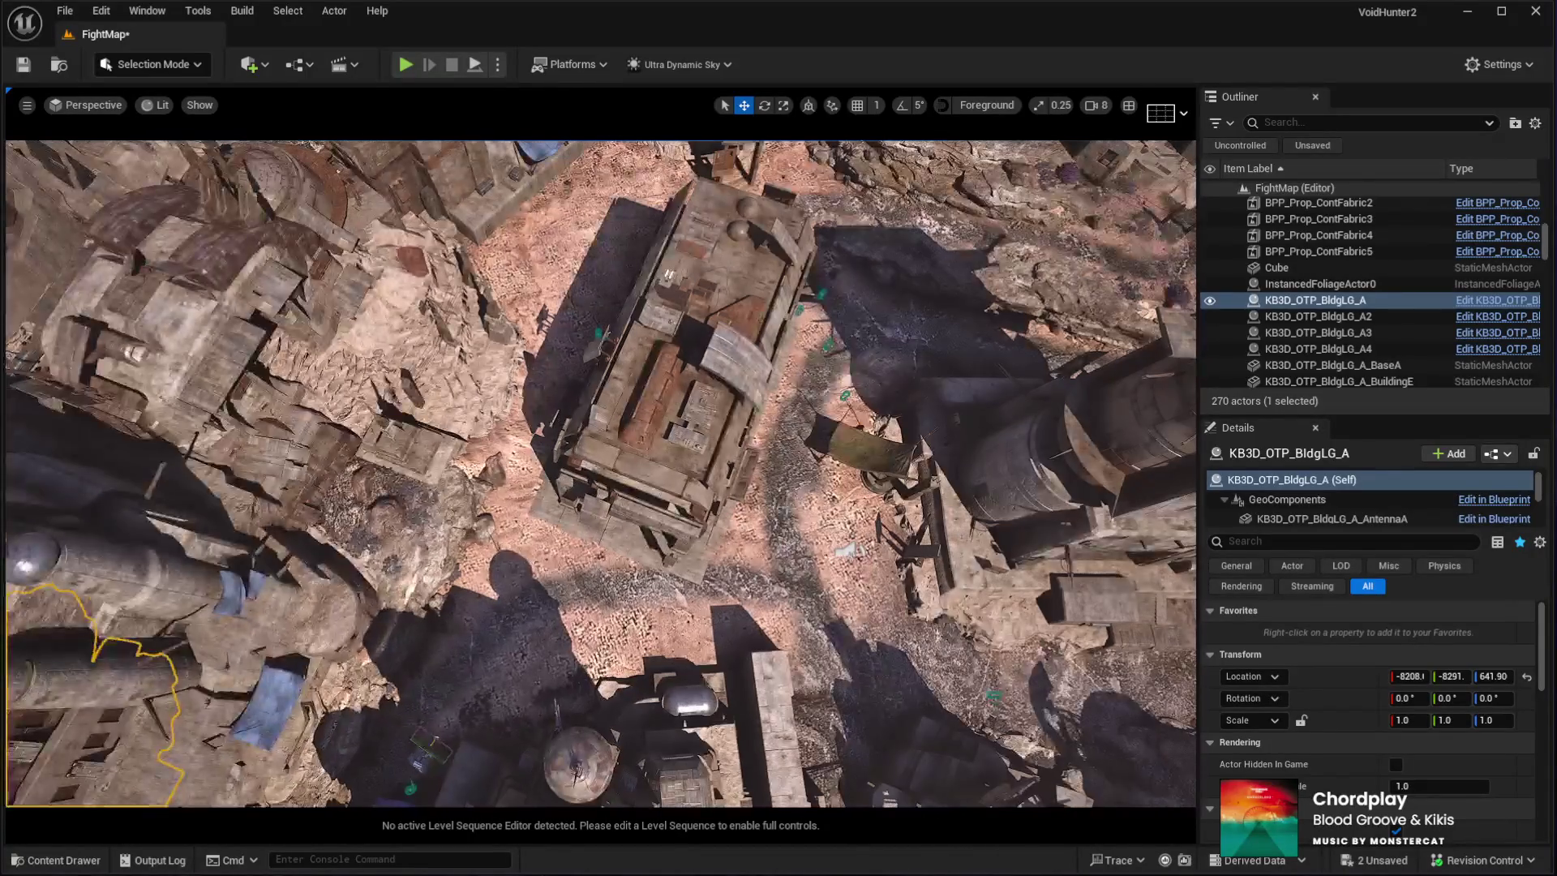
{"action": "left_click", "coordinate": [697, 356]}
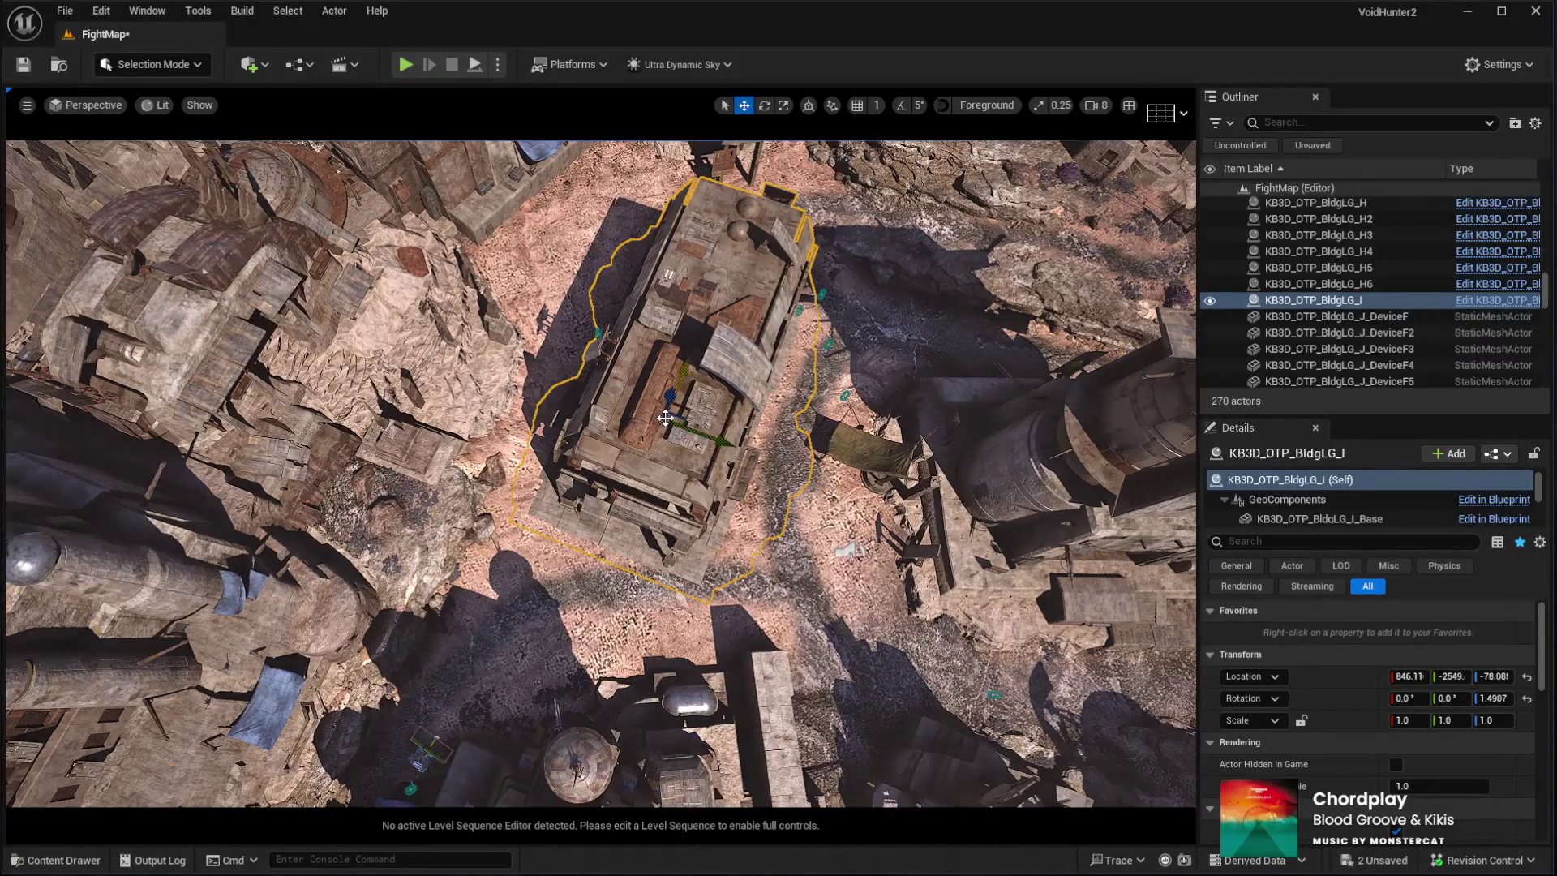
Turn BldgLG_I to −13.98°, move it to 897.42, −2818, and start a Play In Editor test
{"action": "key", "text": "f"}
{"action": "key", "text": "e"}
{"action": "left_click_drag", "start_coordinate": [699, 527], "coordinate": [677, 580]}
{"action": "key", "text": "w"}
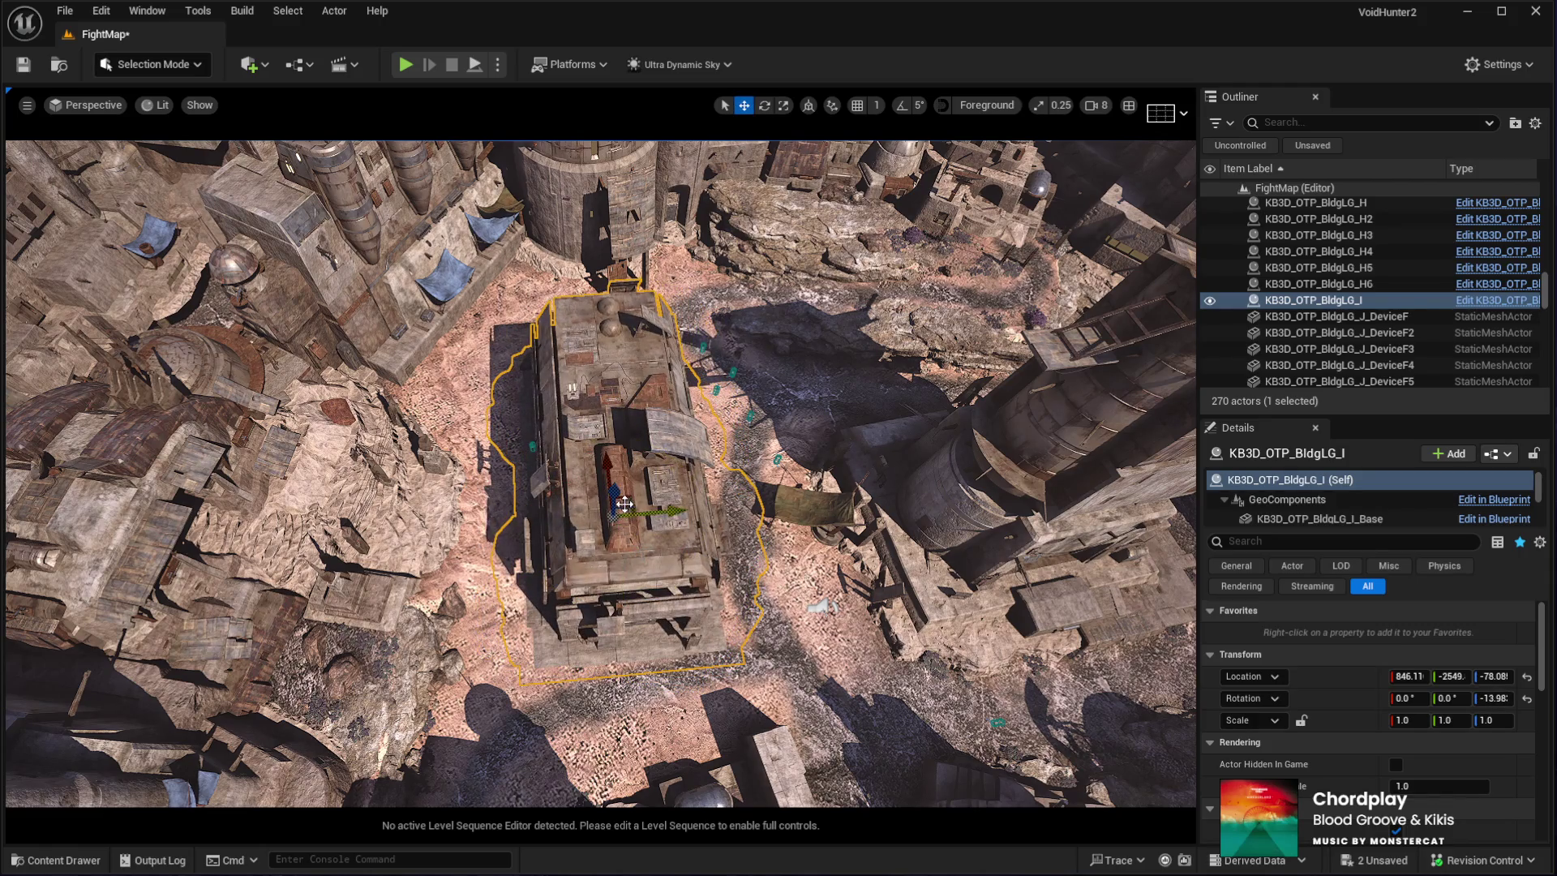
{"action": "mouse_move", "coordinate": [626, 500]}
{"action": "left_mouse_down"}
{"action": "mouse_move", "coordinate": [603, 494]}
{"action": "mouse_move", "coordinate": [603, 186]}
{"action": "left_mouse_up"}
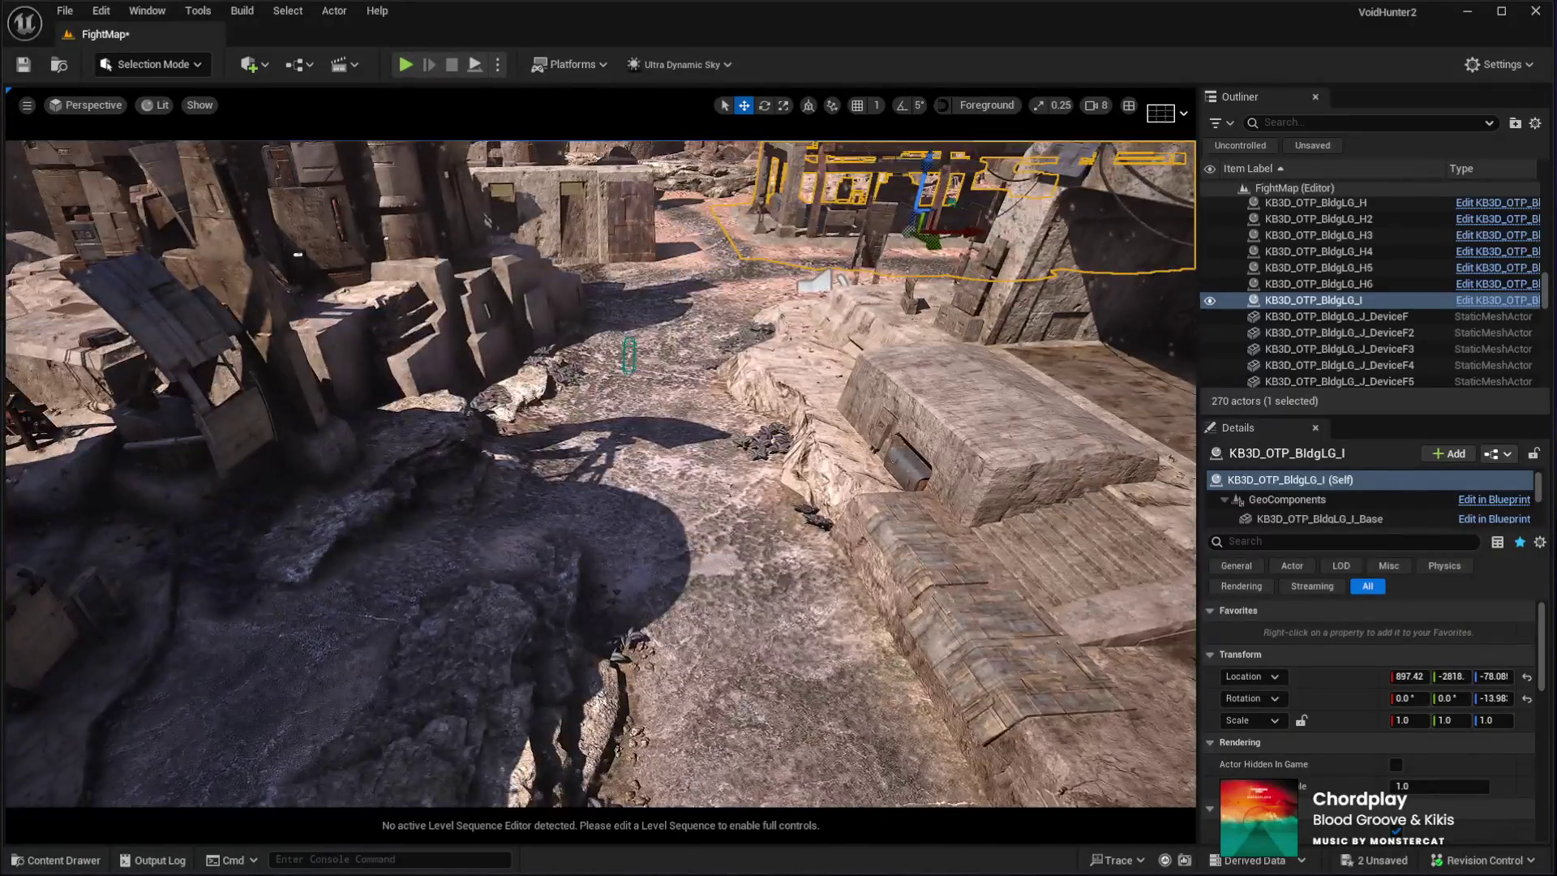
{"action": "left_click", "coordinate": [797, 715]}
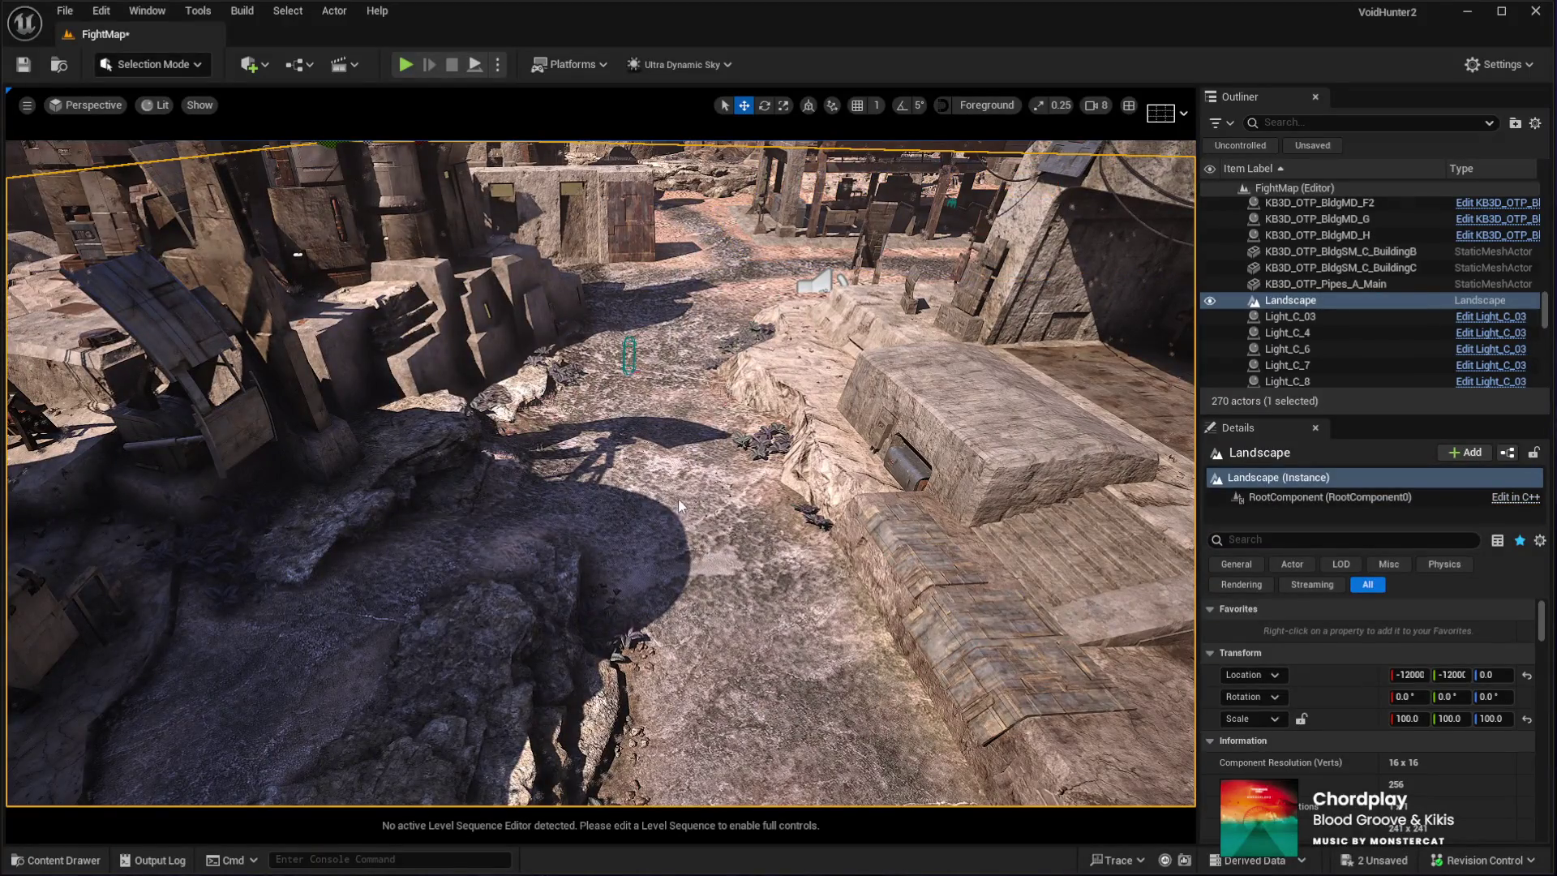
{"action": "key", "text": "alt+p"}
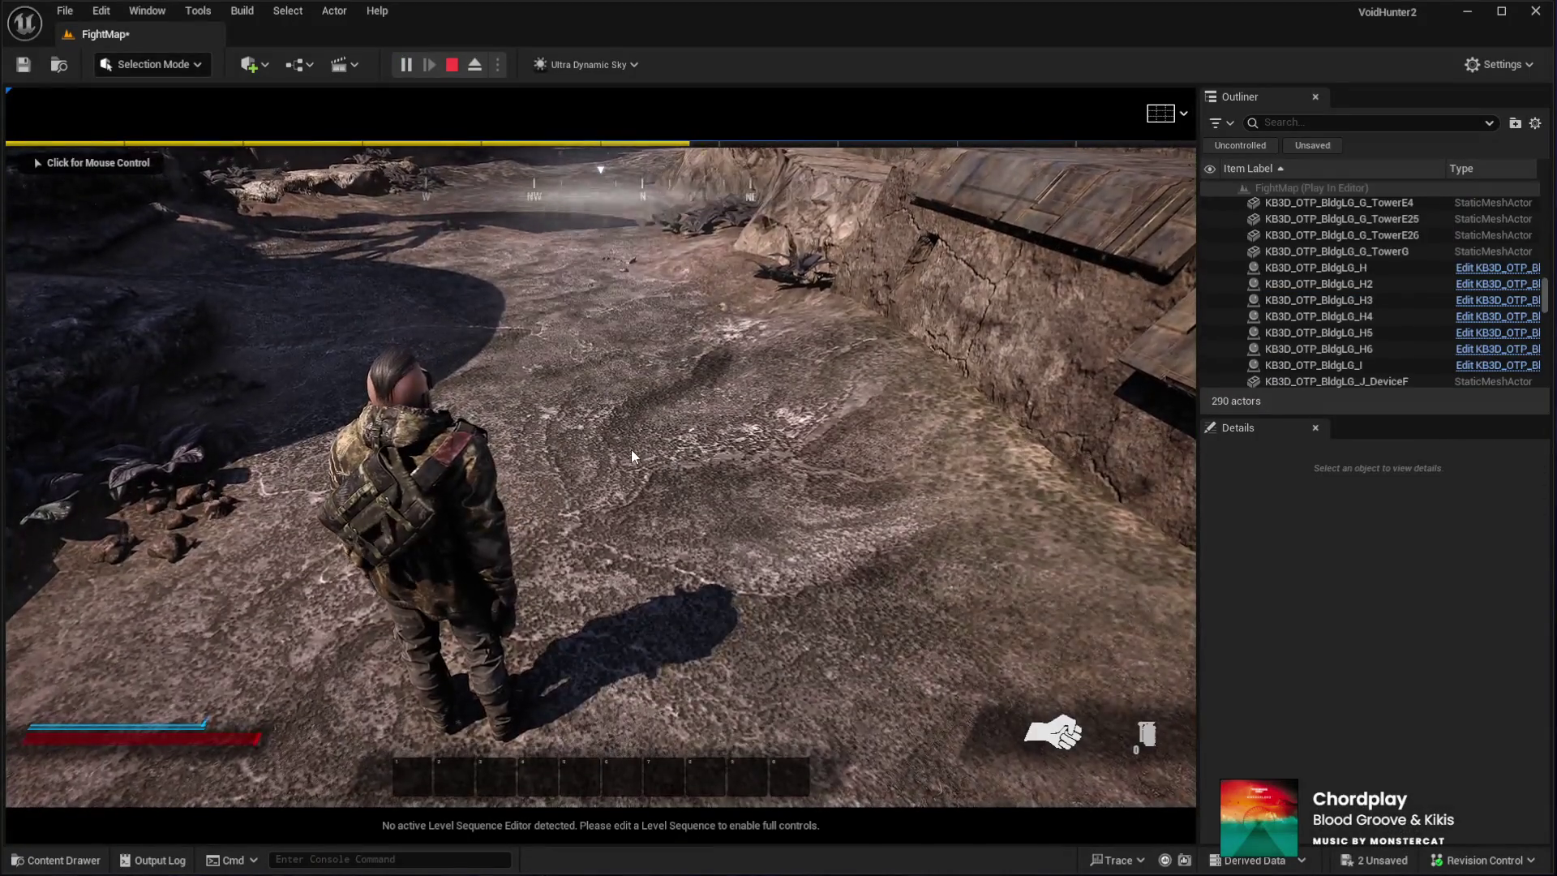
Walk the character onto the open sand before the town buildings, then stop the playtest
{"action": "key", "text": "w"}
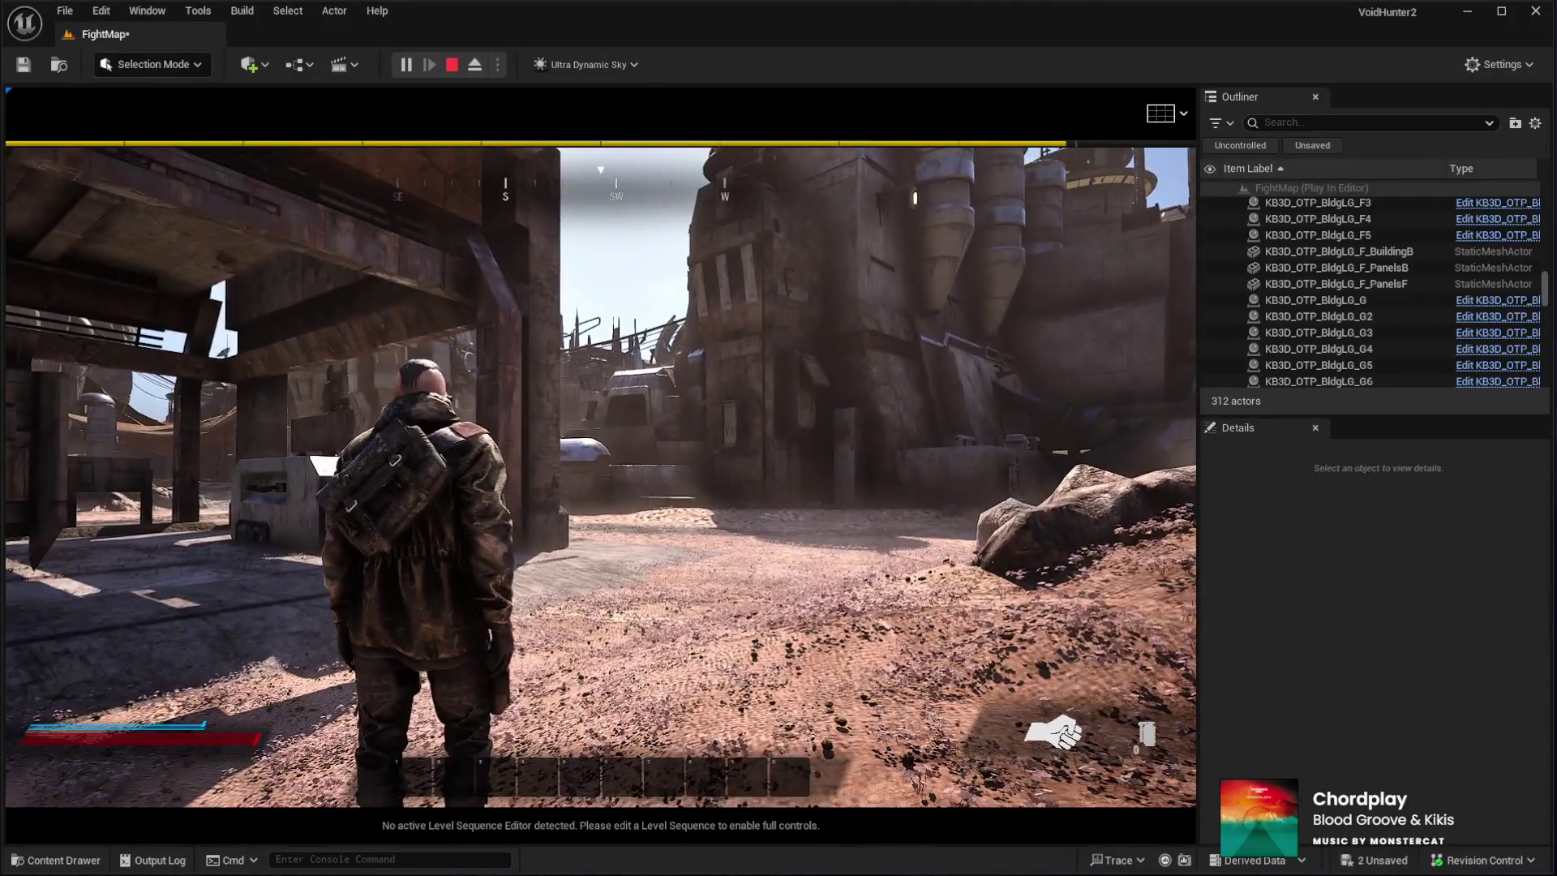
{"action": "key", "text": "Escape"}
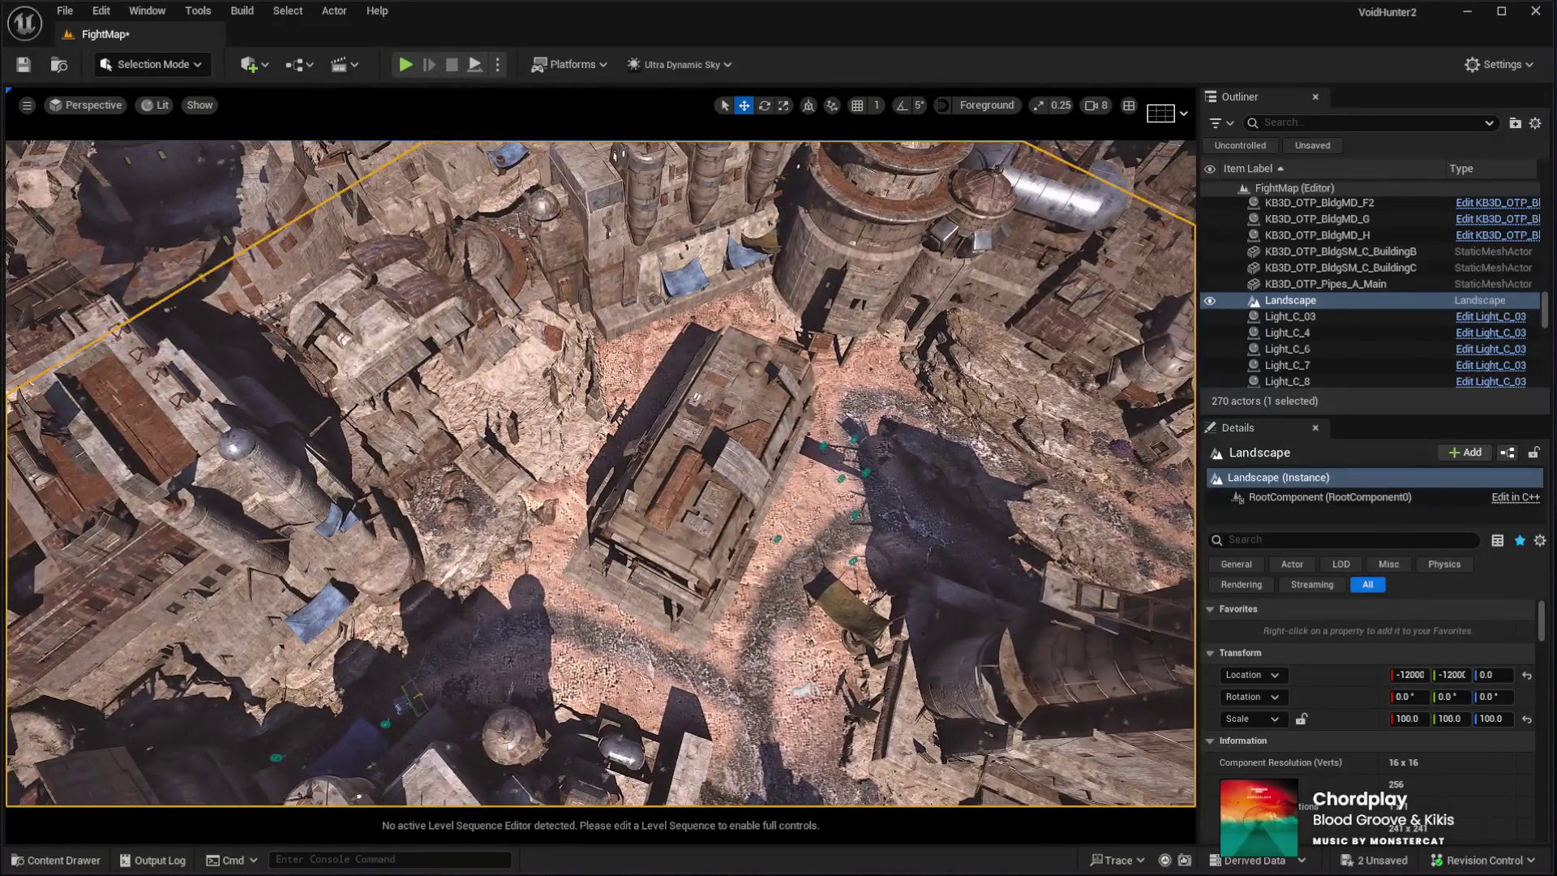
Delete BldgLG_I from the plaza, undo it, and delete BldgLG_J instead
{"action": "left_click", "coordinate": [700, 417]}
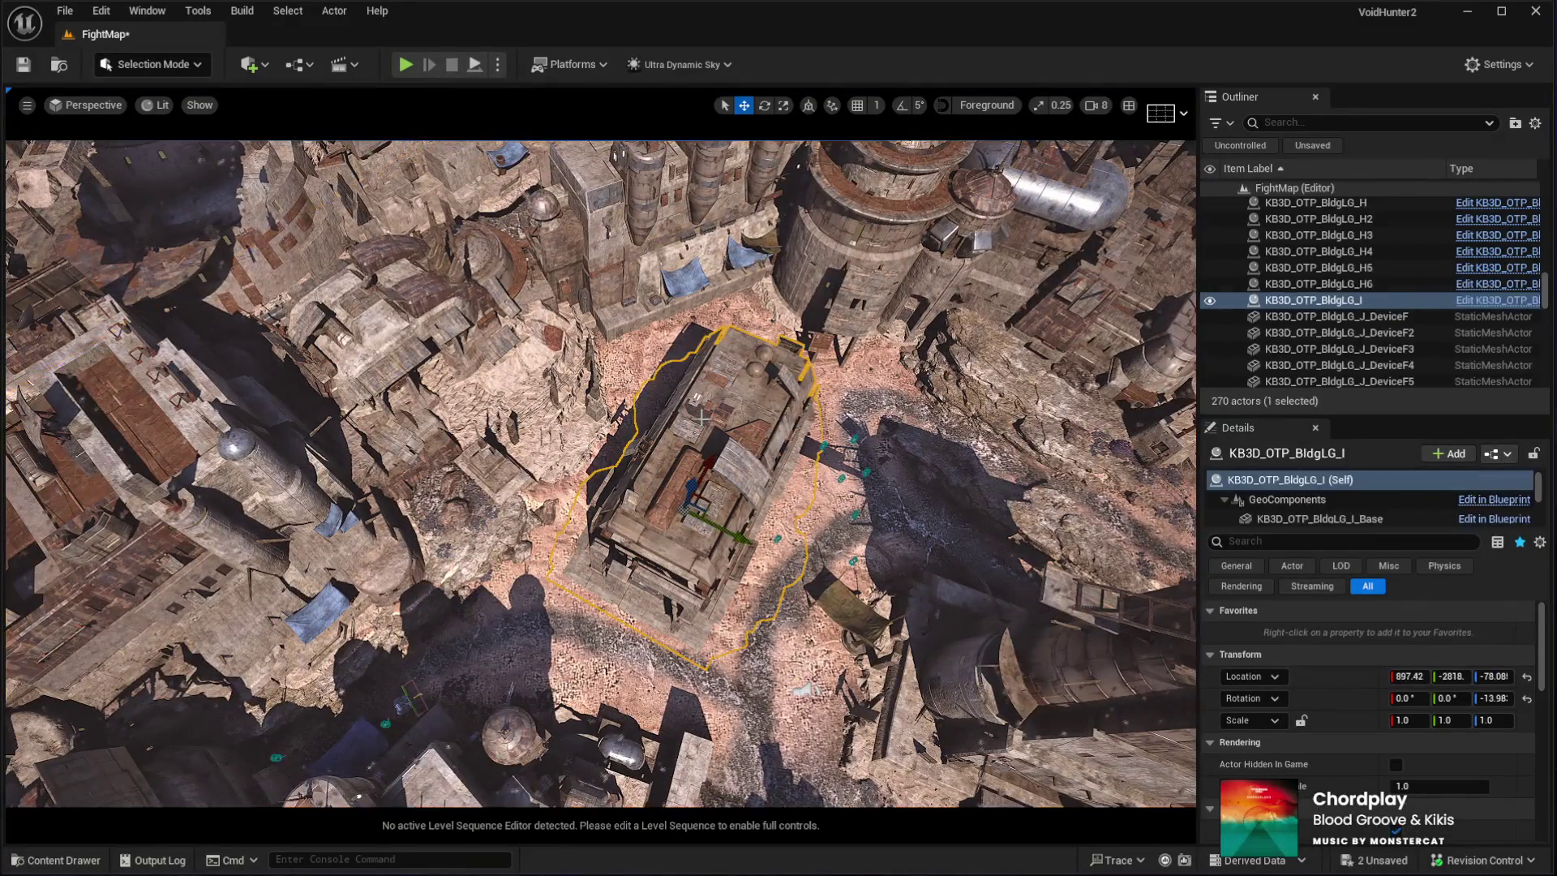
{"action": "key", "text": "Delete"}
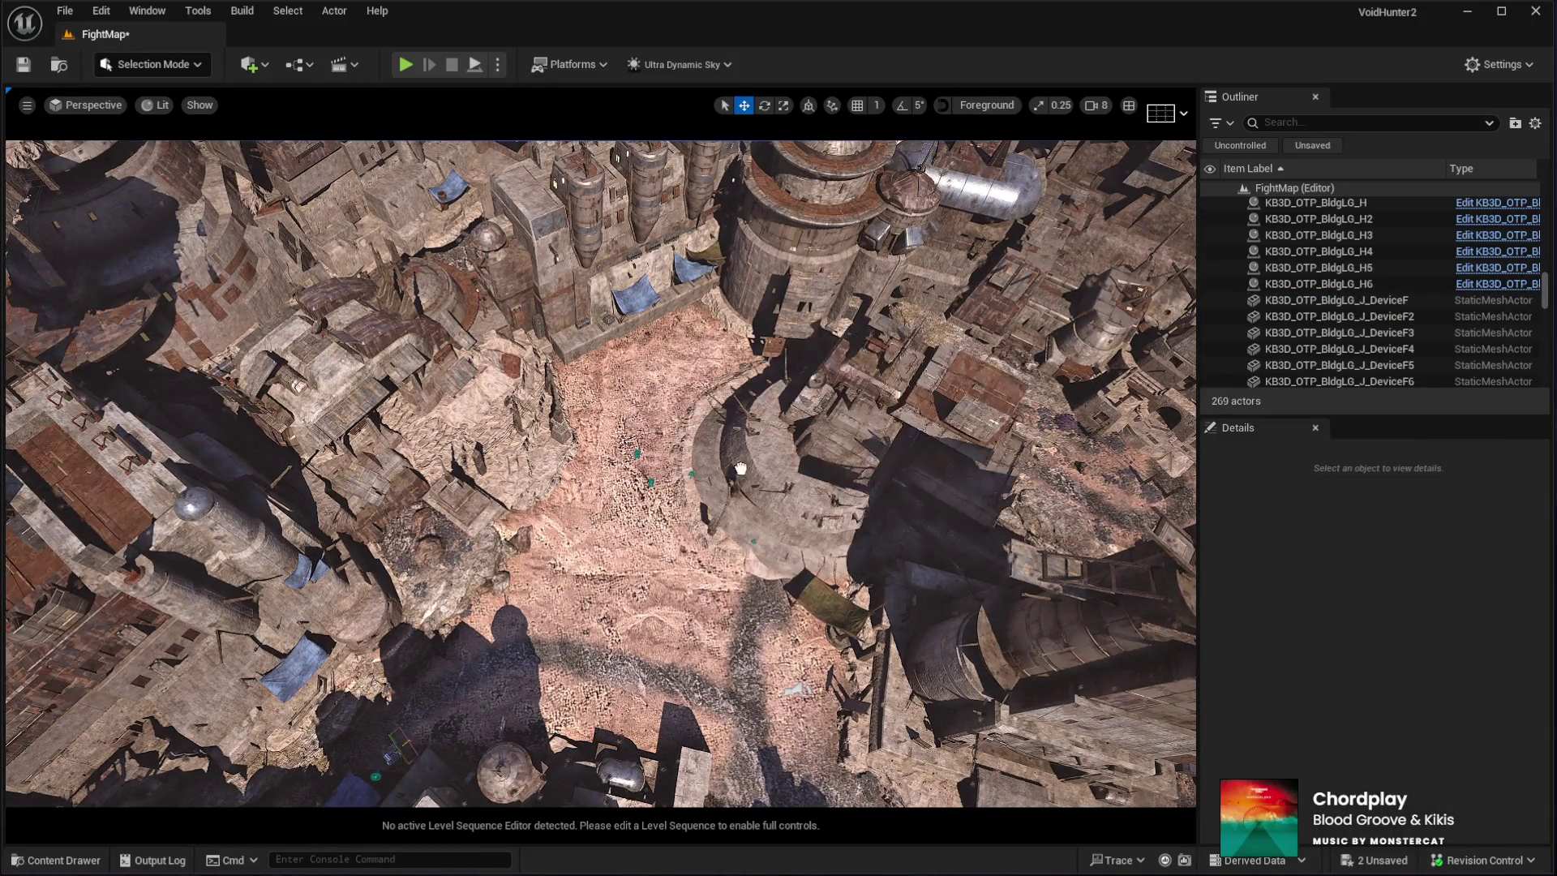
{"action": "key", "text": "ctrl+z"}
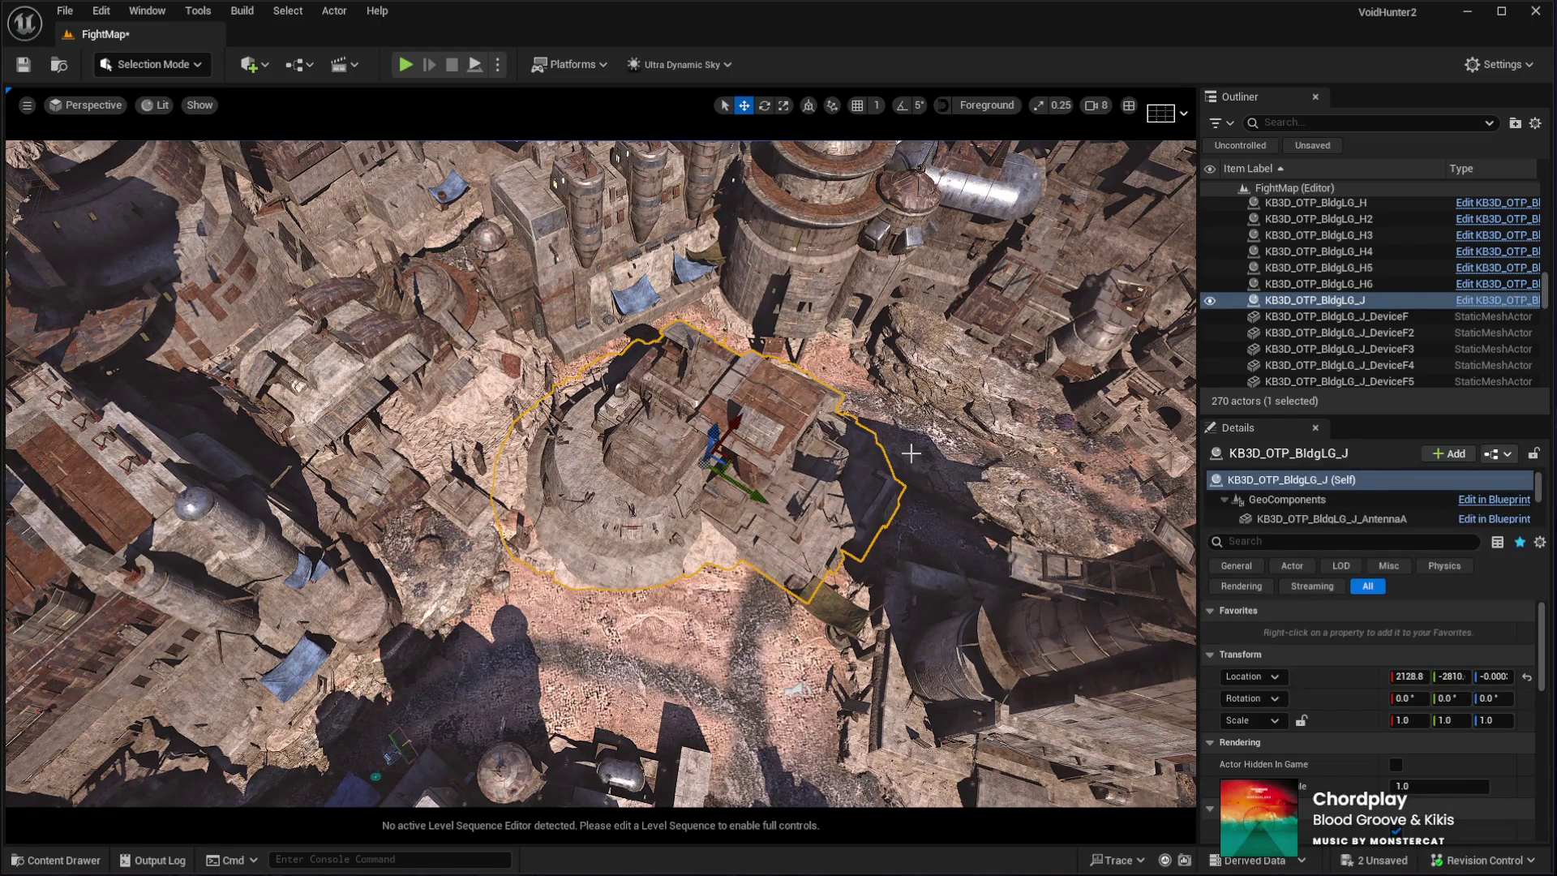
{"action": "key", "text": "Delete"}
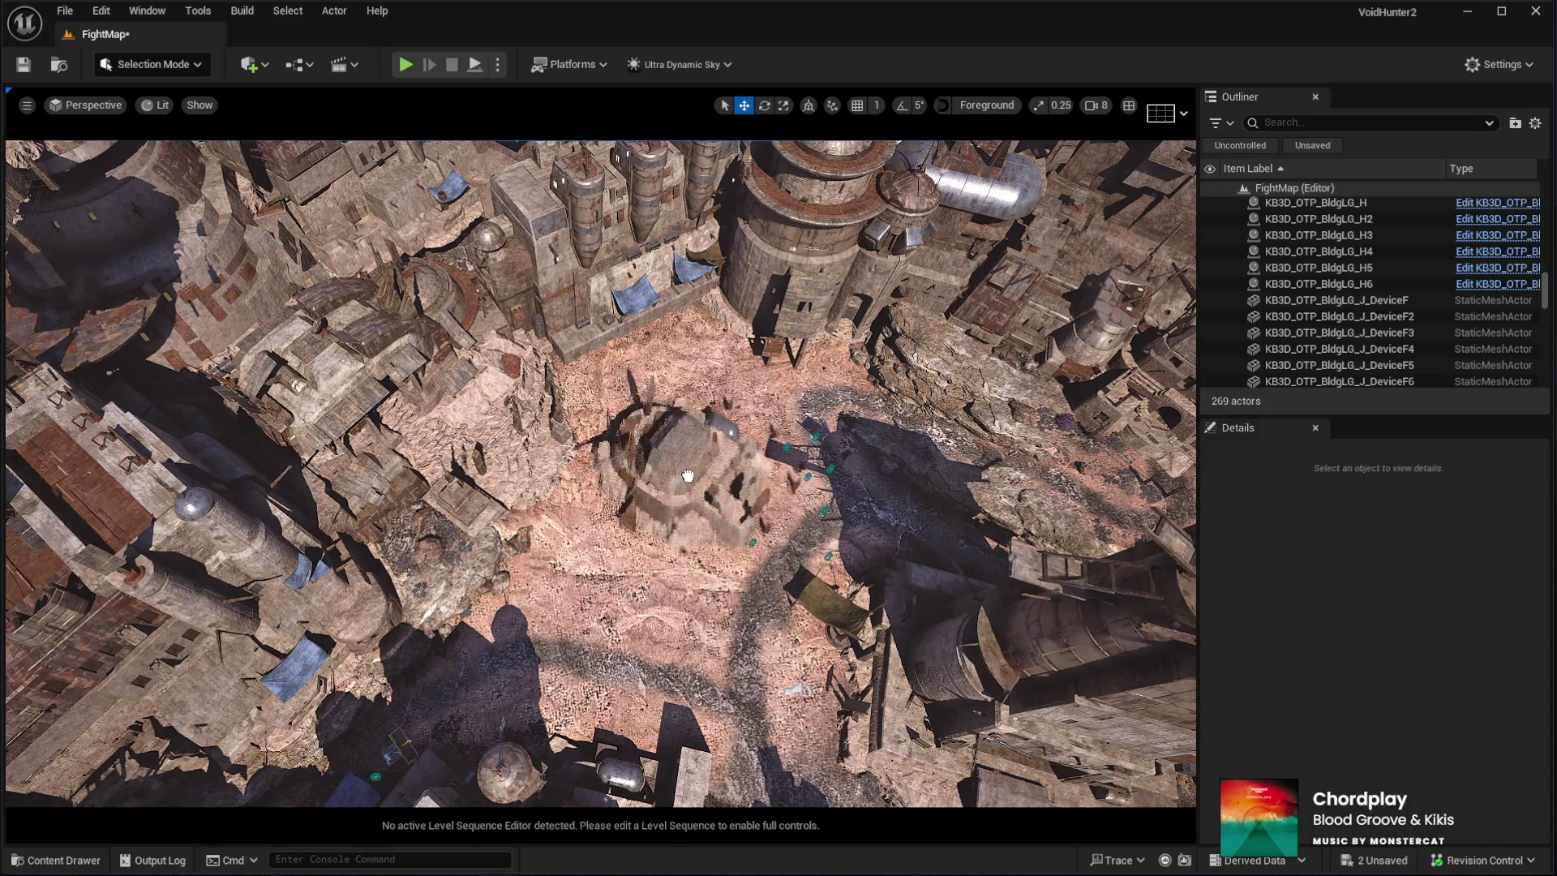
Delete KB3D_OTP_BldgMD_A4 and drop KB3D_OTP_BldgMD_C2 at 1560.0, −2916 in the plaza
{"action": "left_click", "coordinate": [673, 479]}
{"action": "key", "text": "f"}
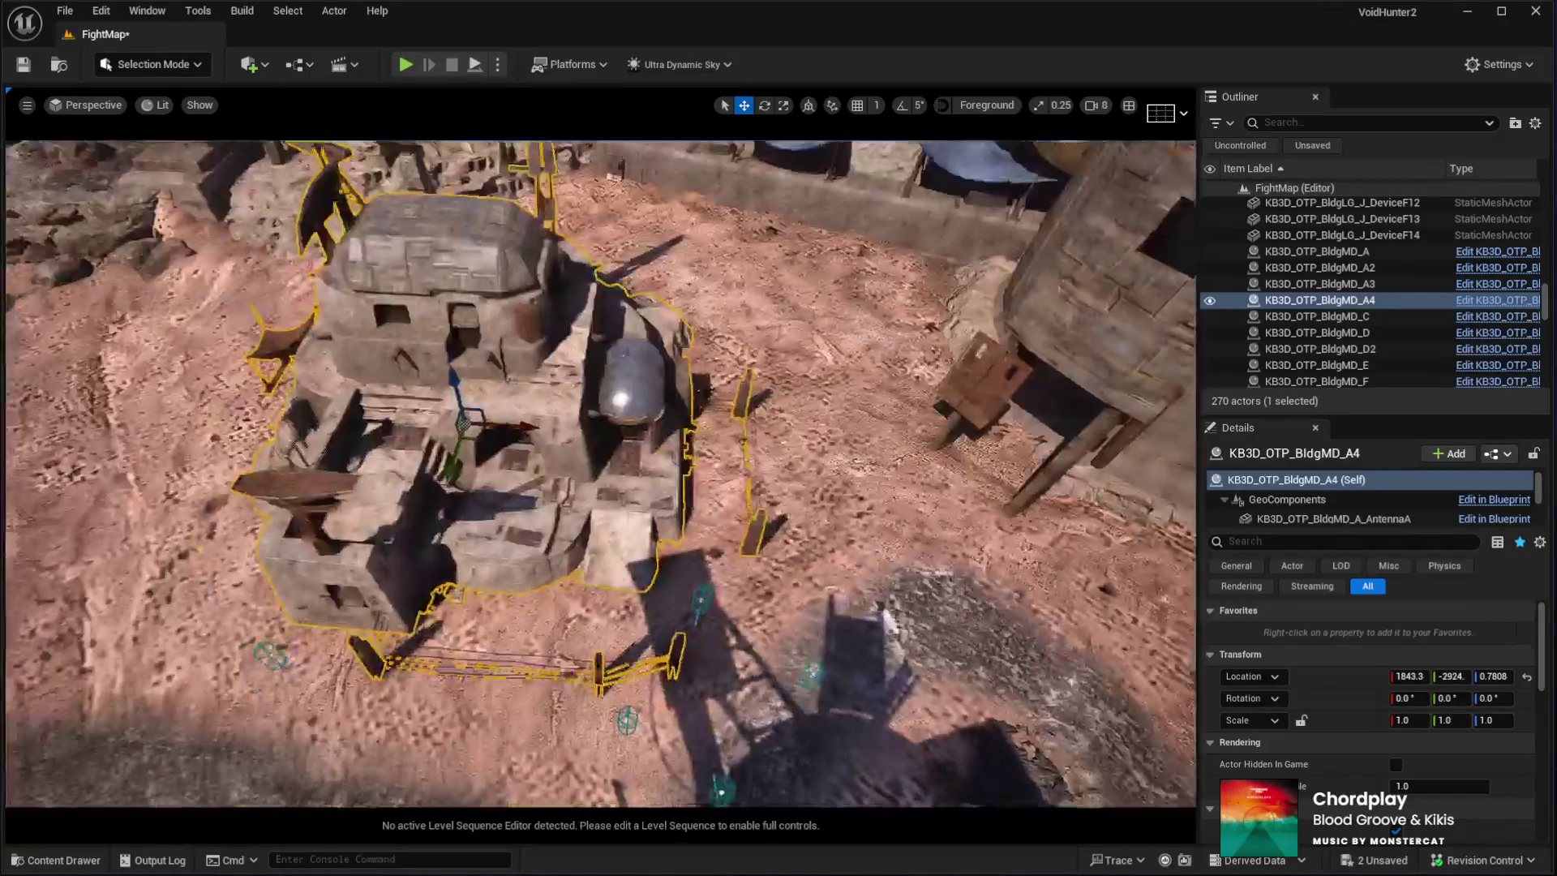
{"action": "key", "text": "1"}
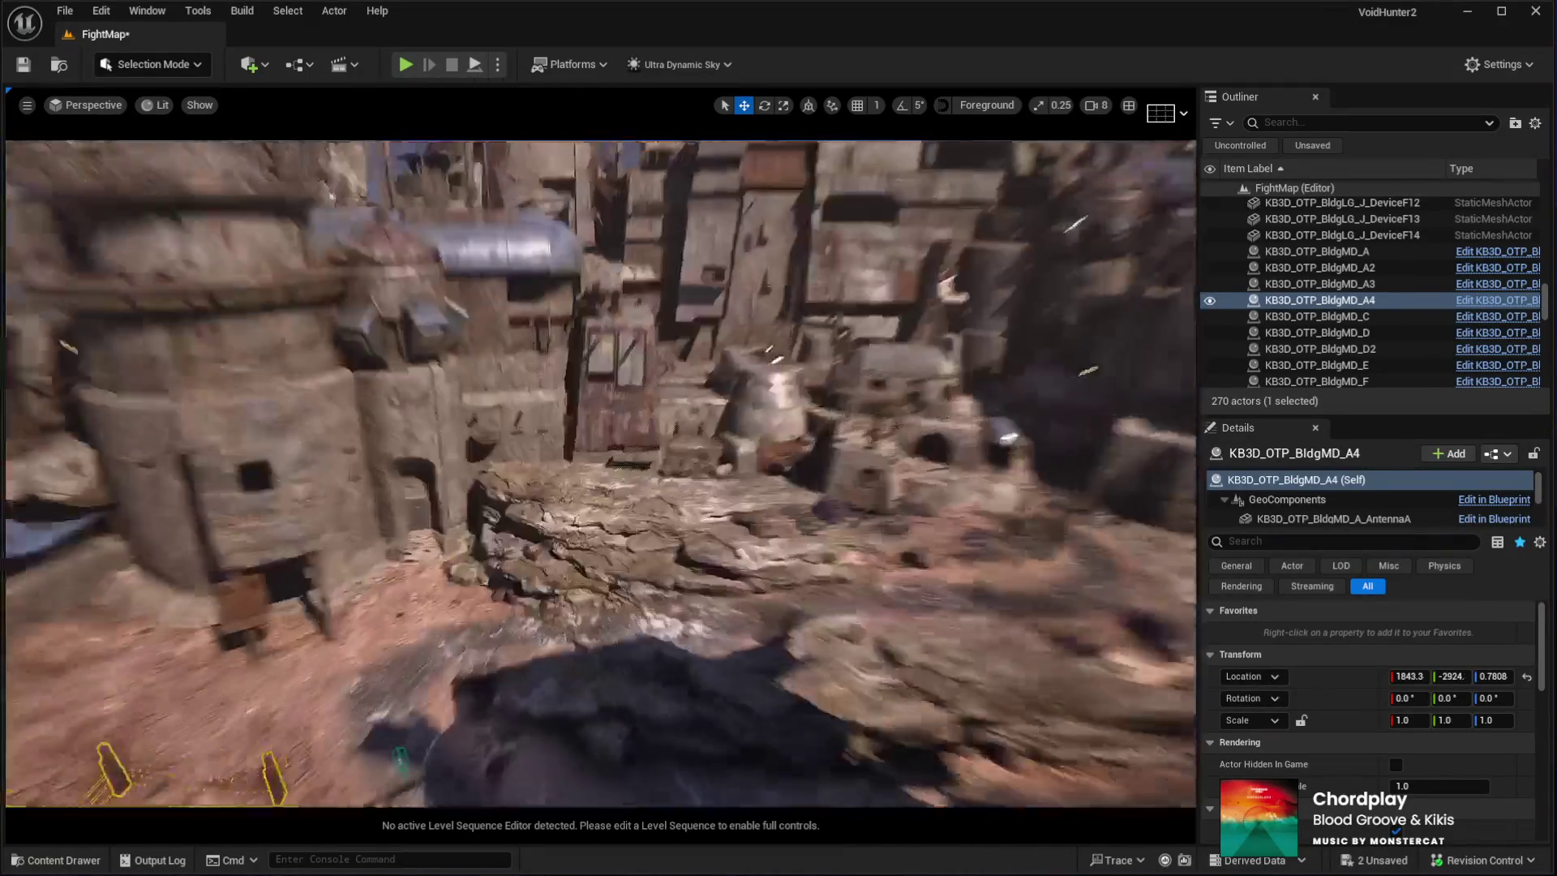
{"action": "key", "text": "f"}
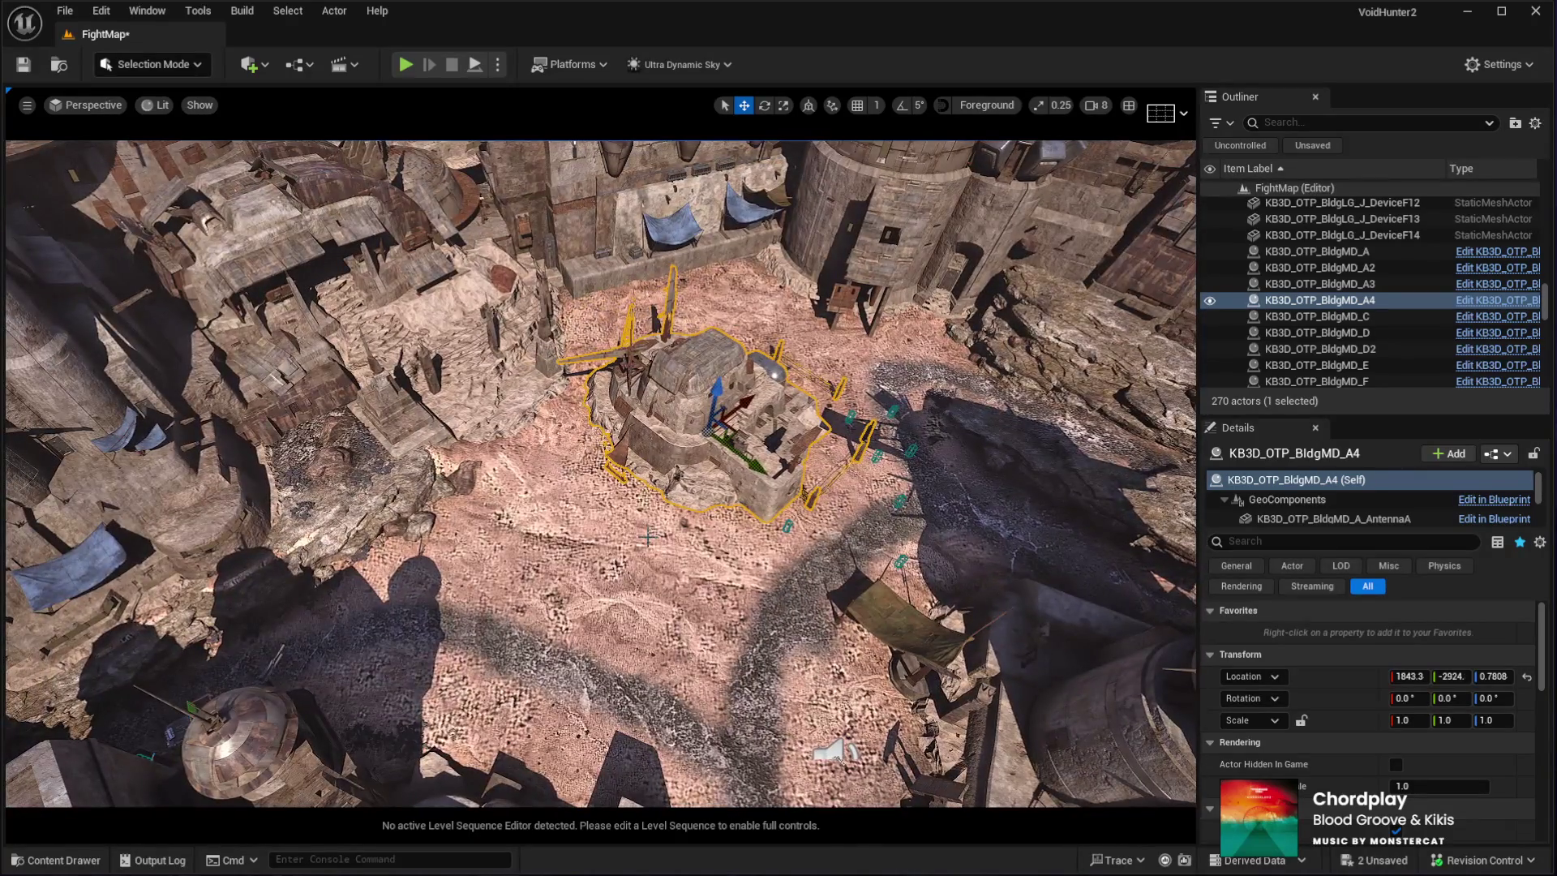
{"action": "key", "text": "Delete"}
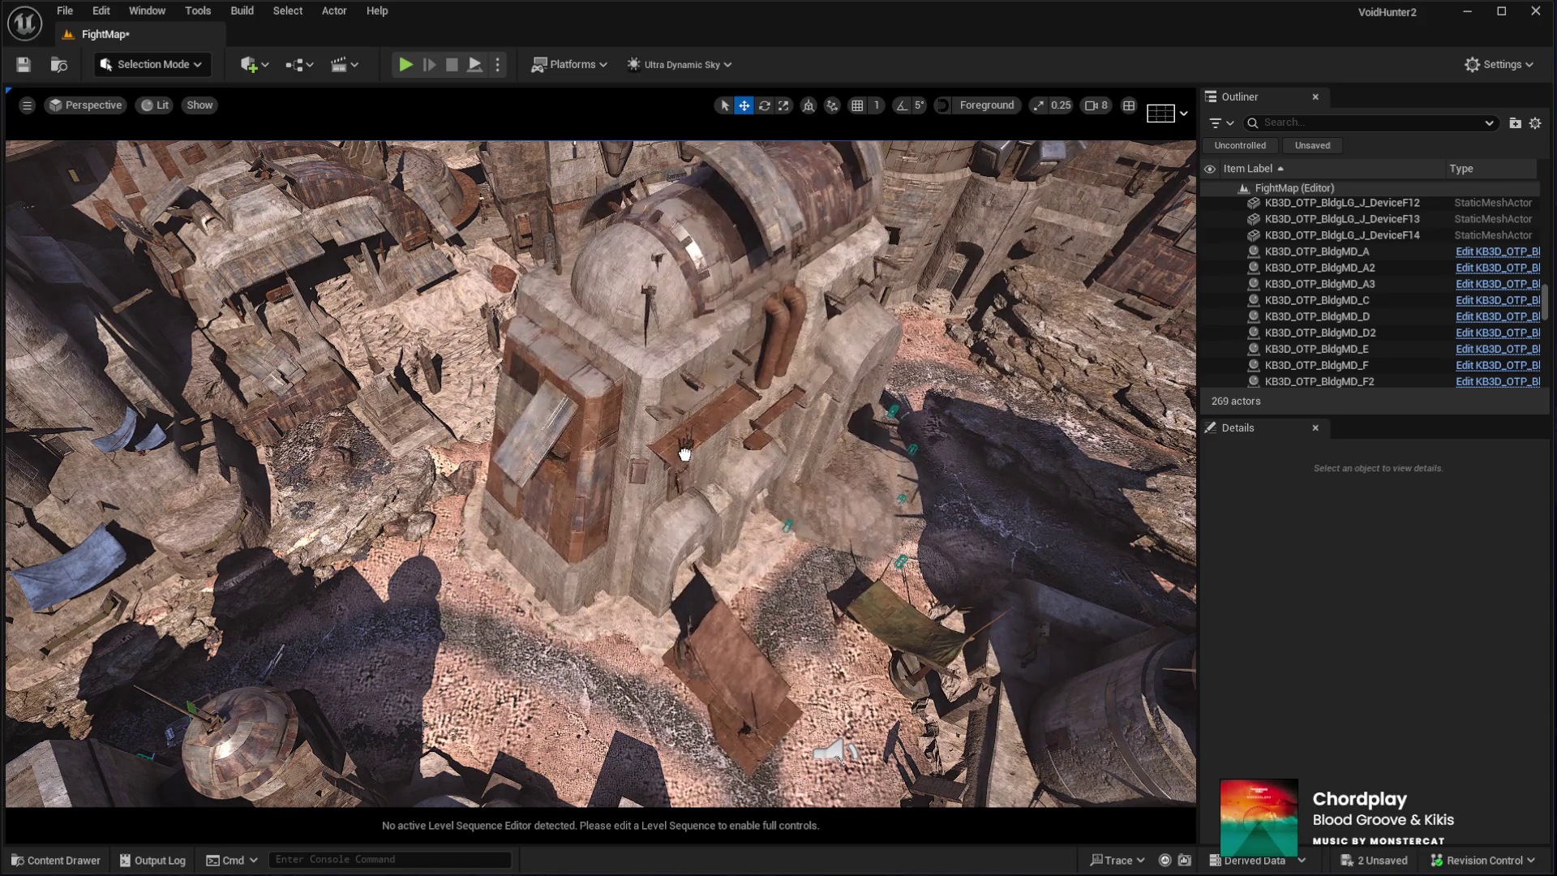
{"action": "left_click_drag", "start_coordinate": [685, 454], "coordinate": [685, 453]}
{"action": "key", "text": "f"}
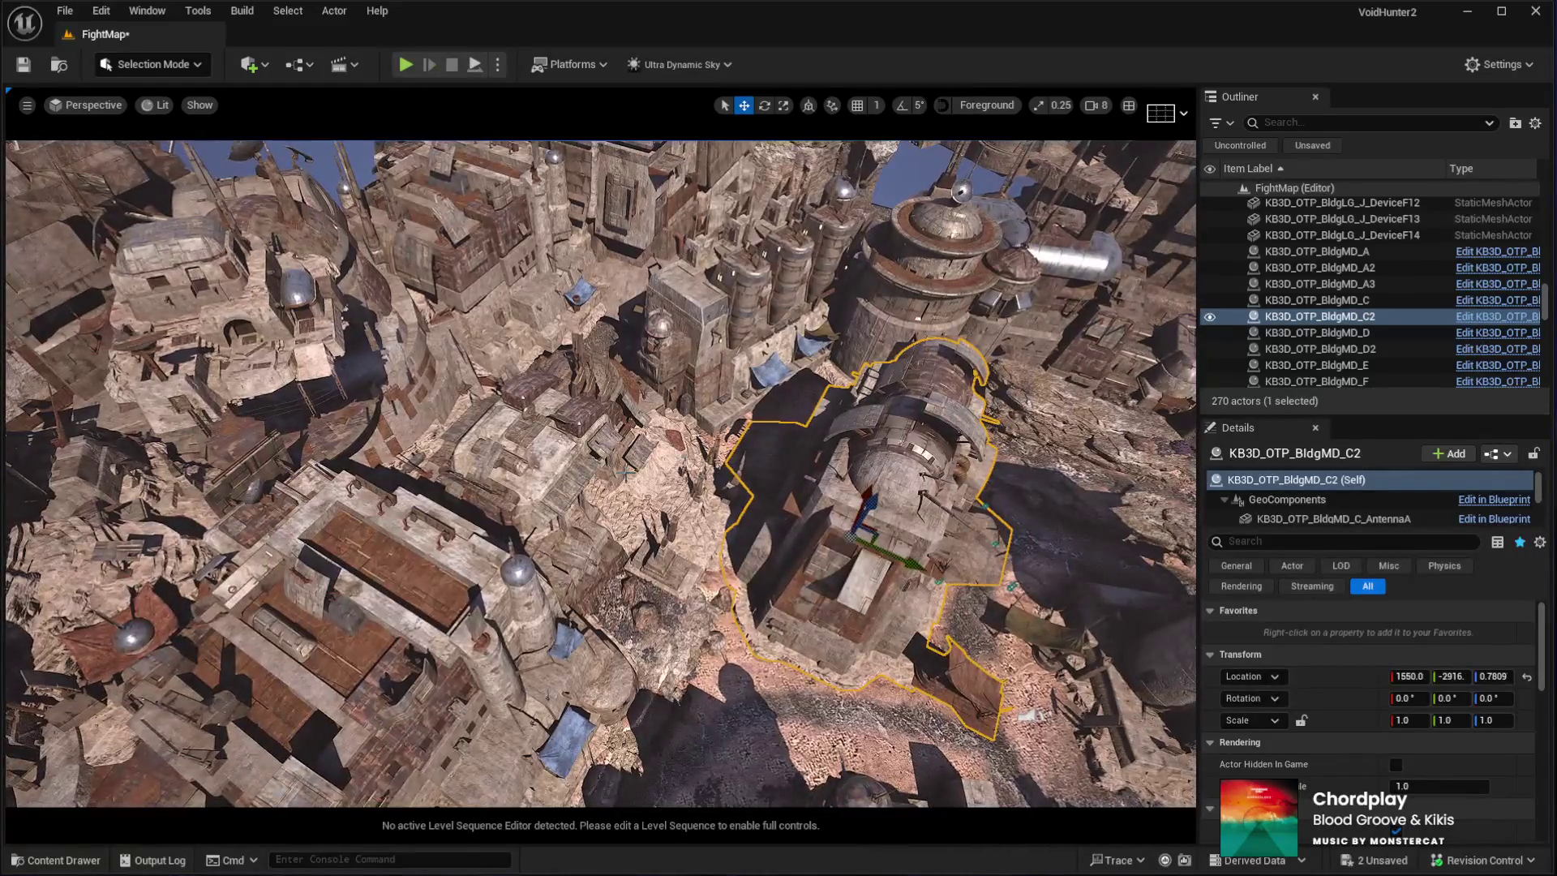
Rotate BldgMD_C2 about 120°, move it to 1126.0, −3748, and sink it to Z −130.6
{"action": "left_click", "coordinate": [635, 497]}
{"action": "mouse_move", "coordinate": [634, 497]}
{"action": "left_mouse_down"}
{"action": "mouse_move", "coordinate": [616, 487]}
{"action": "mouse_move", "coordinate": [600, 503]}
{"action": "mouse_move", "coordinate": [640, 471]}
{"action": "left_mouse_up"}
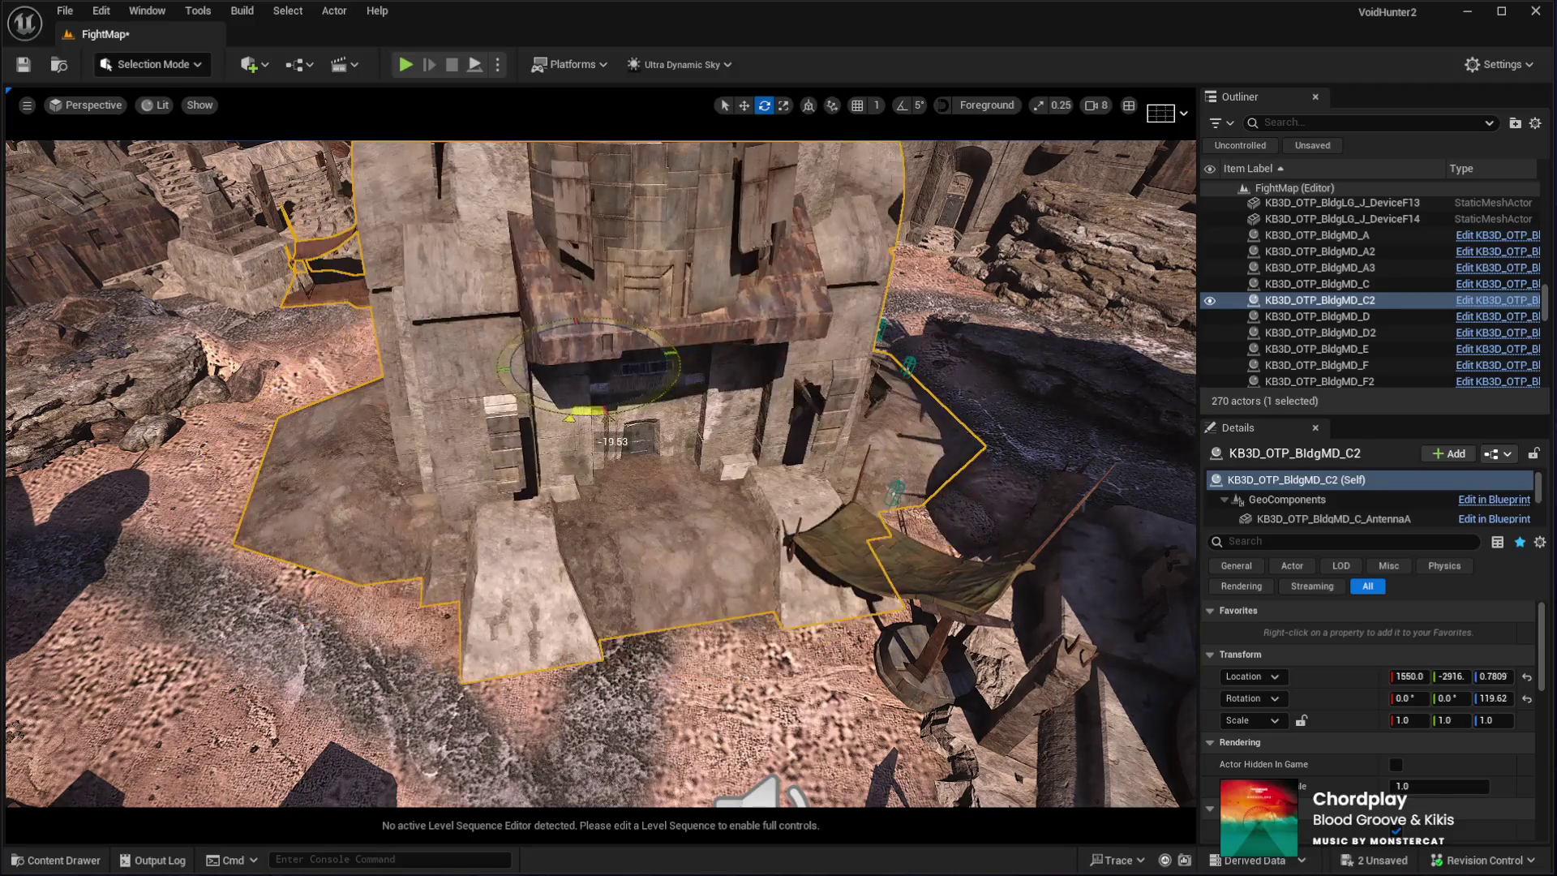
{"action": "left_click_drag", "start_coordinate": [582, 376], "coordinate": [468, 354]}
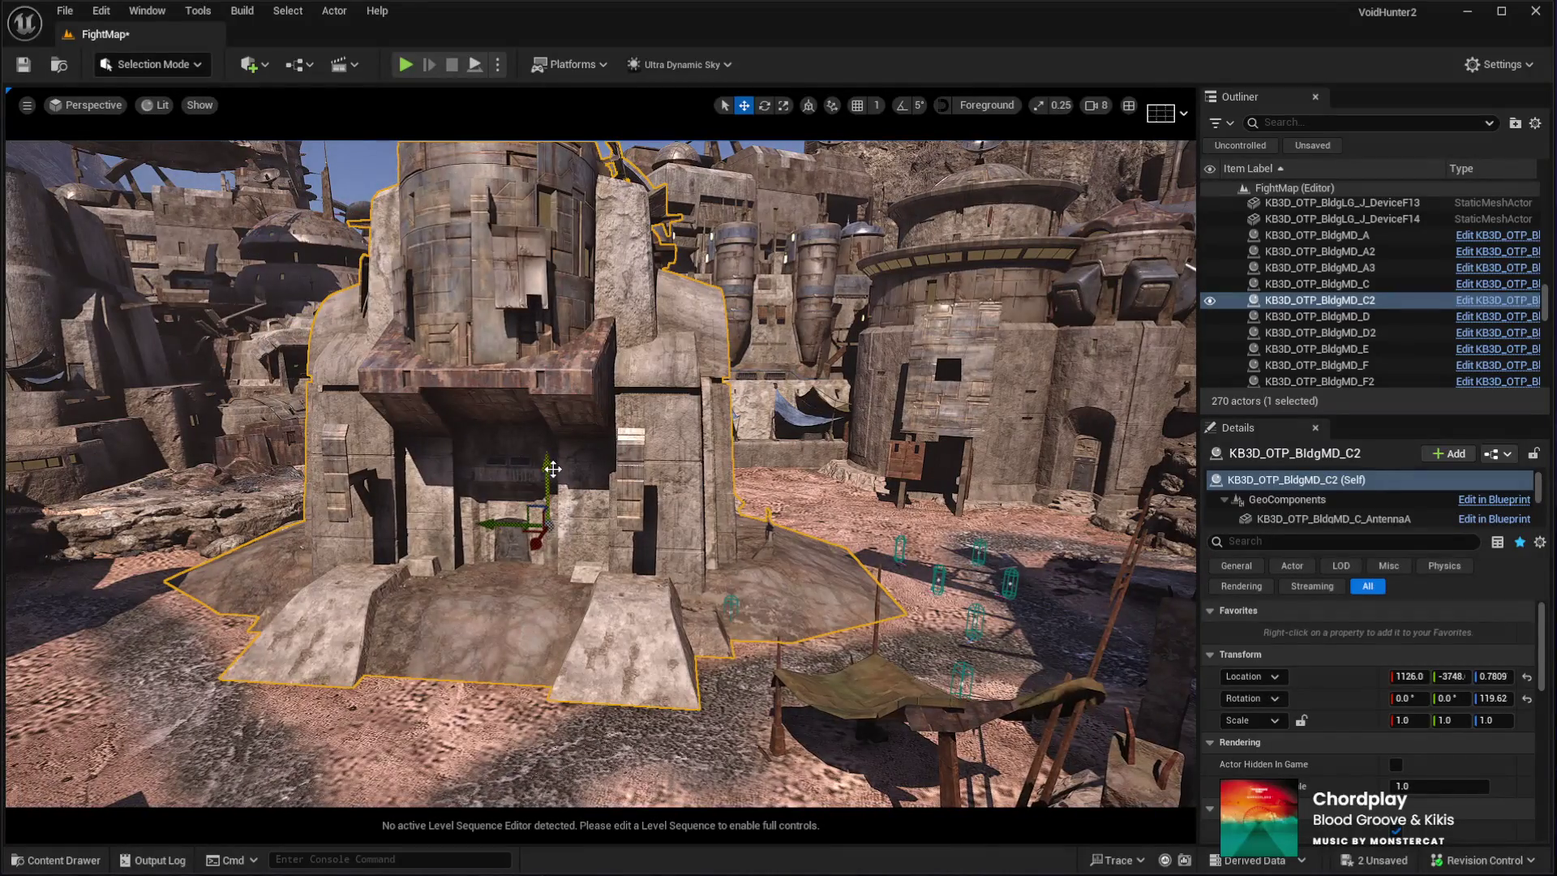
{"action": "left_click_drag", "start_coordinate": [548, 462], "coordinate": [549, 478]}
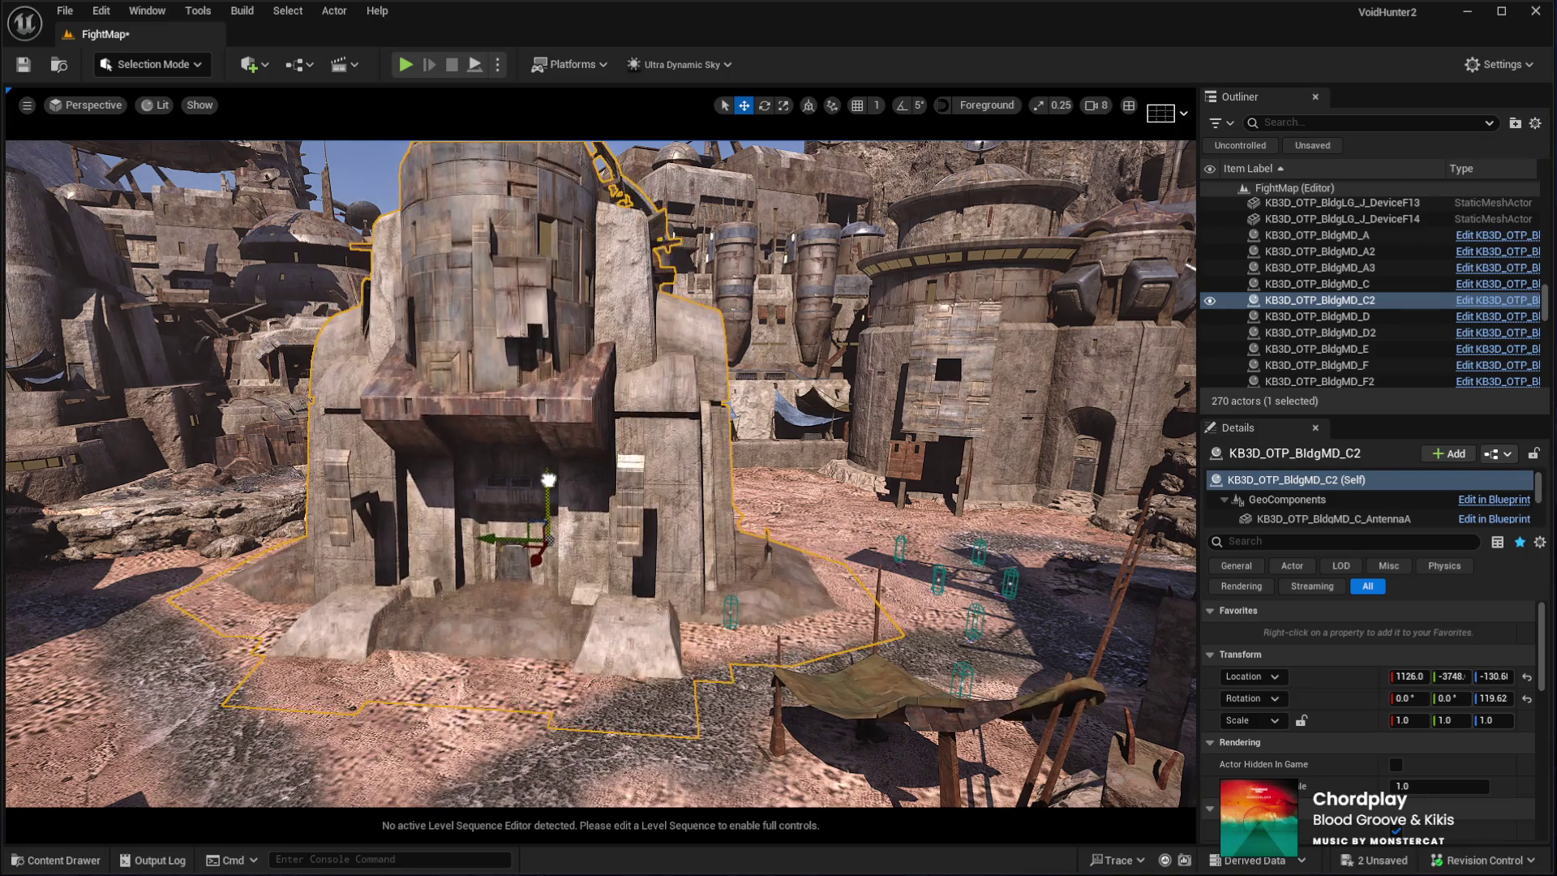
{"action": "key", "text": "w"}
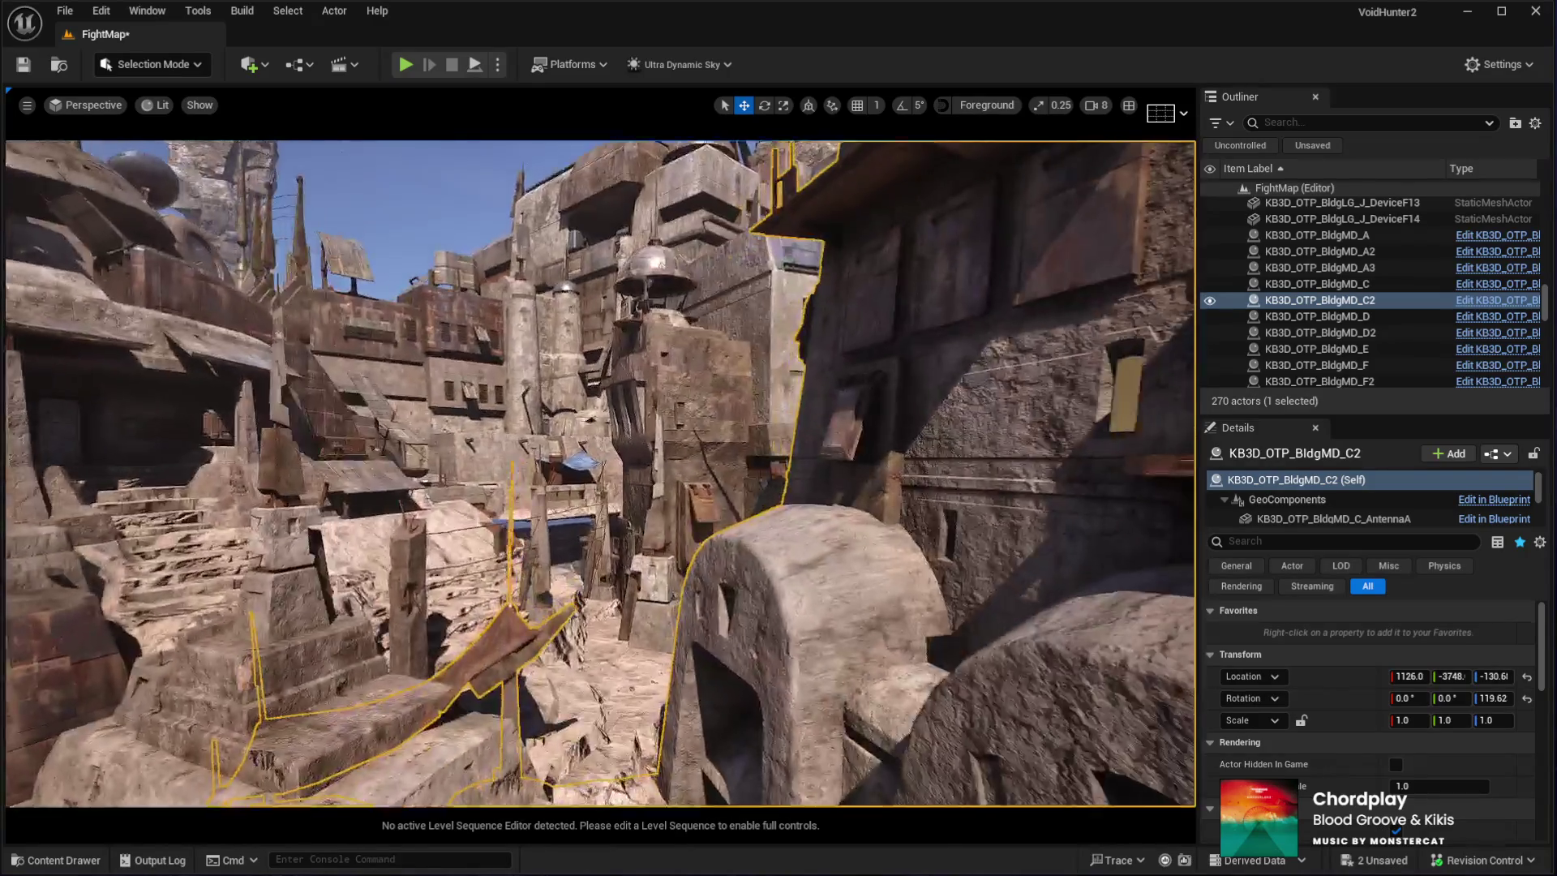
{"action": "key", "text": "s"}
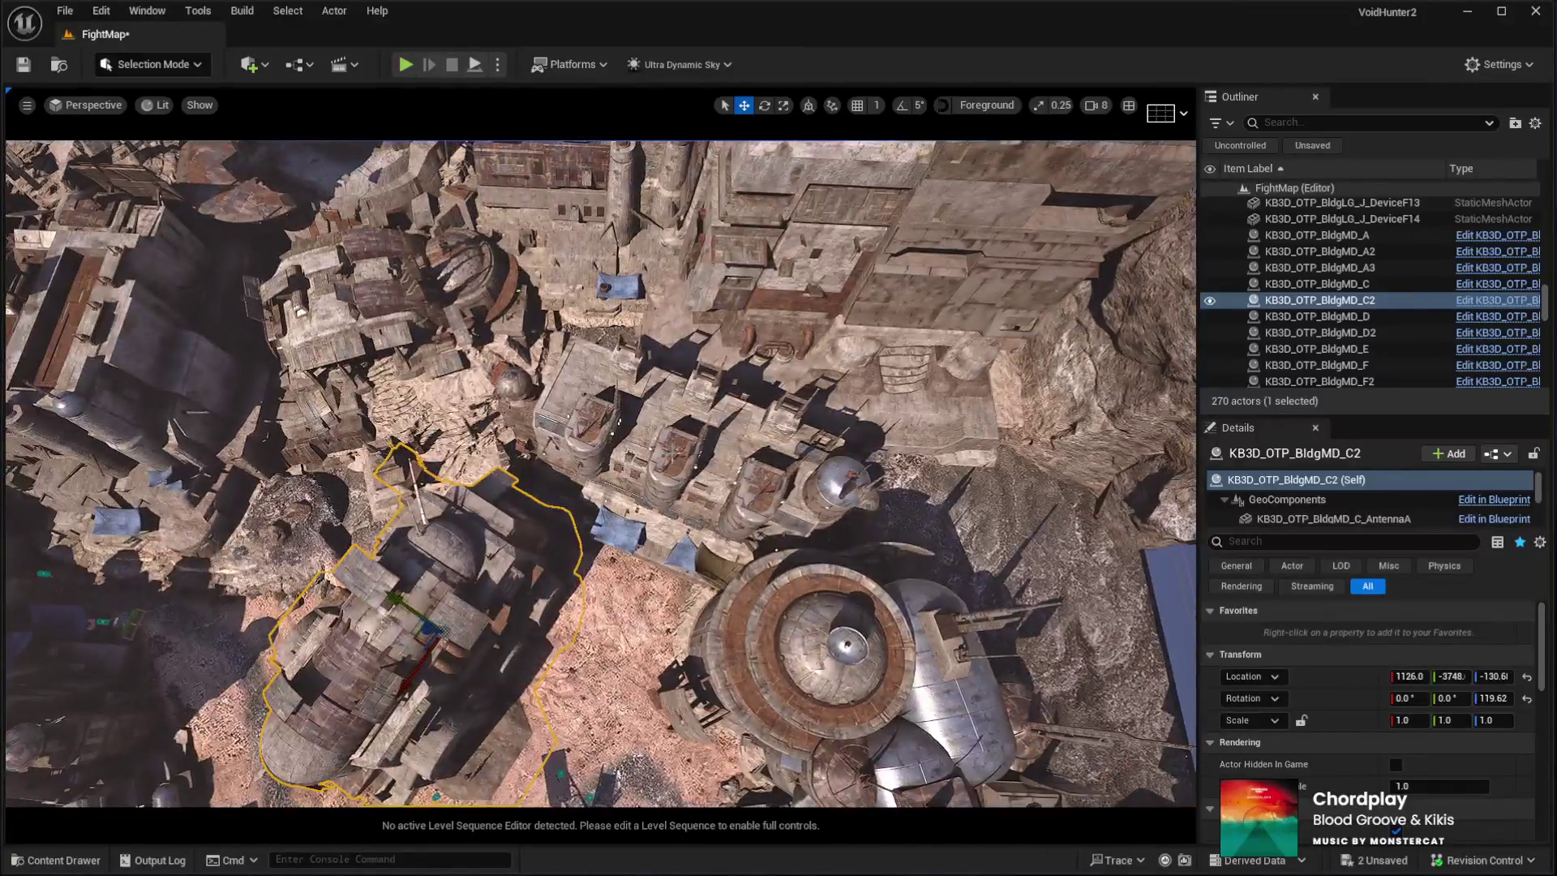
{"action": "left_click", "coordinate": [665, 560]}
Rotate BldgLG_G about 7 degrees further and shift it to the left
{"action": "key", "text": "e"}
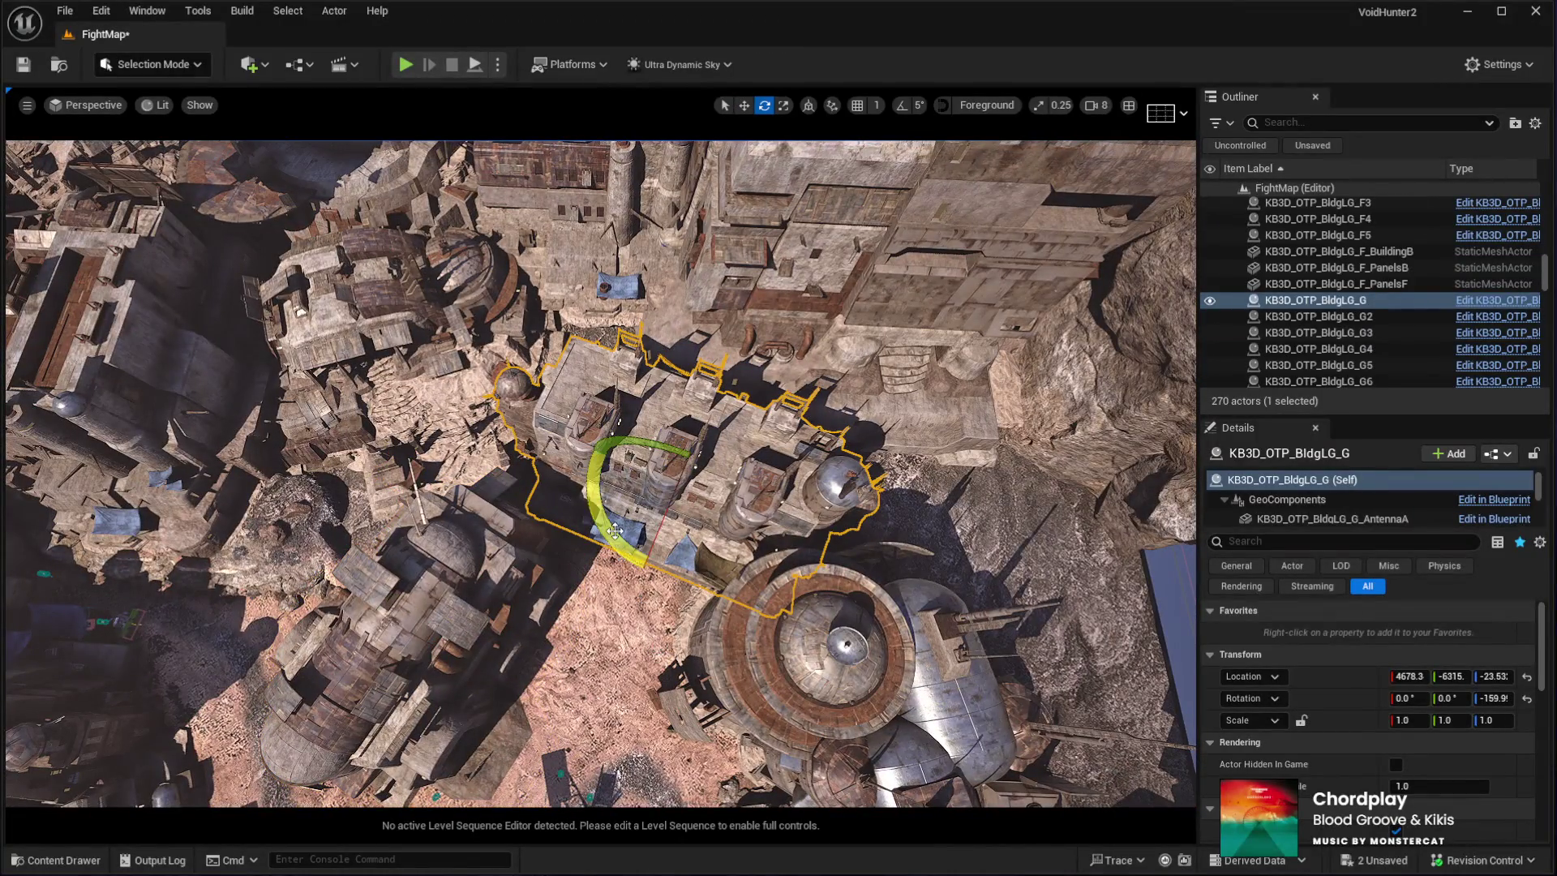
{"action": "left_click_drag", "start_coordinate": [552, 491], "coordinate": [663, 525]}
{"action": "key", "text": "w"}
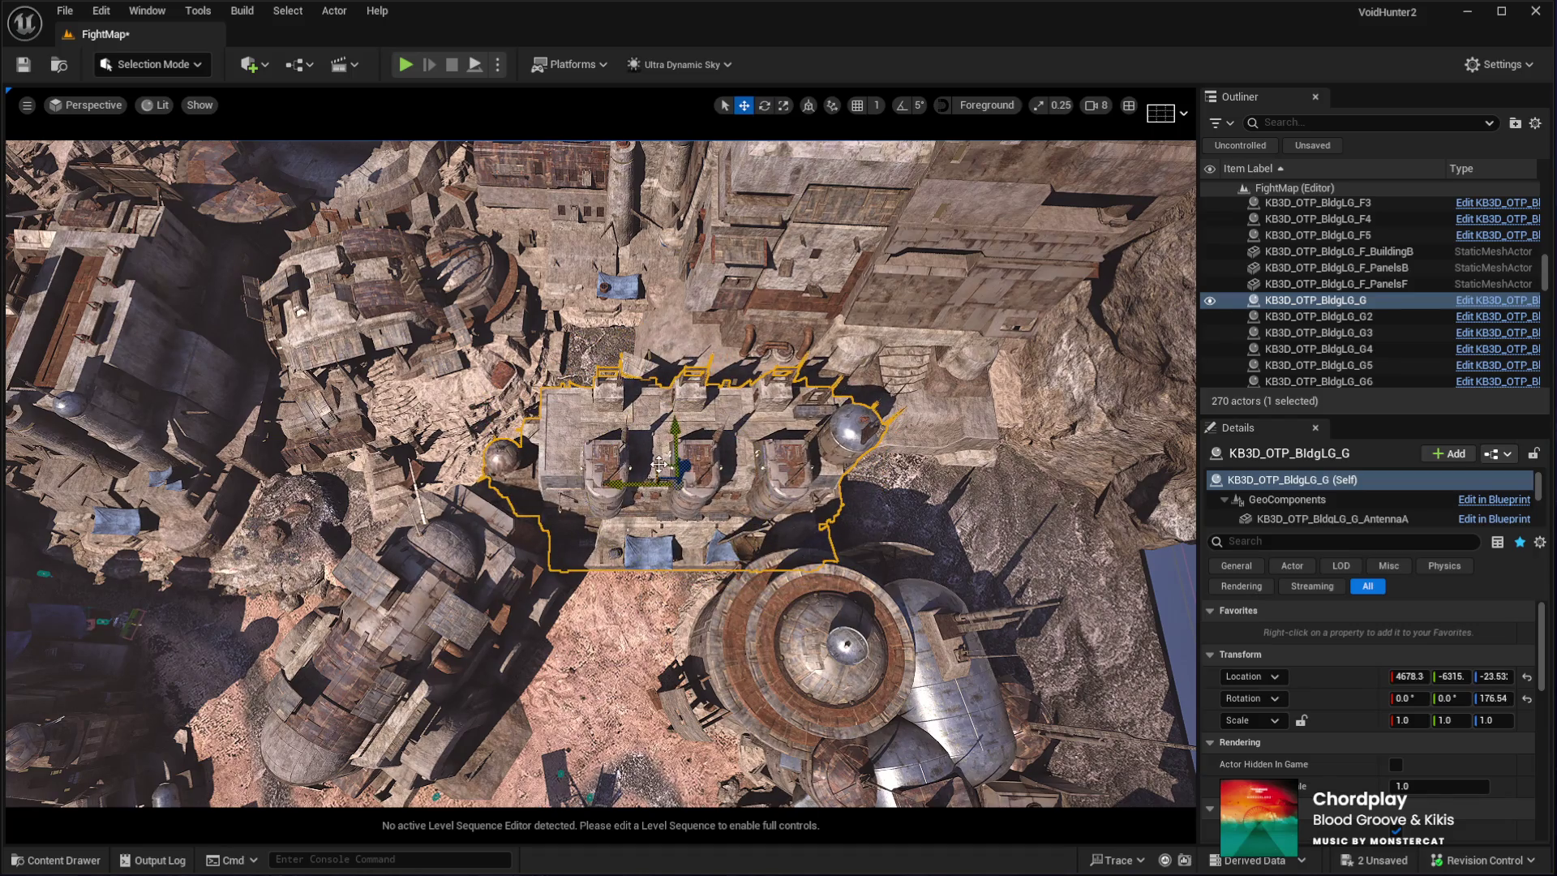
{"action": "left_click_drag", "start_coordinate": [661, 397], "coordinate": [566, 411]}
{"action": "key", "text": "e"}
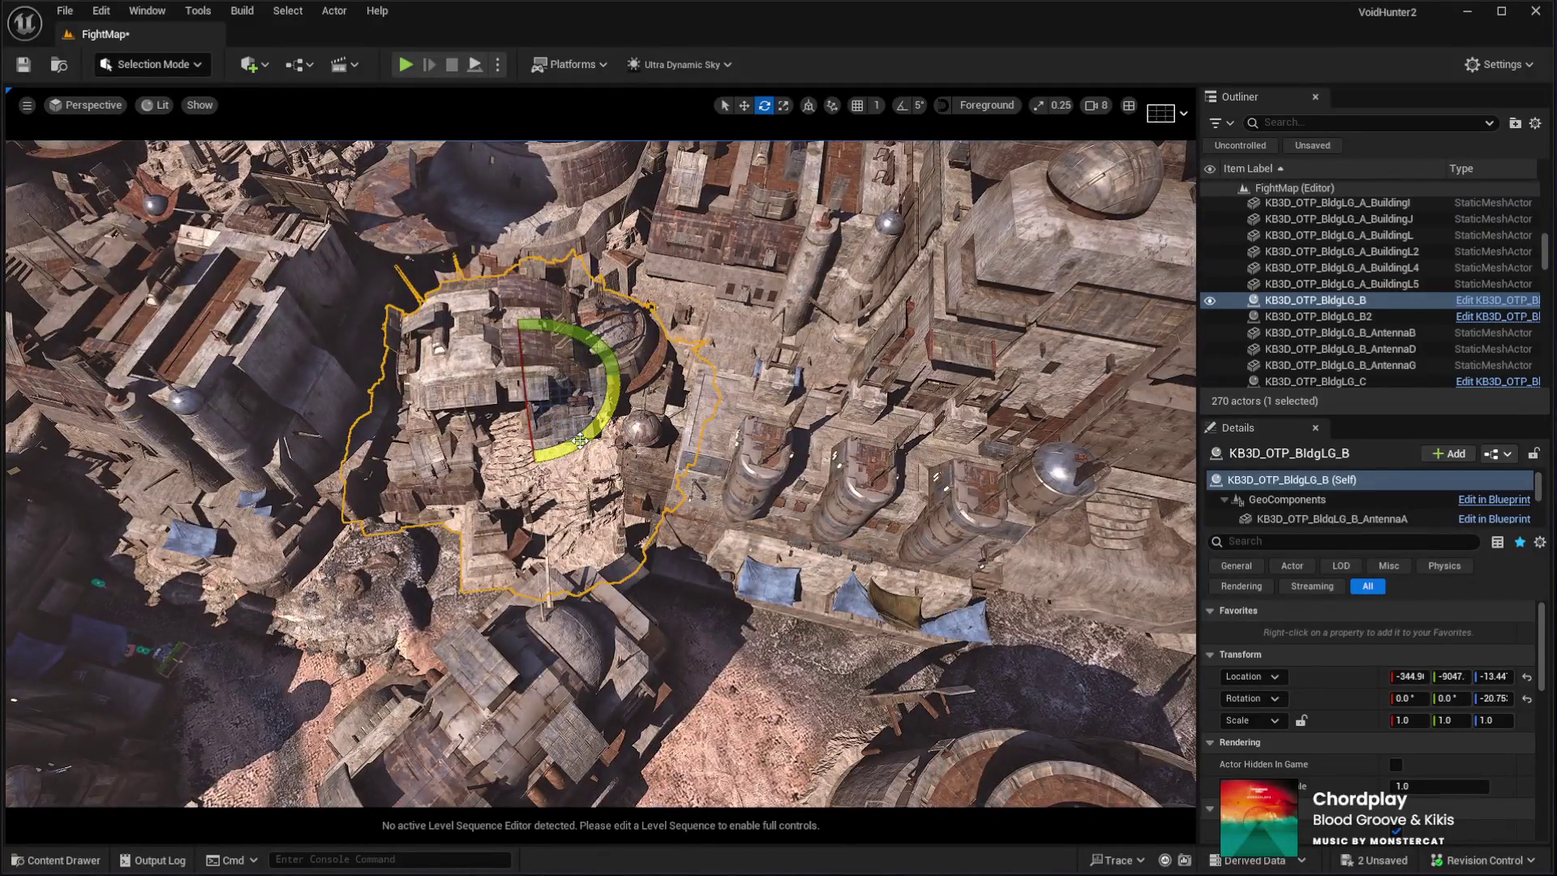
{"action": "key", "text": "w"}
Relocate BldgLG_G to −390.9, −8819 among the neighbouring buildings
{"action": "left_click_drag", "start_coordinate": [580, 440], "coordinate": [816, 623]}
{"action": "mouse_move", "coordinate": [741, 550]}
{"action": "left_mouse_down"}
{"action": "mouse_move", "coordinate": [911, 485]}
{"action": "mouse_move", "coordinate": [941, 432]}
{"action": "mouse_move", "coordinate": [933, 665]}
{"action": "mouse_move", "coordinate": [1046, 639]}
{"action": "left_mouse_up"}
{"action": "key", "text": "e"}
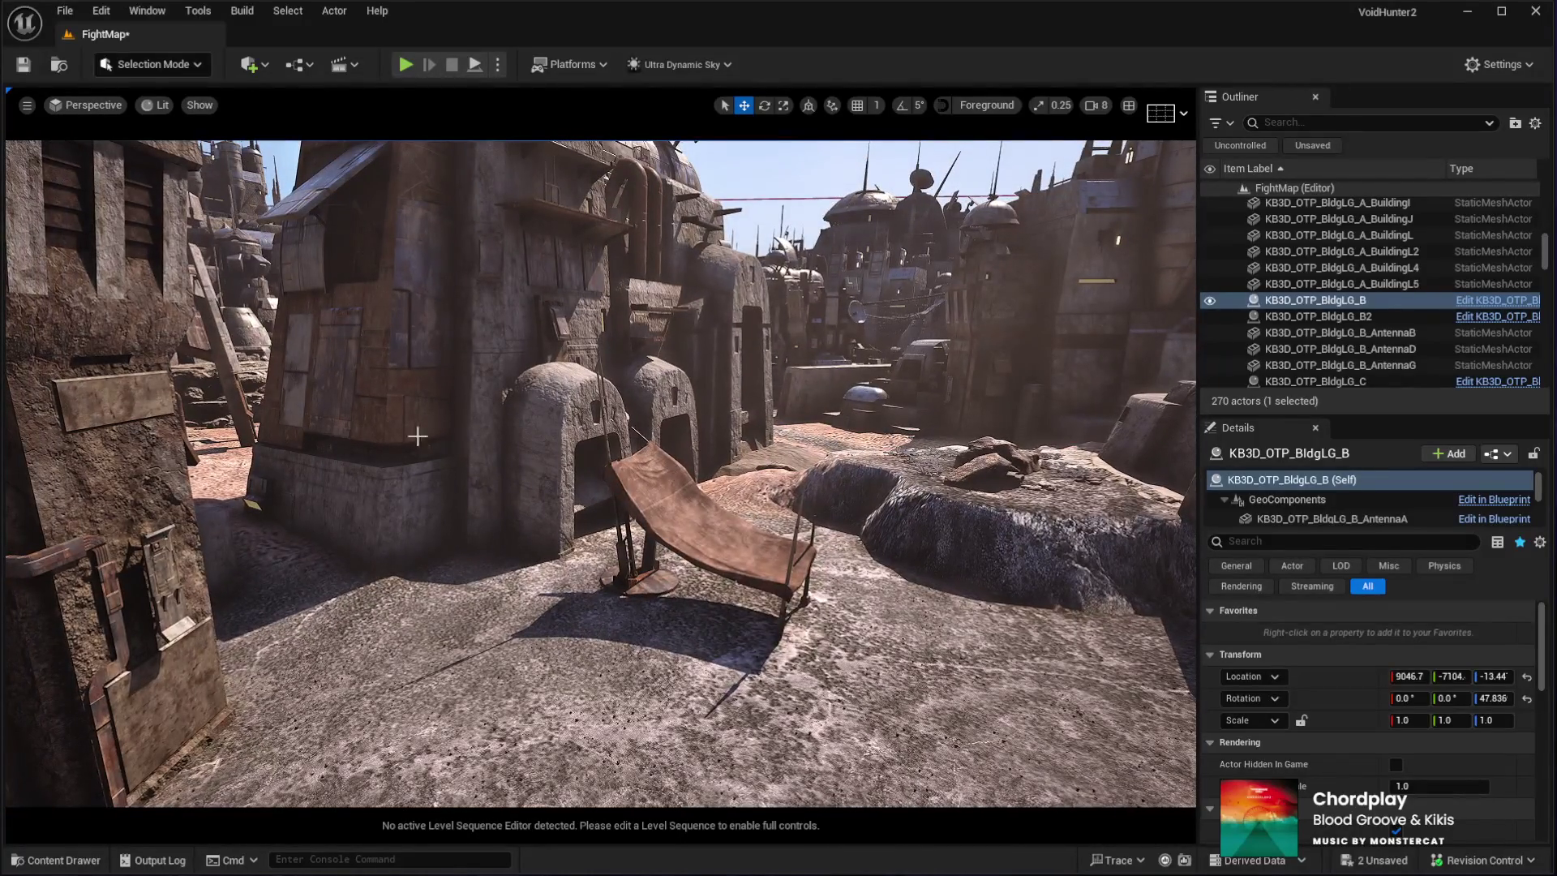
{"action": "left_click", "coordinate": [429, 459]}
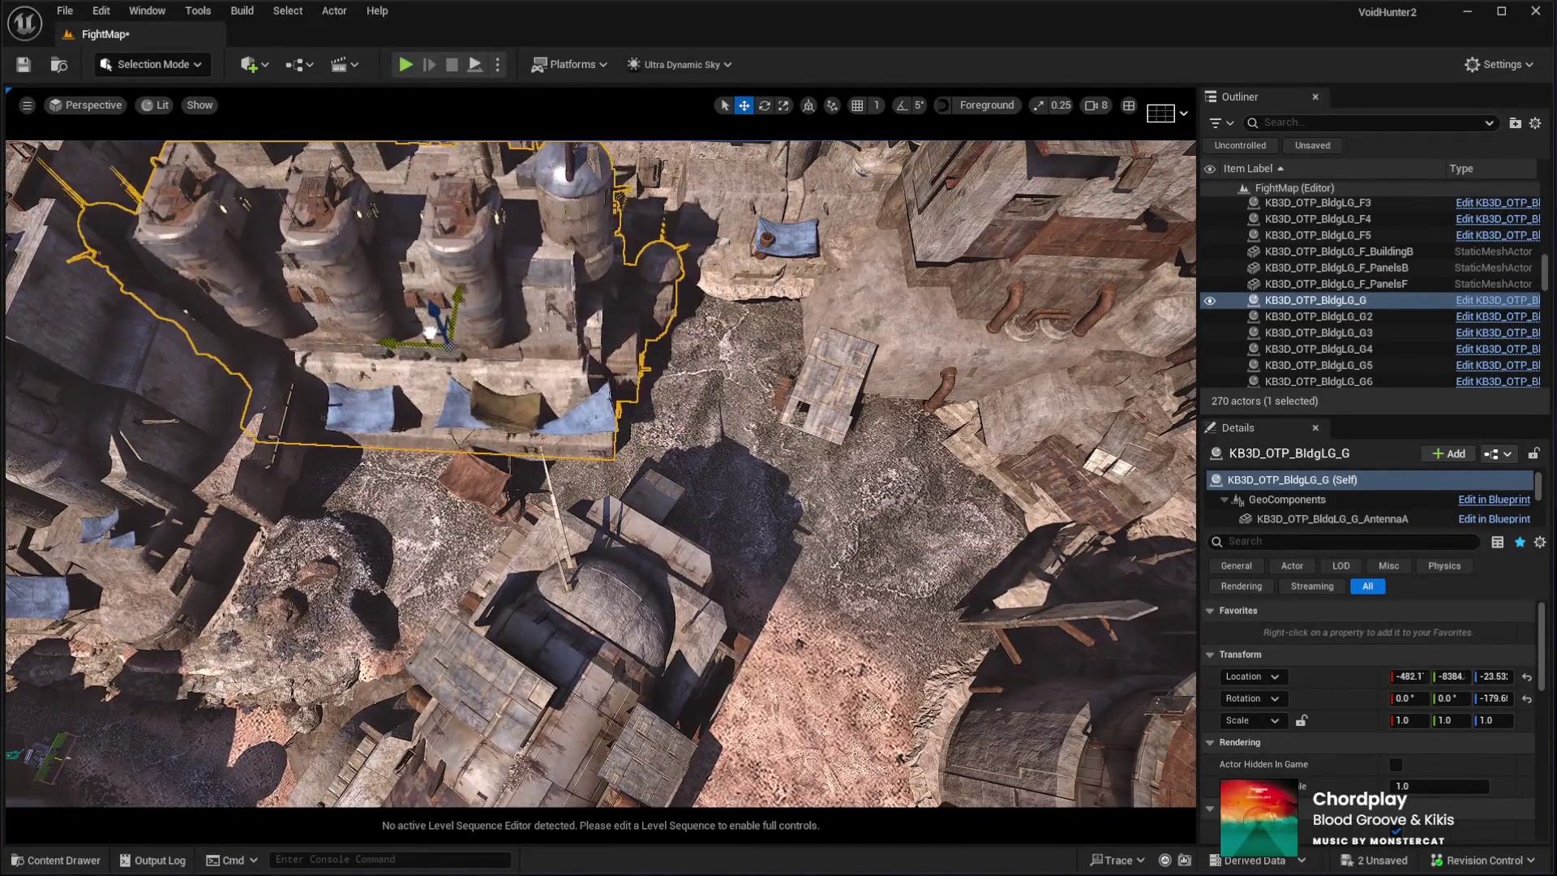
{"action": "left_click_drag", "start_coordinate": [447, 336], "coordinate": [448, 309]}
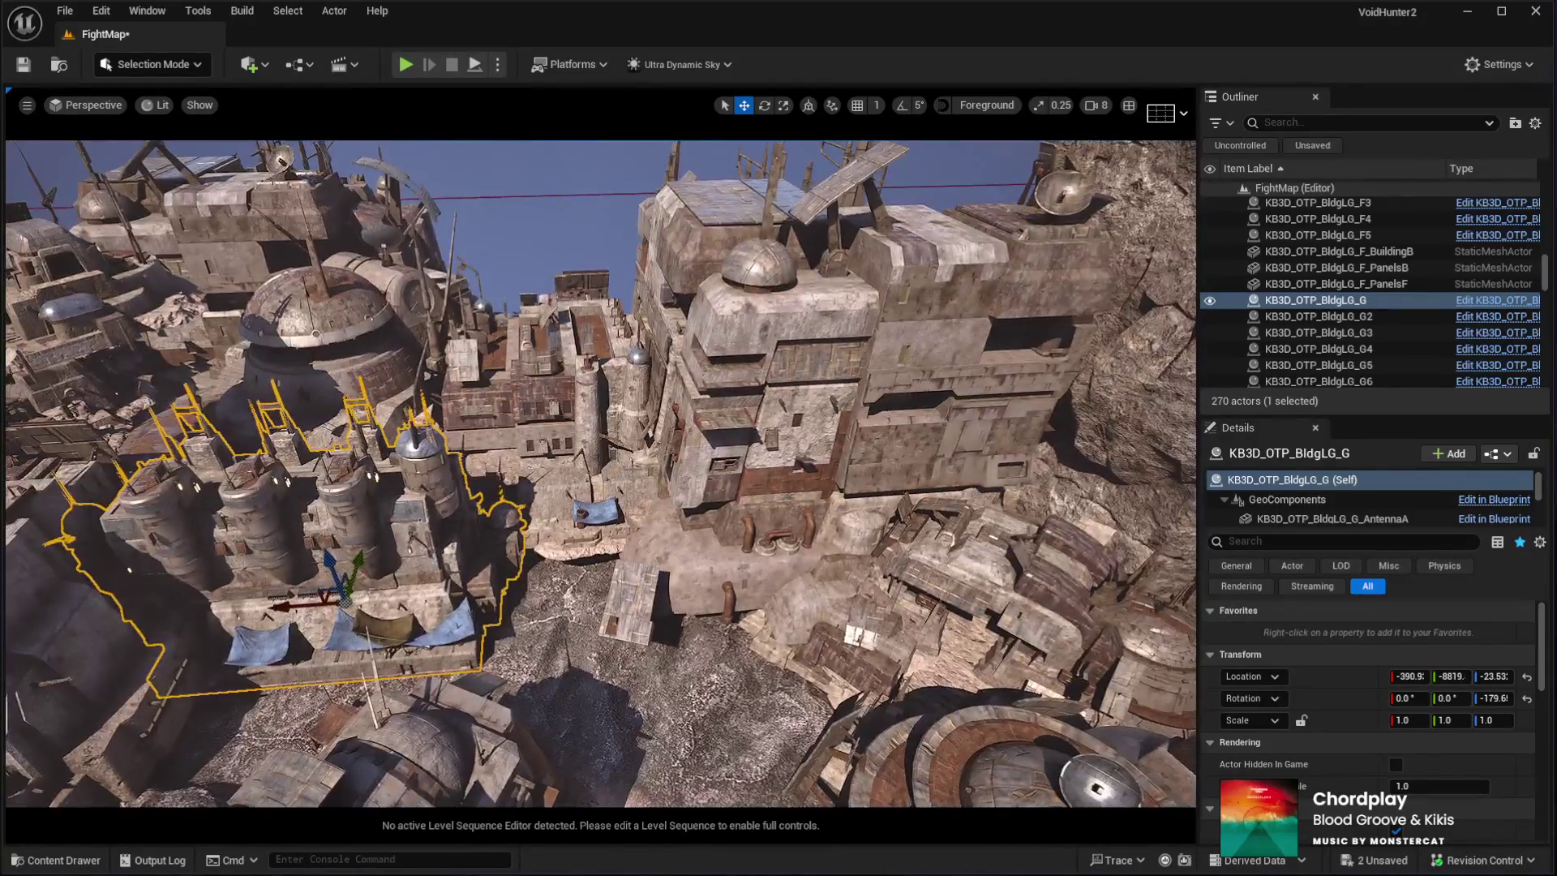
{"action": "left_click", "coordinate": [730, 406]}
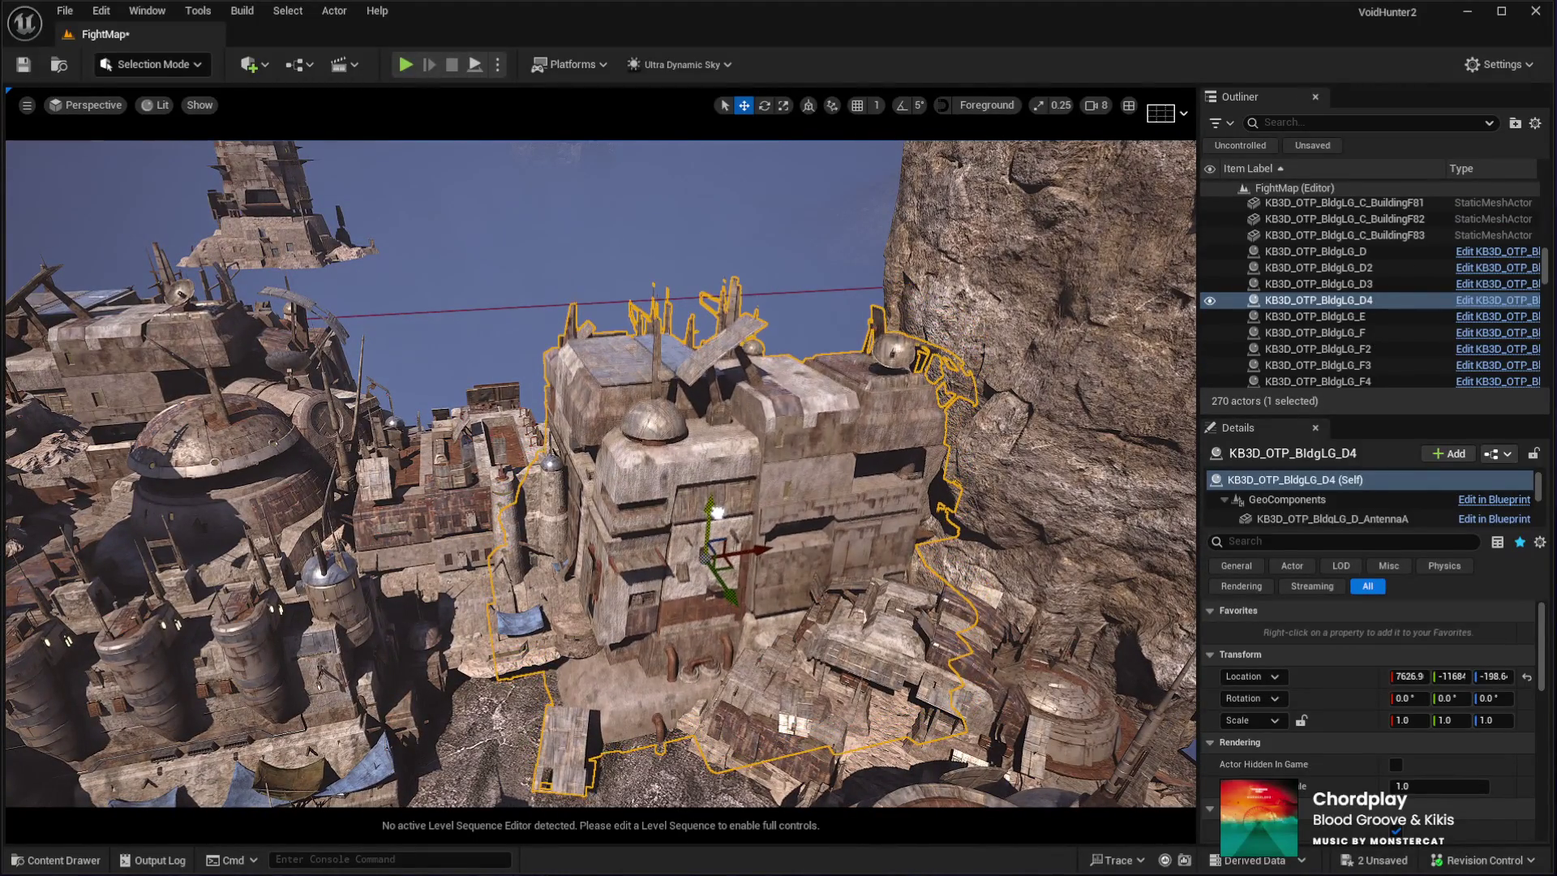
Shift BldgLG_D4 left toward the rock spire to X 4927.2, and move BldgLG_B beside the domed tower
{"action": "mouse_move", "coordinate": [721, 568]}
{"action": "left_mouse_down"}
{"action": "mouse_move", "coordinate": [610, 577]}
{"action": "mouse_move", "coordinate": [646, 556]}
{"action": "mouse_move", "coordinate": [581, 568]}
{"action": "mouse_move", "coordinate": [568, 527]}
{"action": "left_mouse_up"}
{"action": "key", "text": "f"}
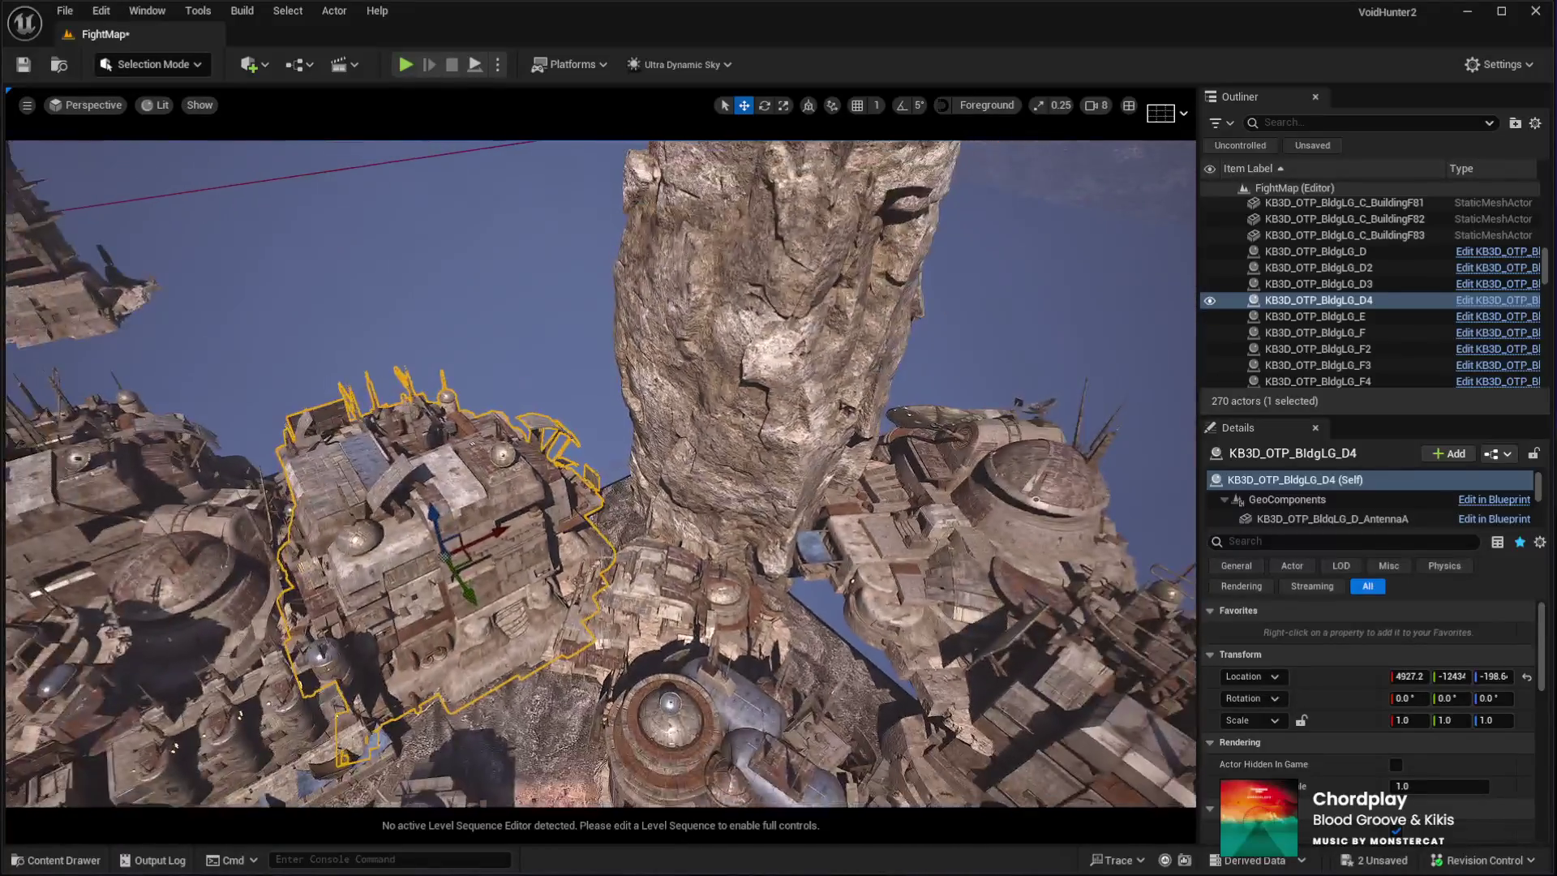
{"action": "left_click", "coordinate": [697, 487]}
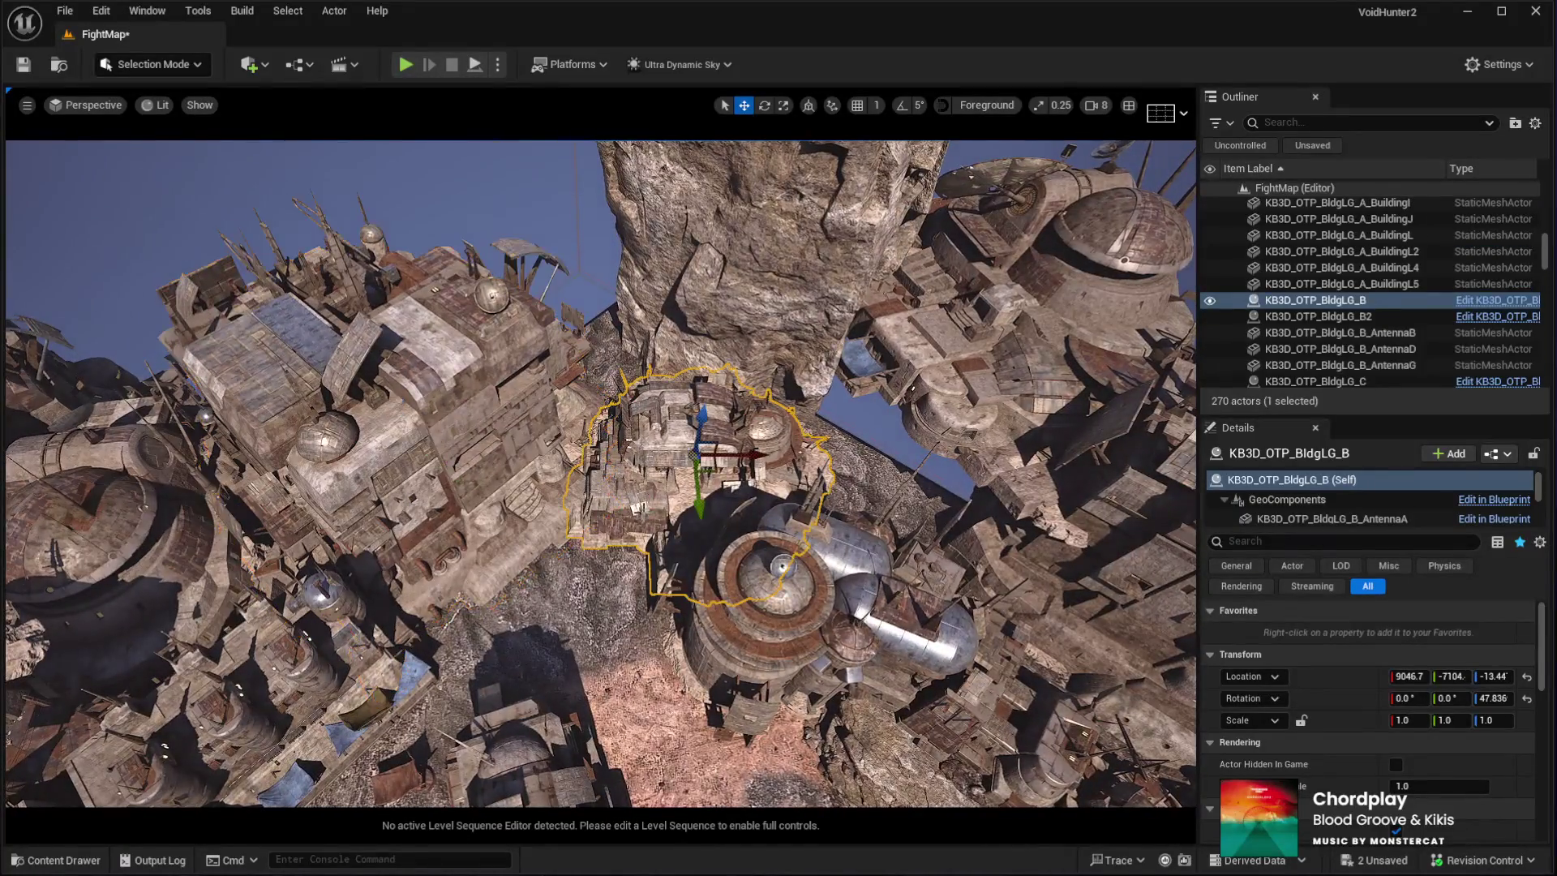
{"action": "left_click_drag", "start_coordinate": [601, 794], "coordinate": [602, 799]}
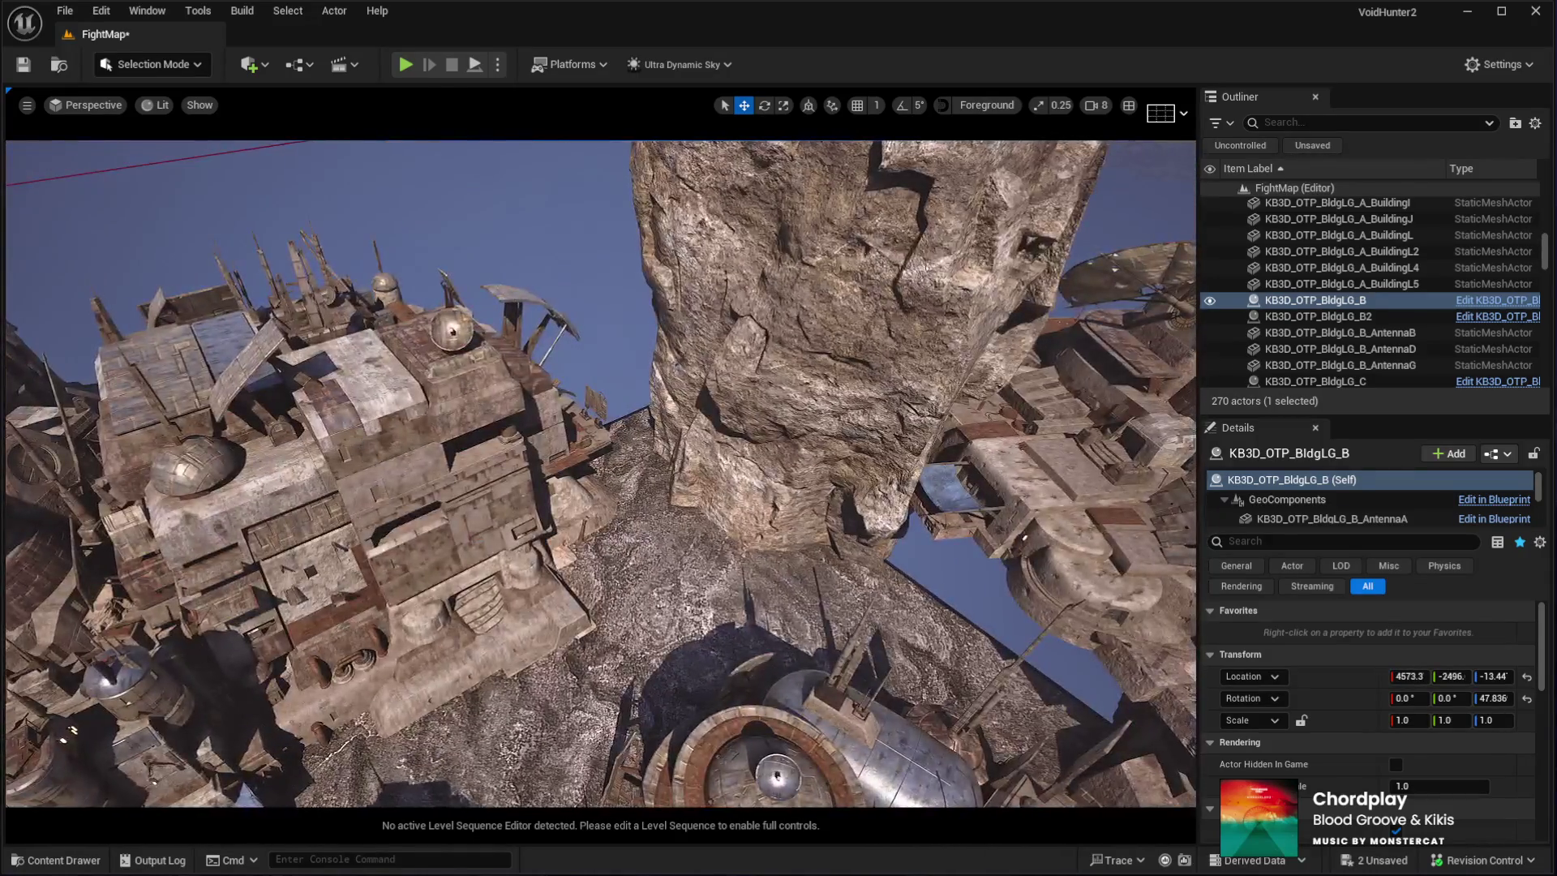
{"action": "left_click", "coordinate": [379, 506]}
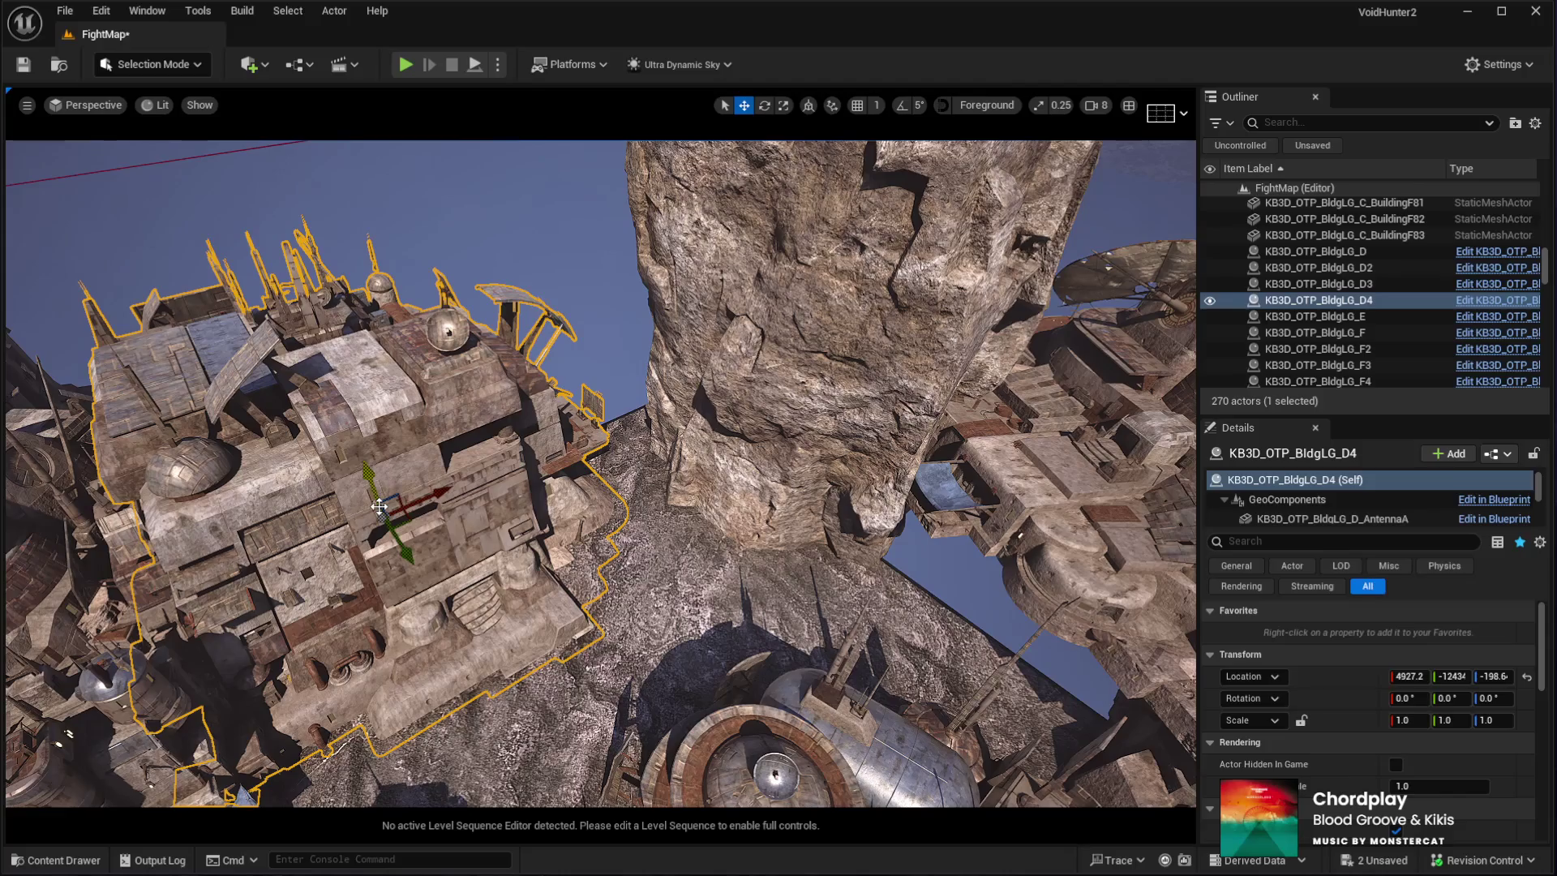
Duplicate BldgLG_D4, move the copy right toward the rock spire, and turn it to about 101°
{"action": "key", "text": "ctrl+d"}
{"action": "key", "text": "e"}
{"action": "mouse_move", "coordinate": [369, 573]}
{"action": "left_mouse_down"}
{"action": "mouse_move", "coordinate": [381, 479]}
{"action": "mouse_move", "coordinate": [409, 460]}
{"action": "left_mouse_up"}
{"action": "key", "text": "w"}
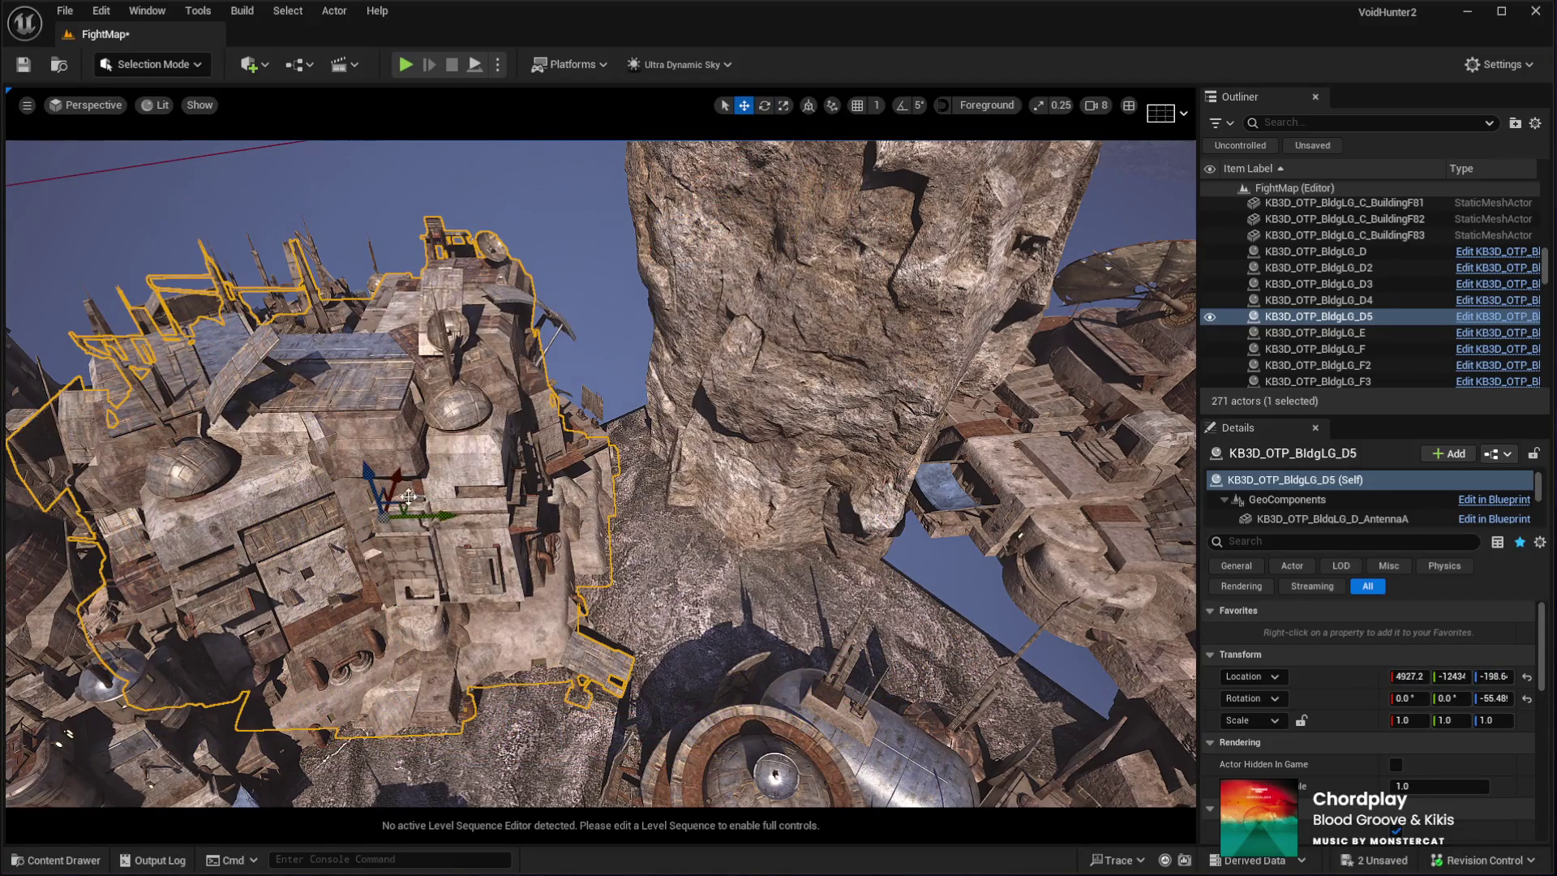
{"action": "mouse_move", "coordinate": [407, 499]}
{"action": "left_mouse_down"}
{"action": "mouse_move", "coordinate": [598, 420]}
{"action": "mouse_move", "coordinate": [660, 457]}
{"action": "mouse_move", "coordinate": [644, 461]}
{"action": "left_mouse_up"}
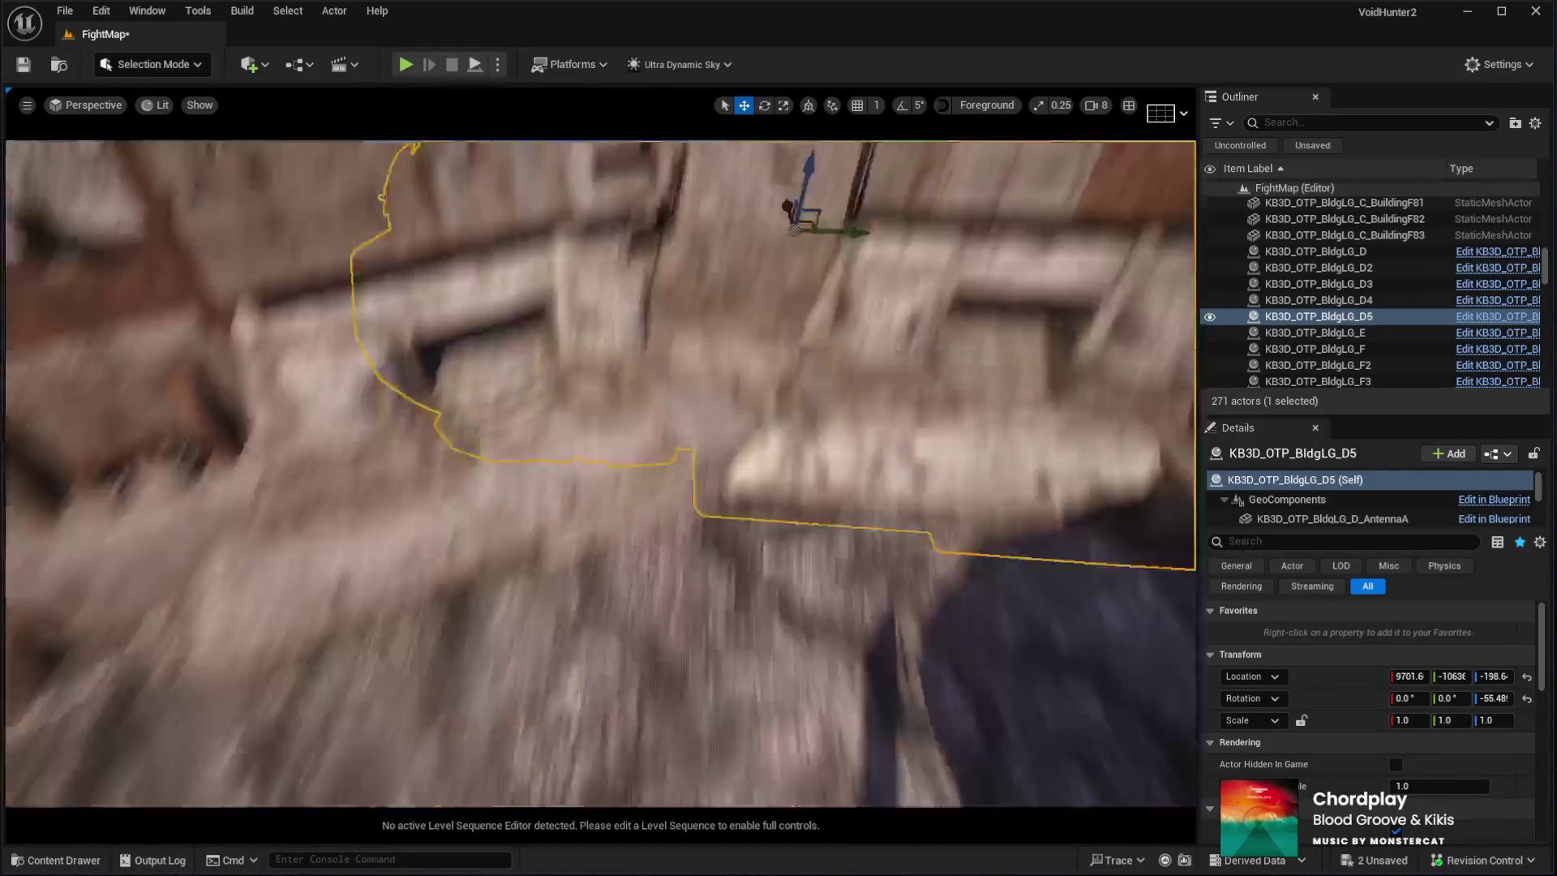
{"action": "key", "text": "e"}
{"action": "mouse_move", "coordinate": [681, 428]}
{"action": "left_mouse_down"}
{"action": "mouse_move", "coordinate": [754, 470]}
{"action": "mouse_move", "coordinate": [730, 531]}
{"action": "mouse_move", "coordinate": [694, 542]}
{"action": "left_mouse_up"}
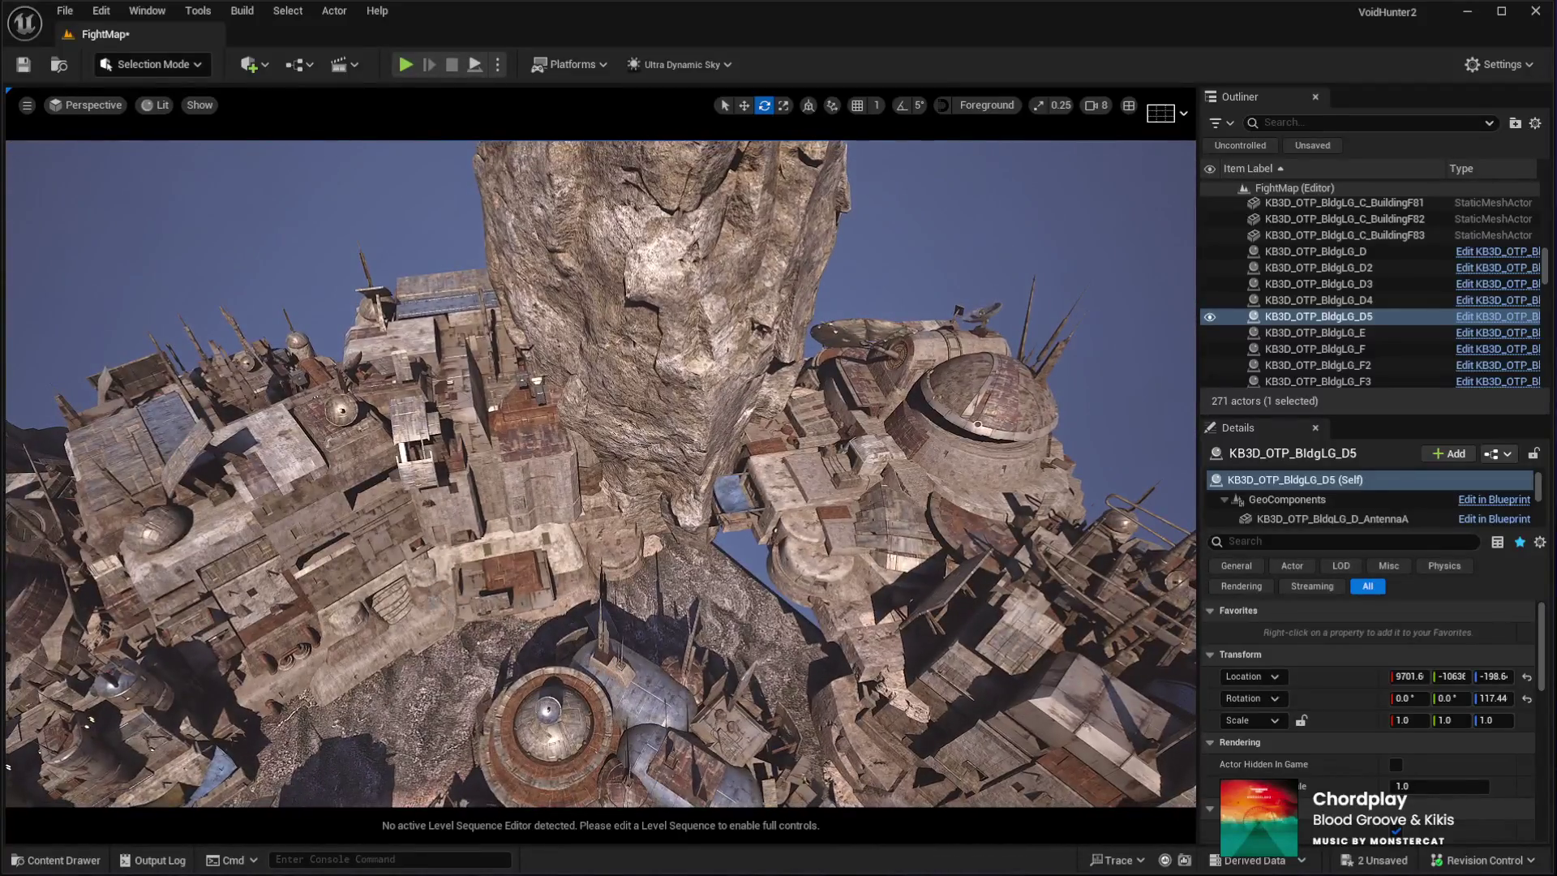
Make a second D4 copy, BldgLG_D6, and move it toward the centre near X 13085, Y −6422
{"action": "left_click", "coordinate": [283, 487]}
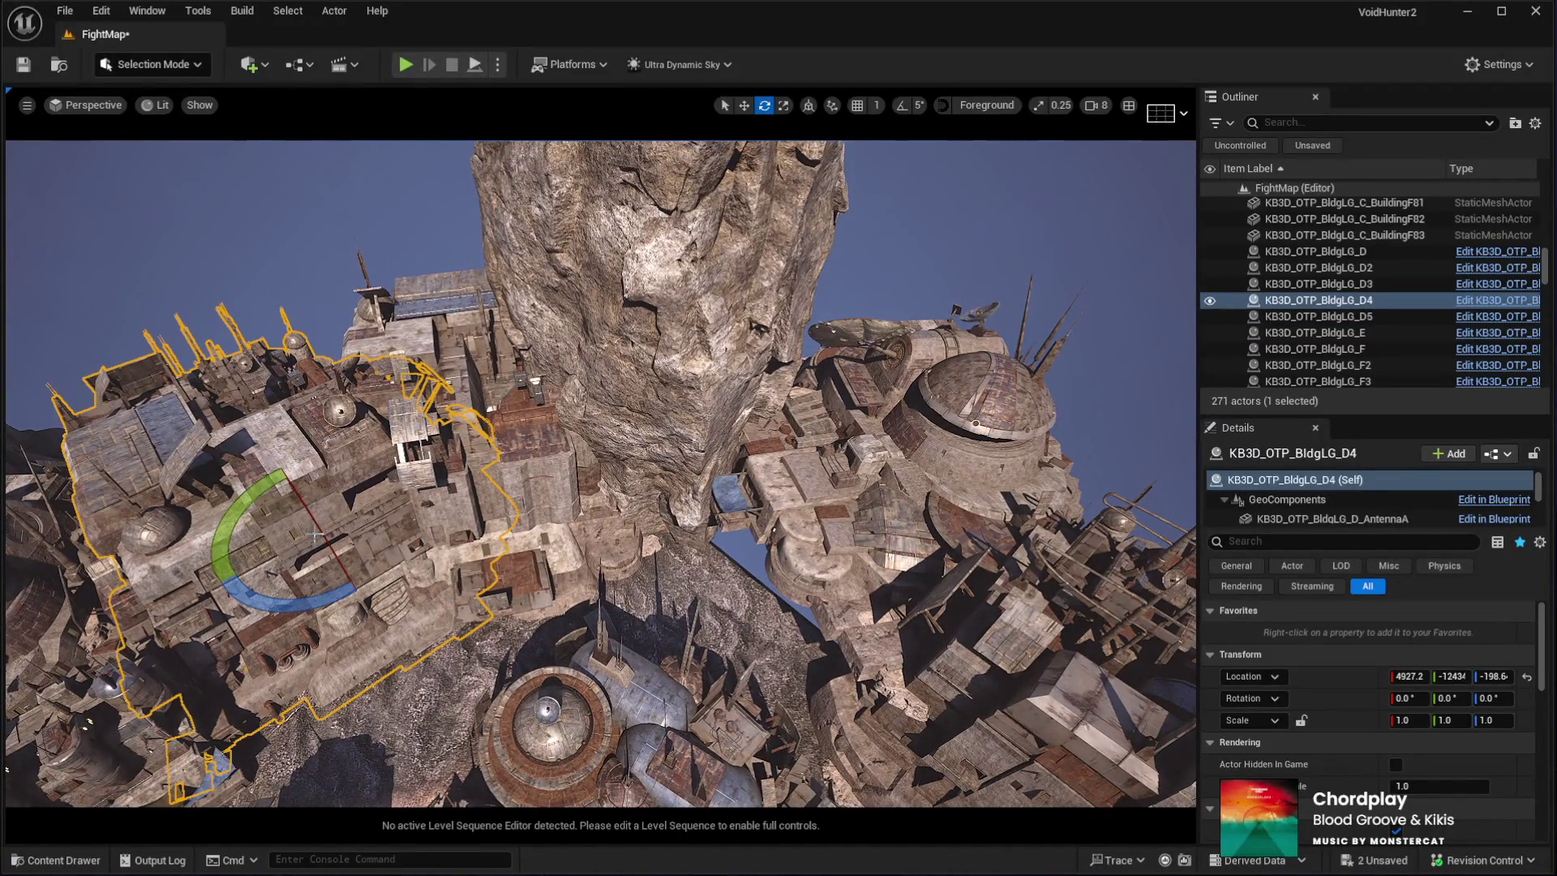
{"action": "key", "text": "ctrl+d"}
{"action": "key", "text": "w"}
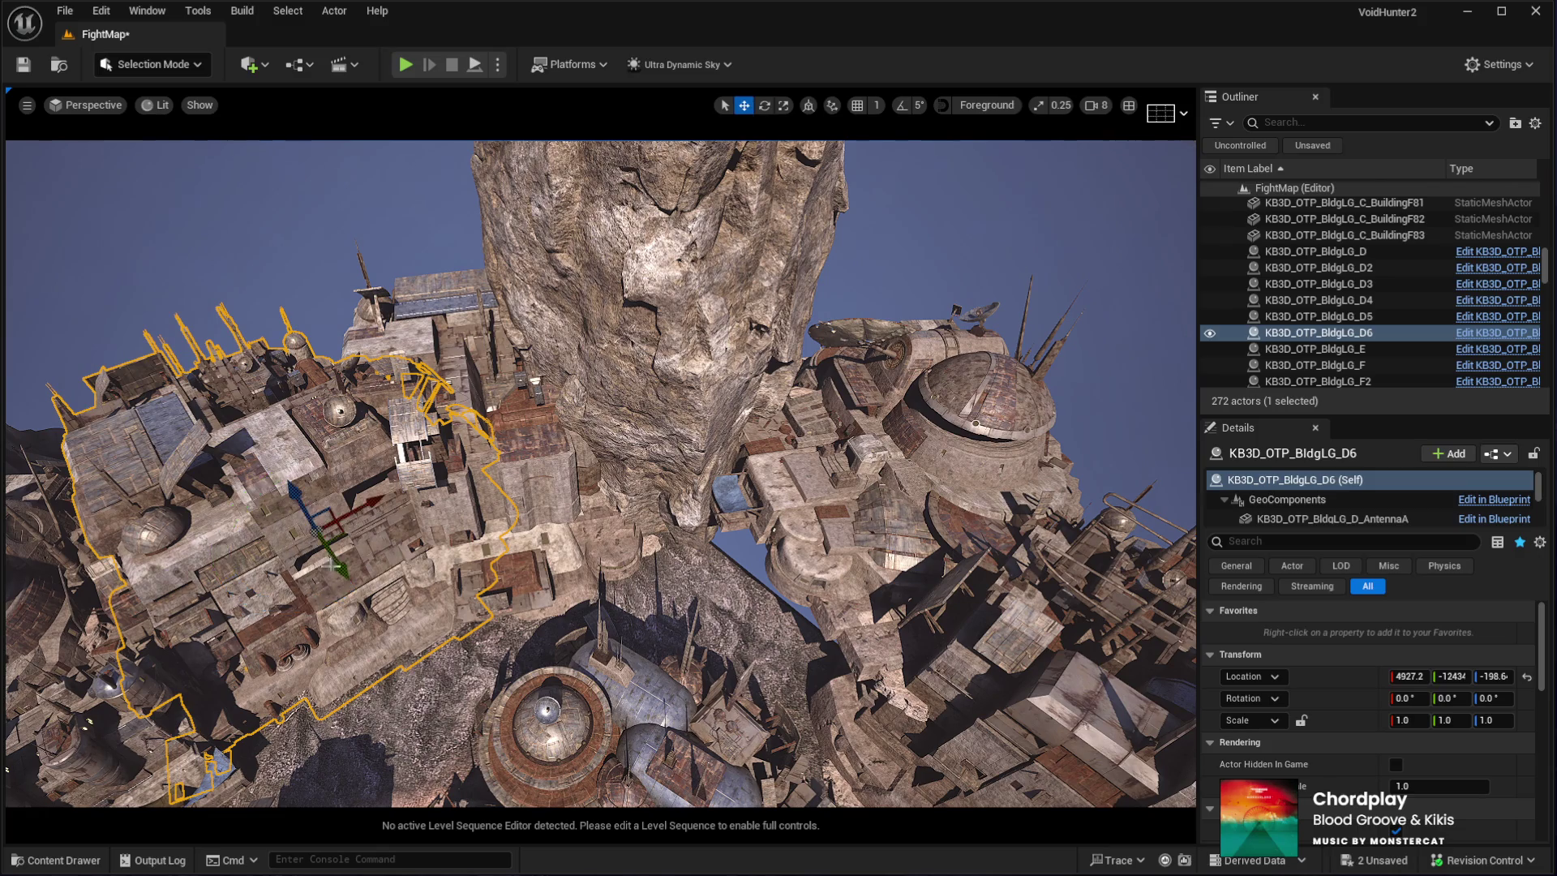
{"action": "mouse_move", "coordinate": [332, 527]}
{"action": "left_mouse_down"}
{"action": "mouse_move", "coordinate": [519, 706]}
{"action": "mouse_move", "coordinate": [743, 520]}
{"action": "left_mouse_up"}
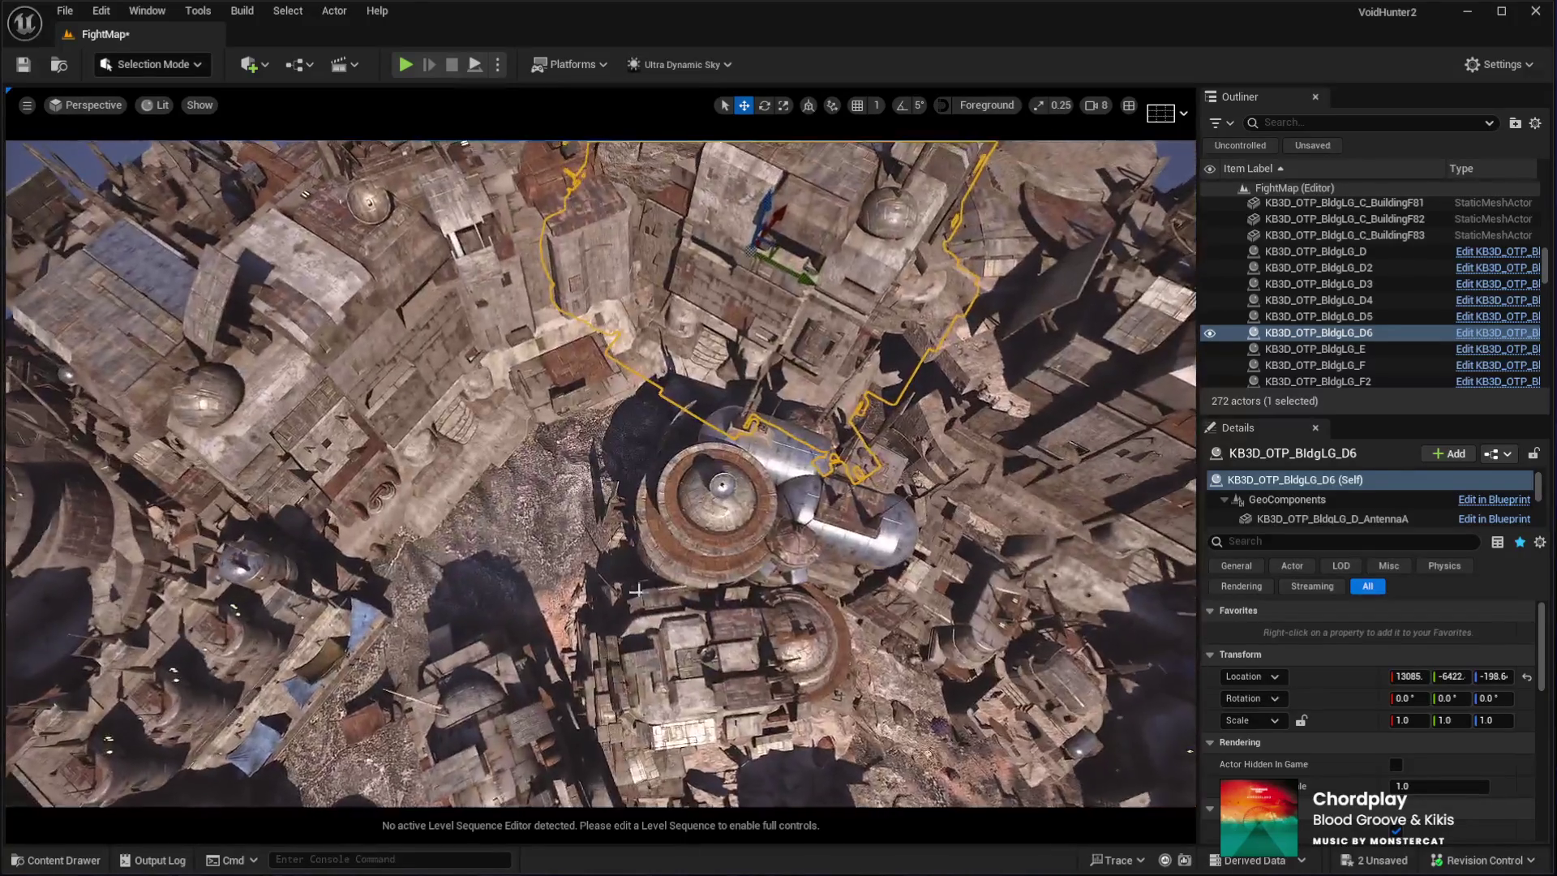
{"action": "left_click", "coordinate": [778, 499]}
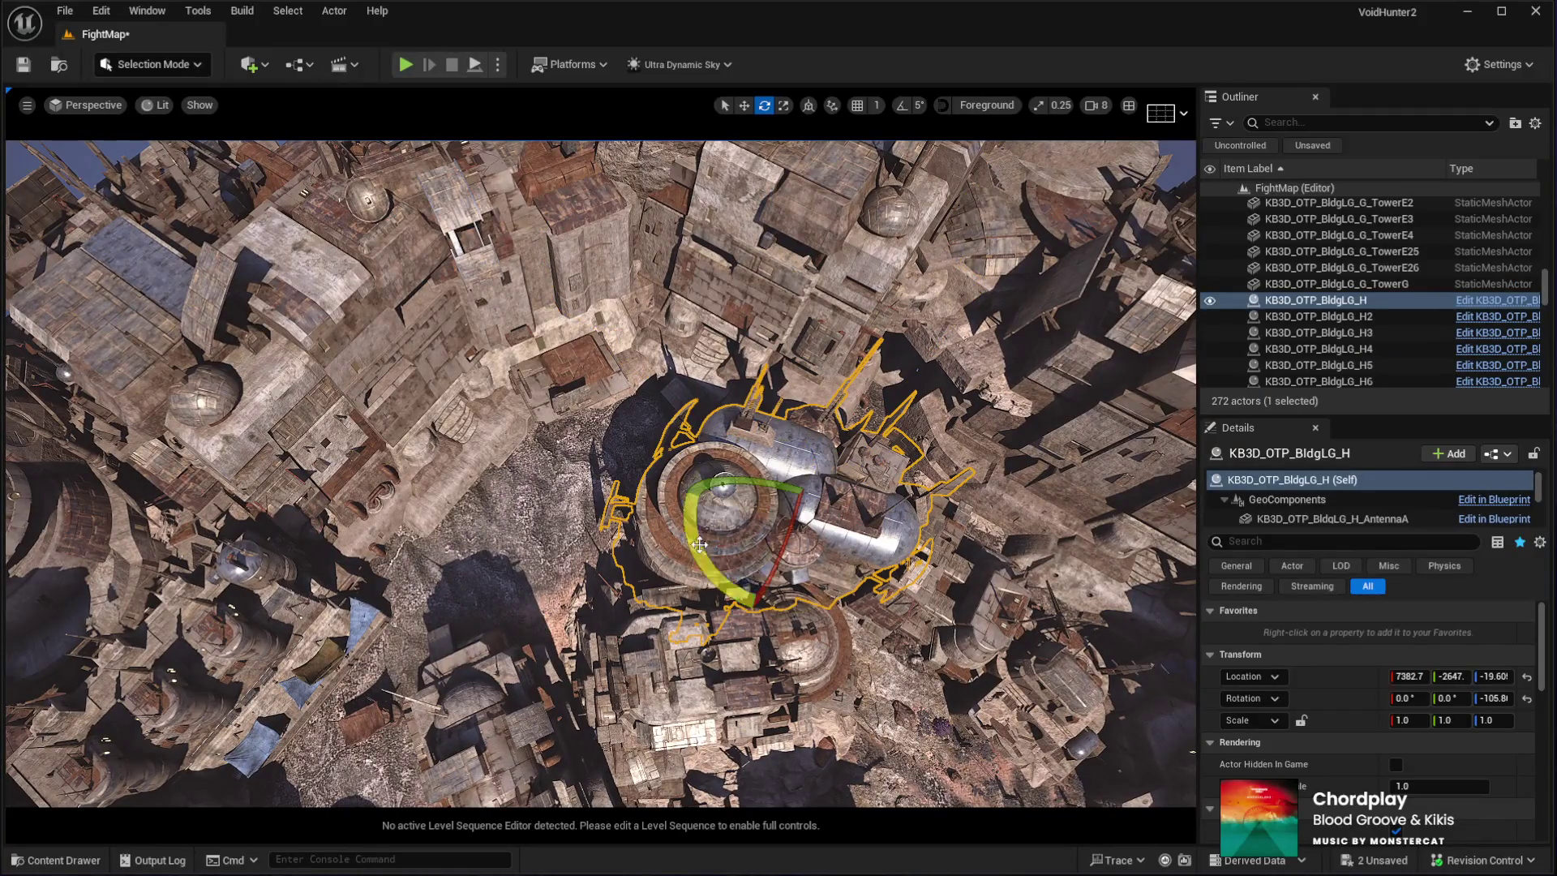
Turn the domed tower BldgLG_H about 17°, move it up and left, then turn it 7° more
{"action": "left_click_drag", "start_coordinate": [699, 543], "coordinate": [689, 567]}
{"action": "left_click_drag", "start_coordinate": [742, 511], "coordinate": [649, 377]}
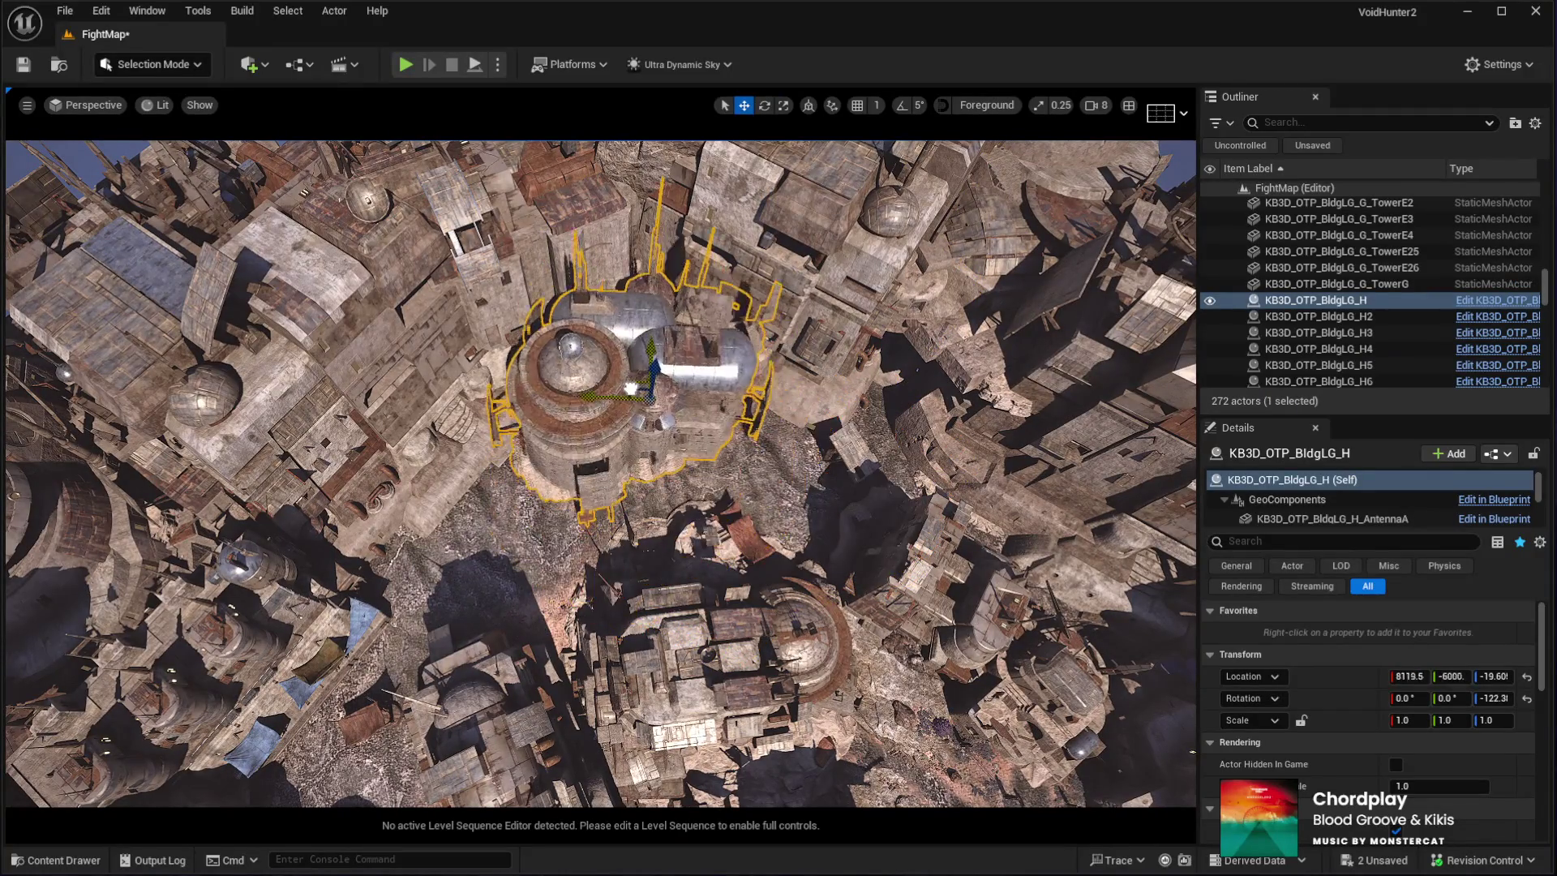
{"action": "key", "text": "f"}
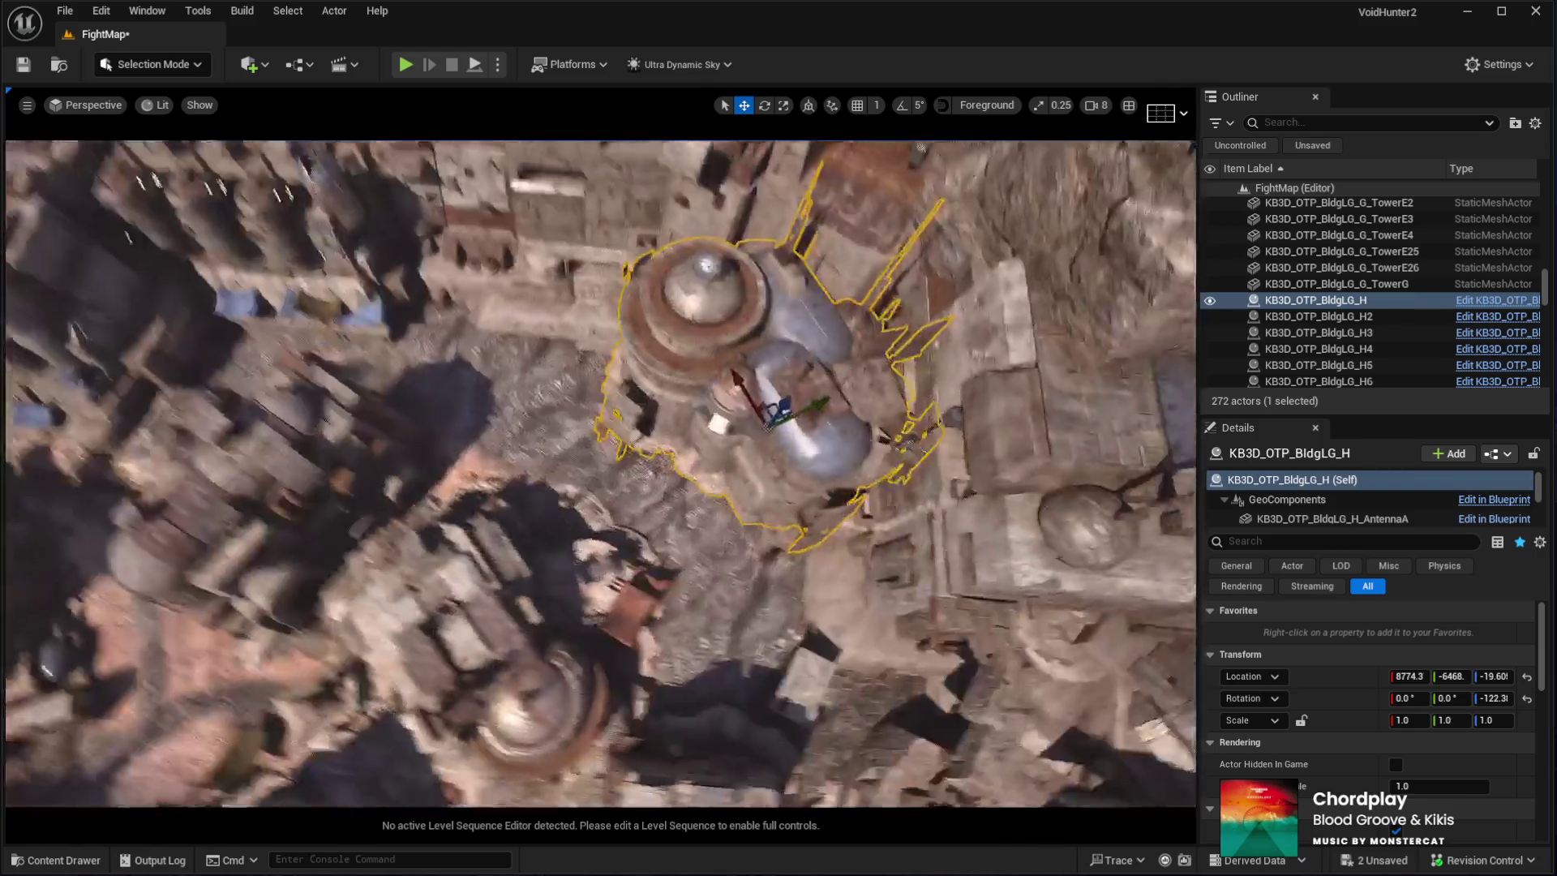
{"action": "key", "text": "e"}
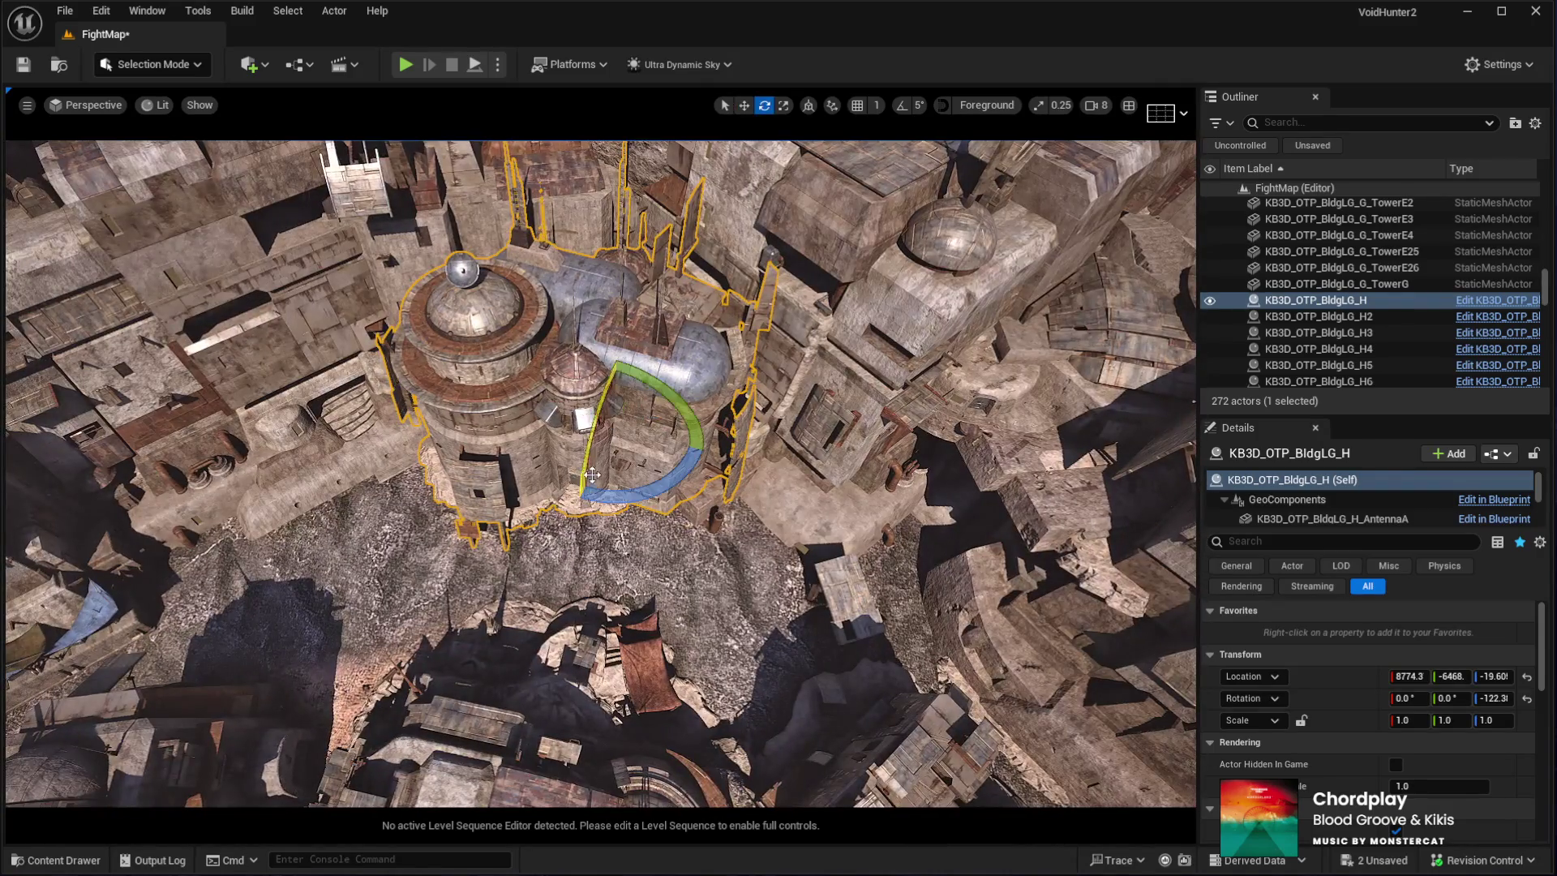
{"action": "left_click_drag", "start_coordinate": [609, 506], "coordinate": [645, 506]}
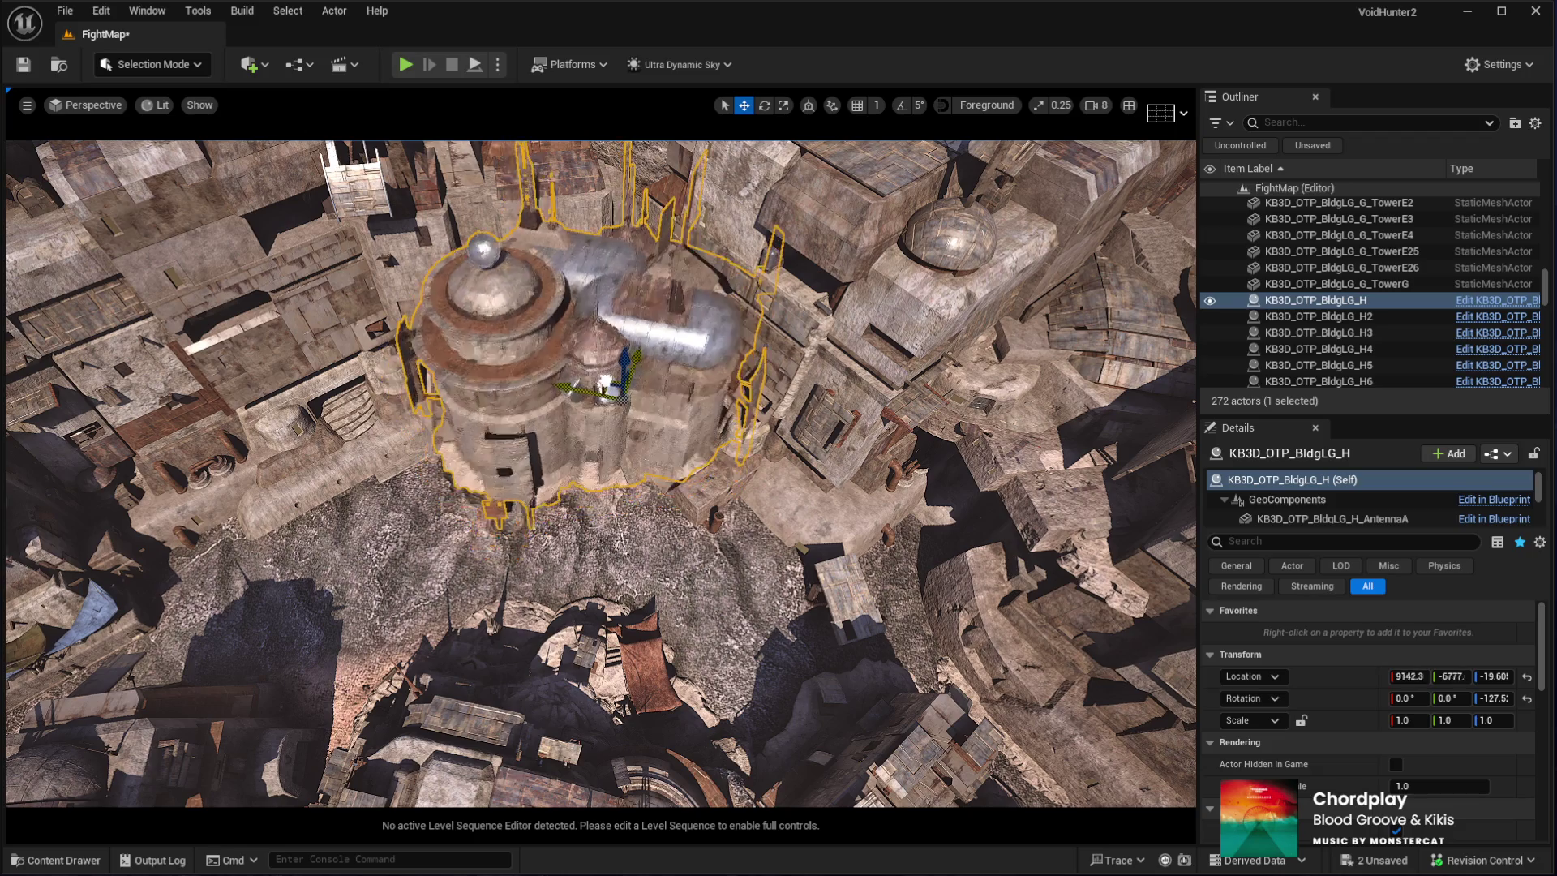
Nudge BldgLG_H into position and sink it slightly into the ground to Z −27.59
{"action": "left_click_drag", "start_coordinate": [600, 474], "coordinate": [600, 405]}
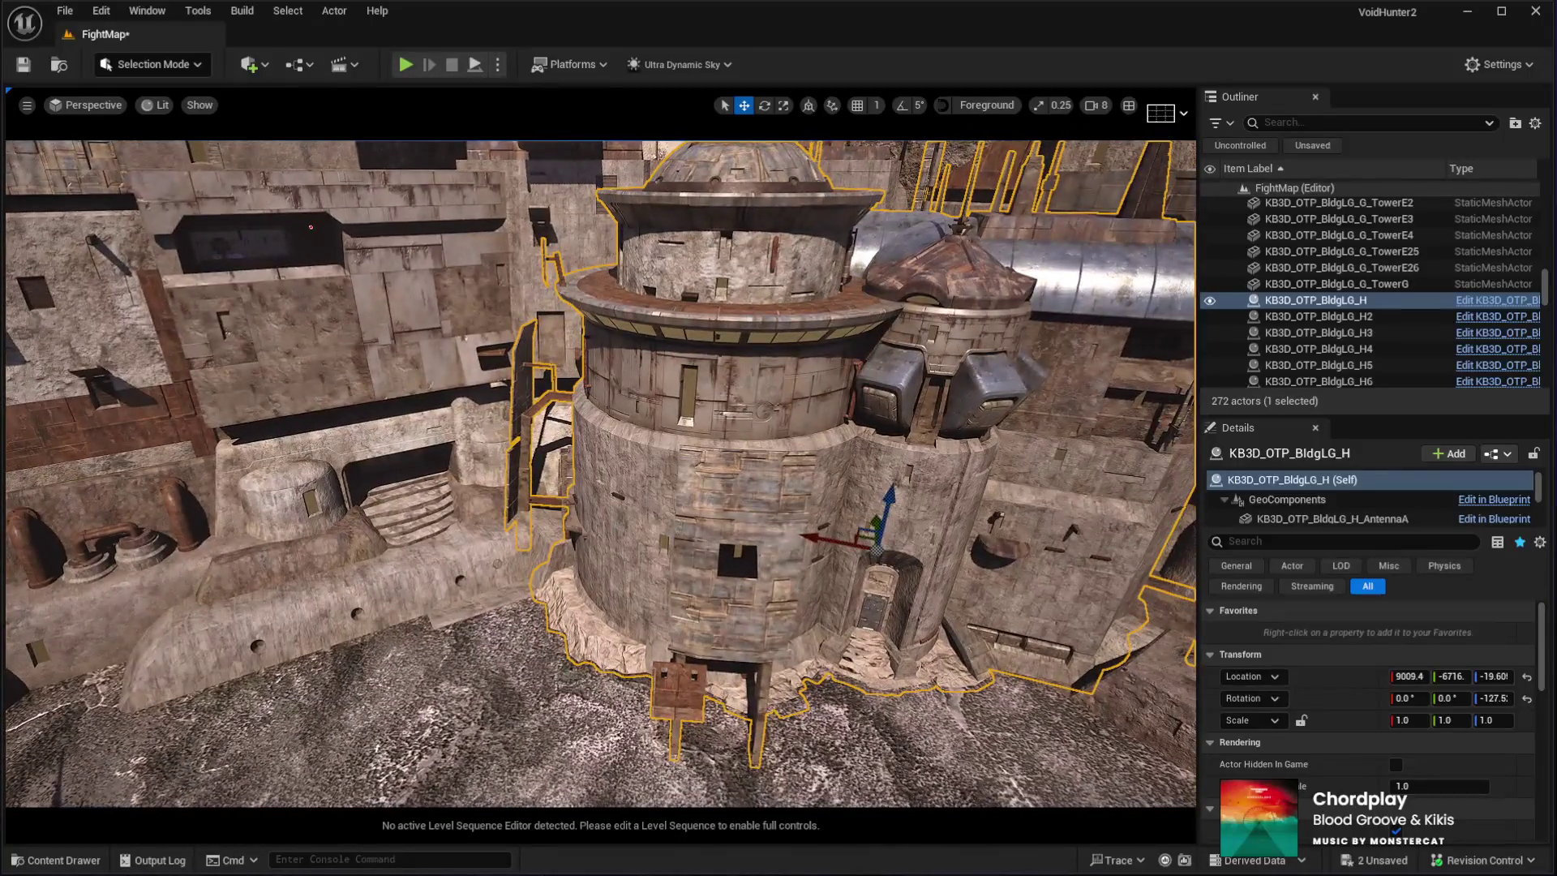
{"action": "left_click_drag", "start_coordinate": [810, 535], "coordinate": [802, 538]}
{"action": "left_click_drag", "start_coordinate": [879, 504], "coordinate": [879, 512]}
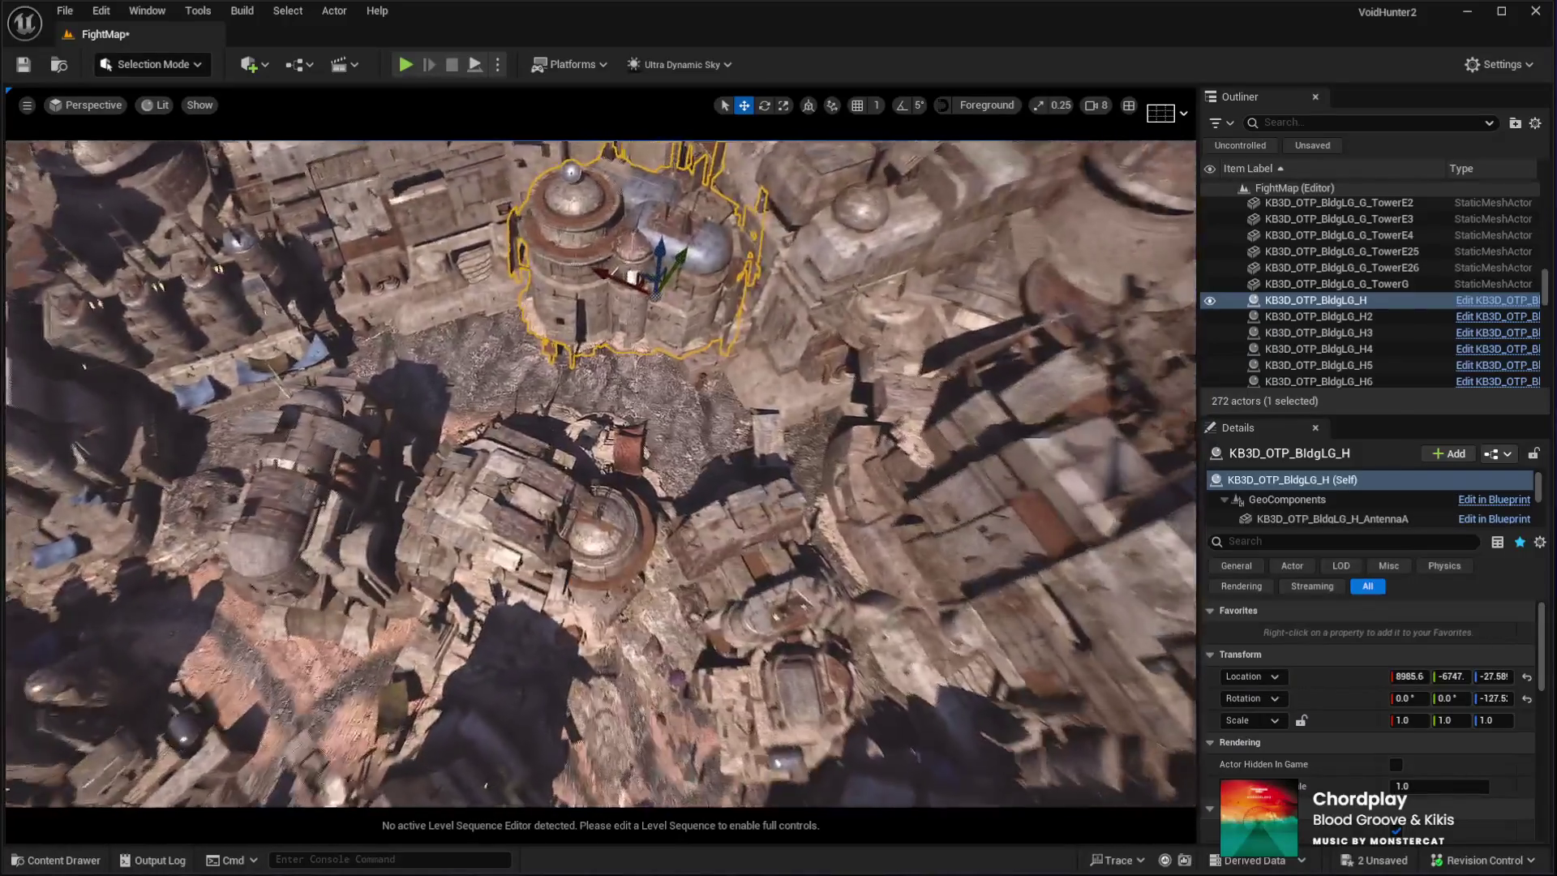
{"action": "left_click", "coordinate": [497, 632]}
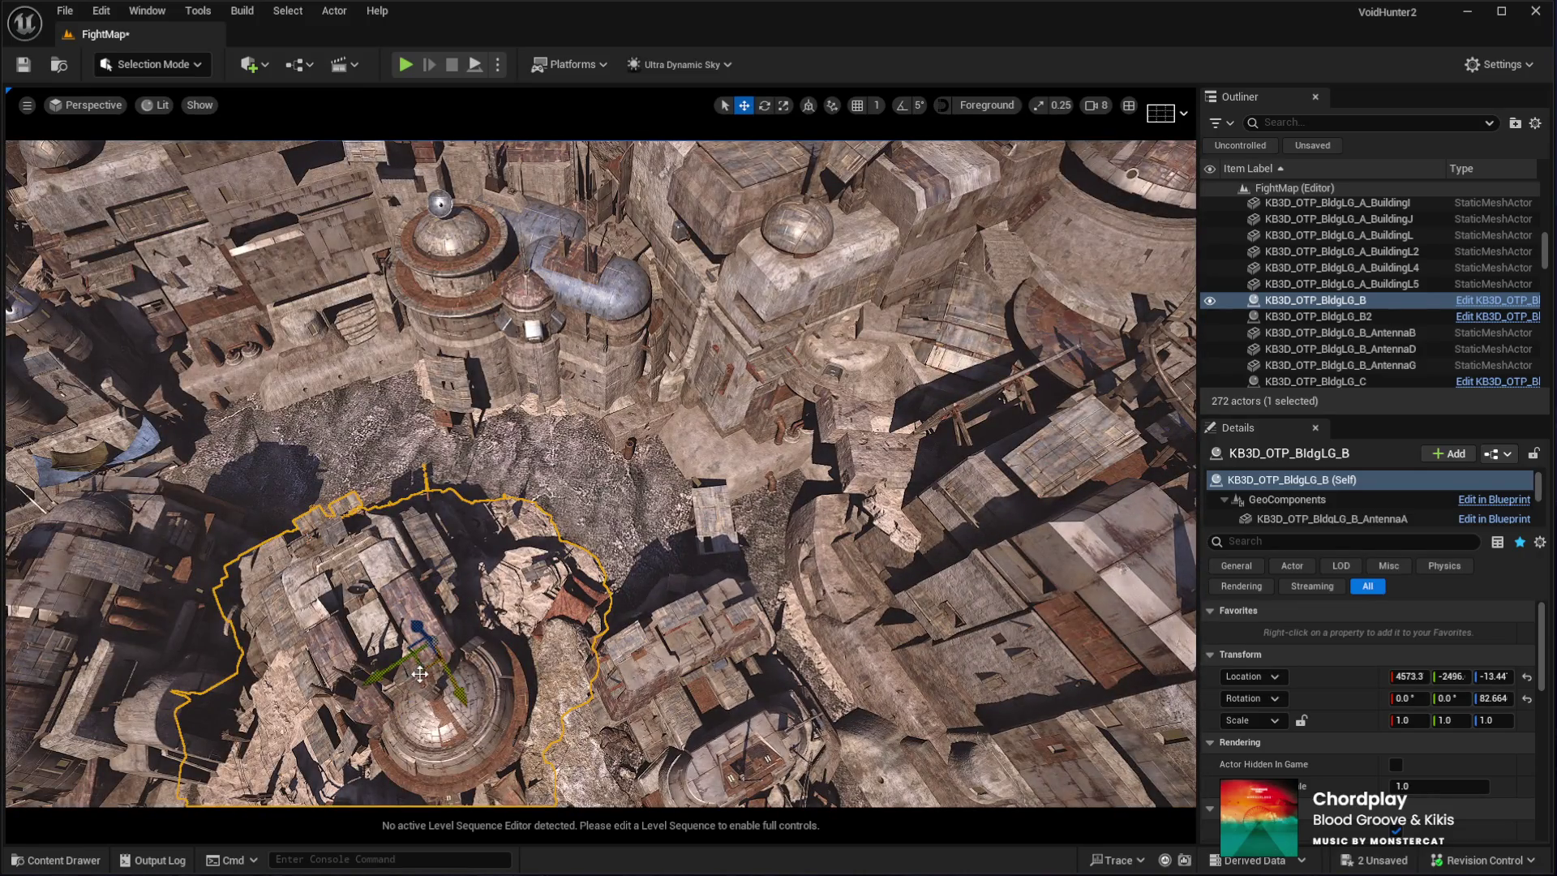
Move BldgLG_B up and to the right, turn it about 27°, and lower it into the ground
{"action": "left_click_drag", "start_coordinate": [419, 673], "coordinate": [526, 578]}
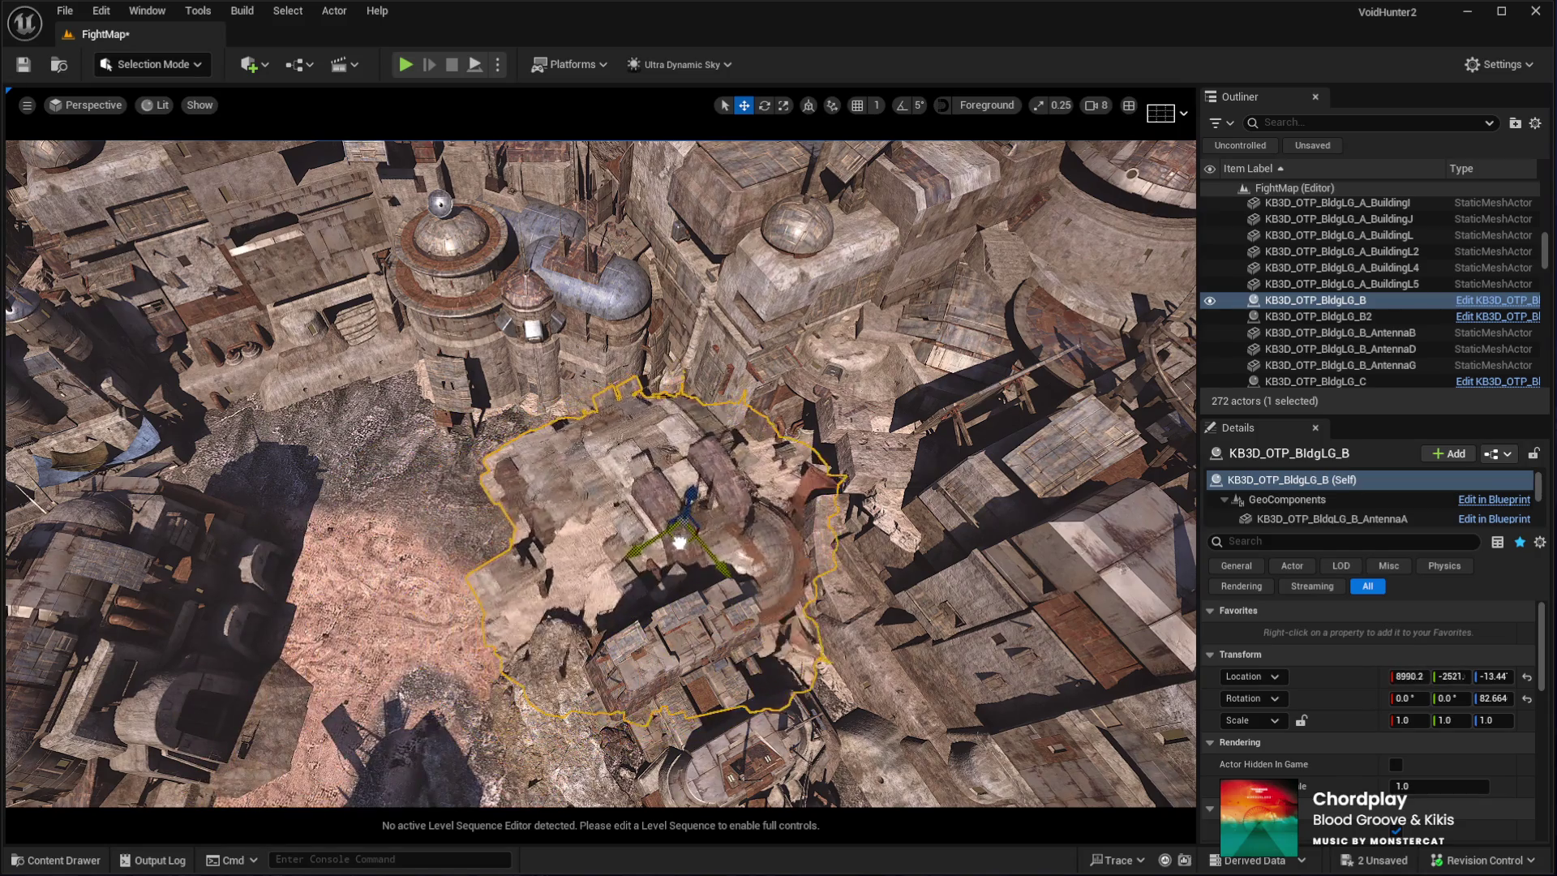
{"action": "key", "text": "f"}
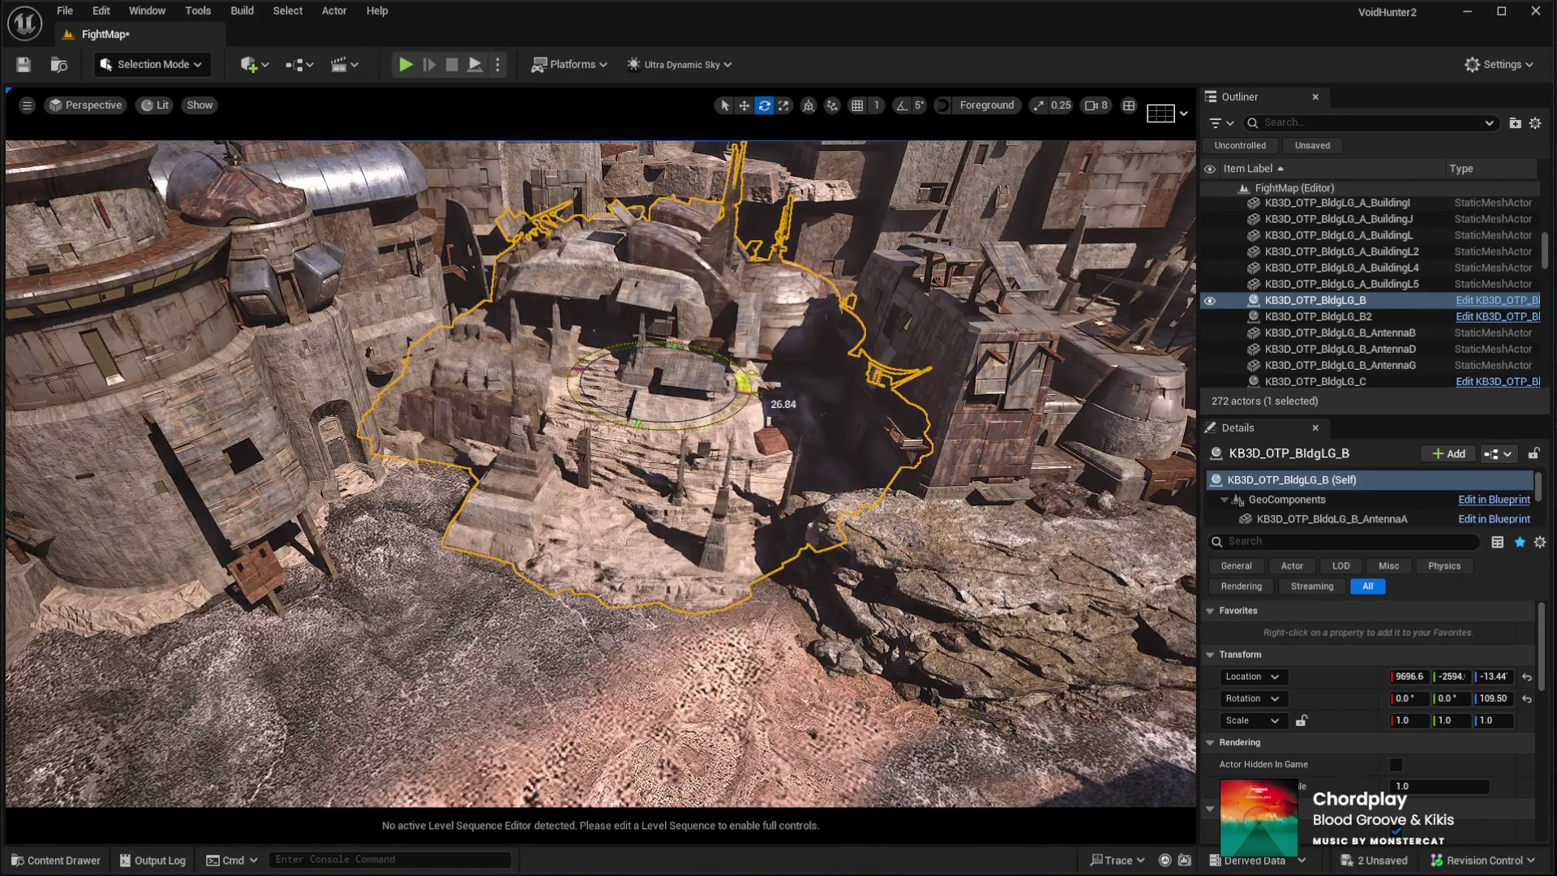
{"action": "left_click_drag", "start_coordinate": [755, 382], "coordinate": [758, 387]}
{"action": "scroll", "coordinate": [637, 486], "scroll_direction": "up", "scroll_amount": 3}
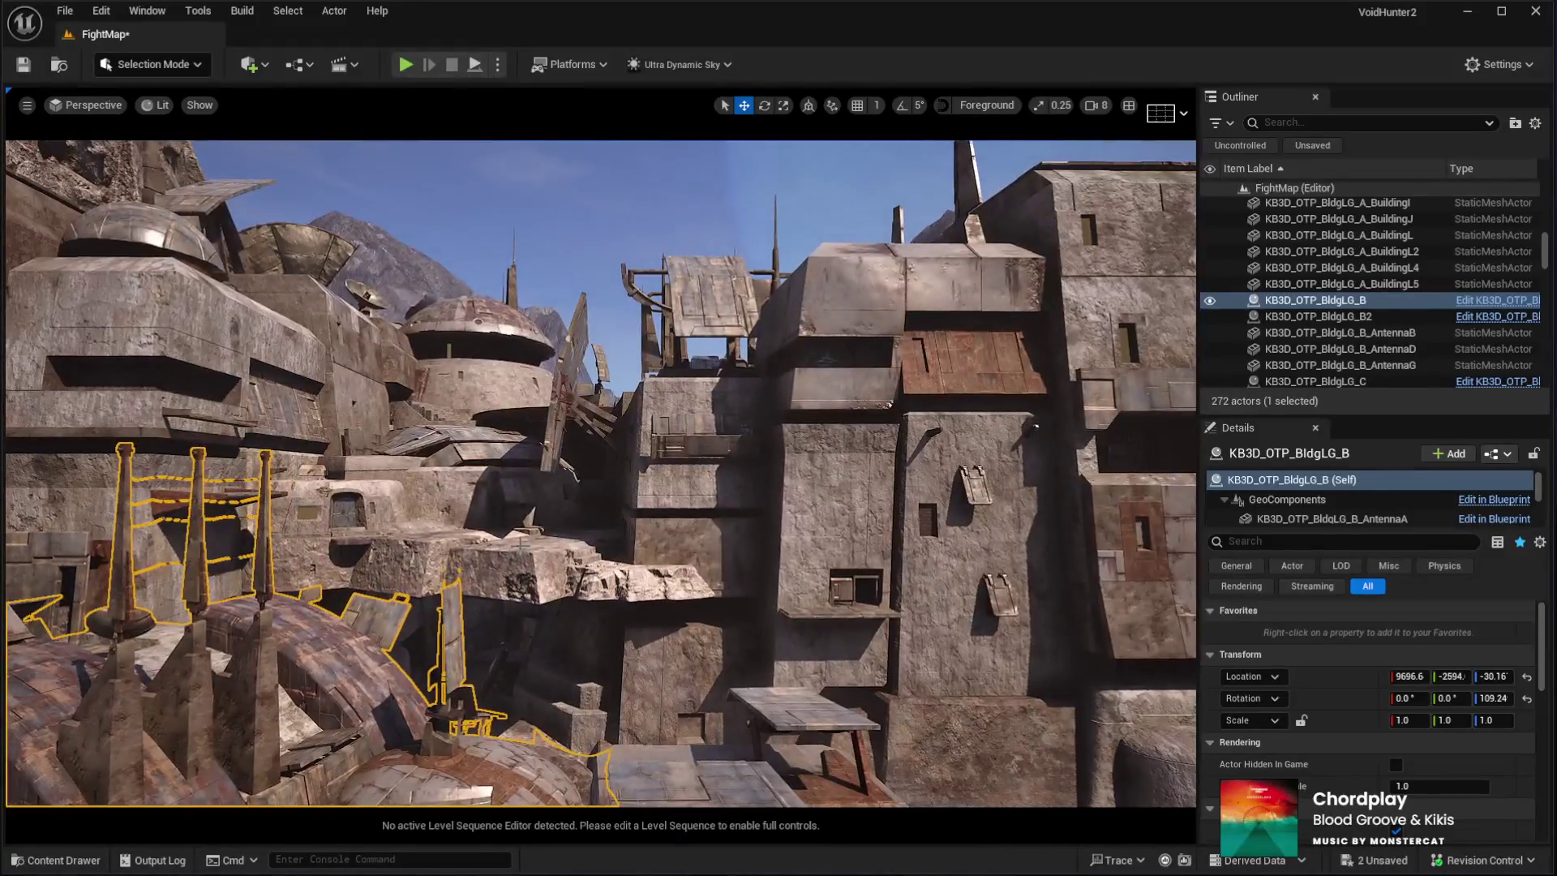
{"action": "left_click", "coordinate": [495, 551]}
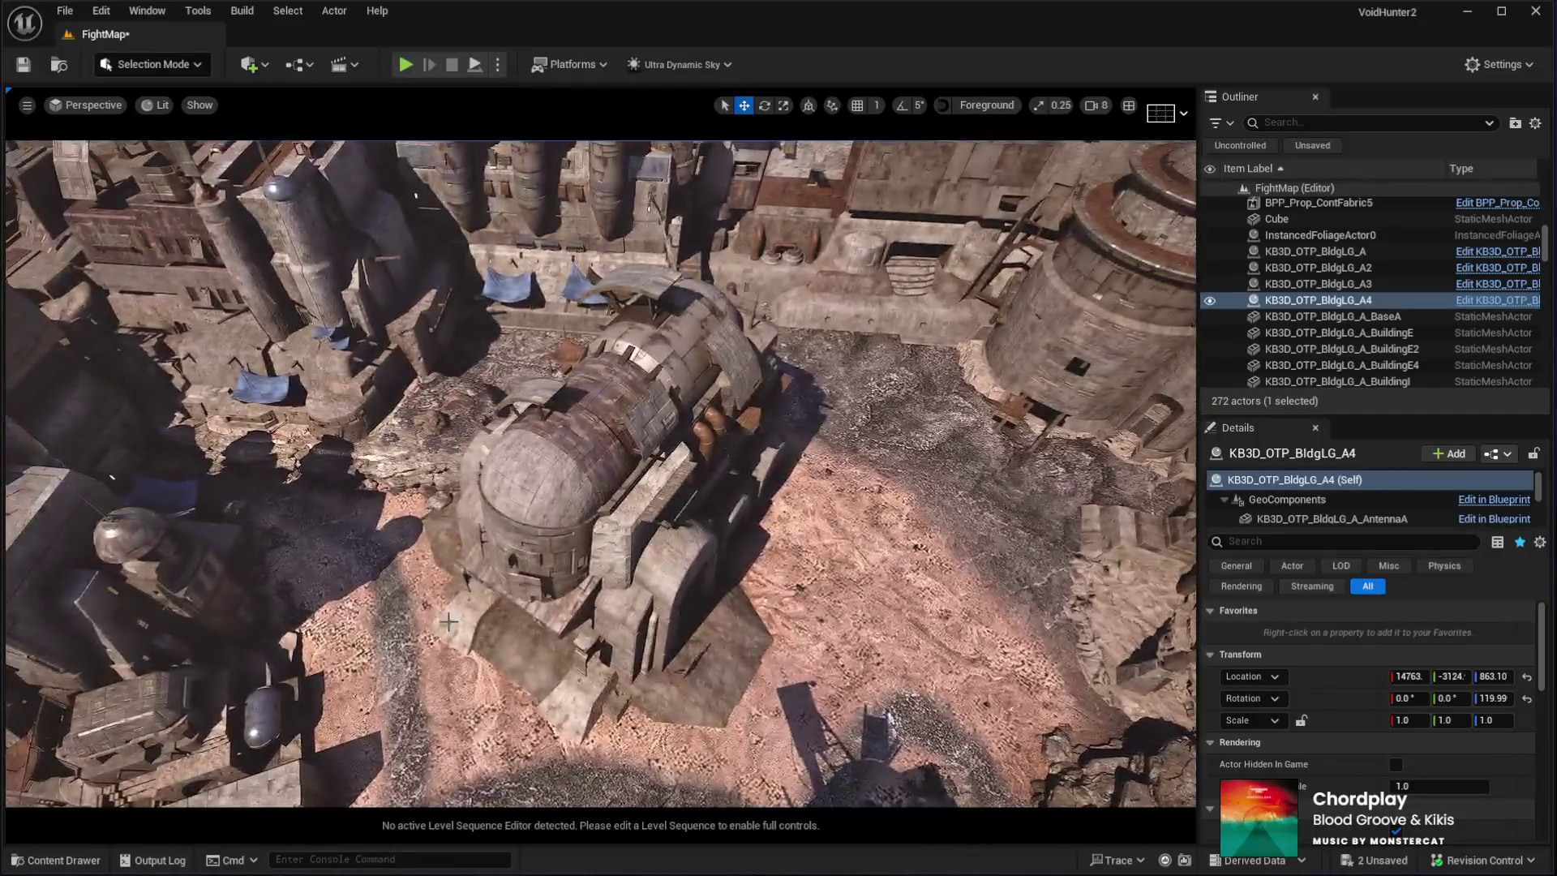
Rotate the C2 building a few degrees and slide it sideways, then start a Play In Editor test
{"action": "left_click", "coordinate": [448, 622]}
{"action": "left_click_drag", "start_coordinate": [596, 592], "coordinate": [588, 596]}
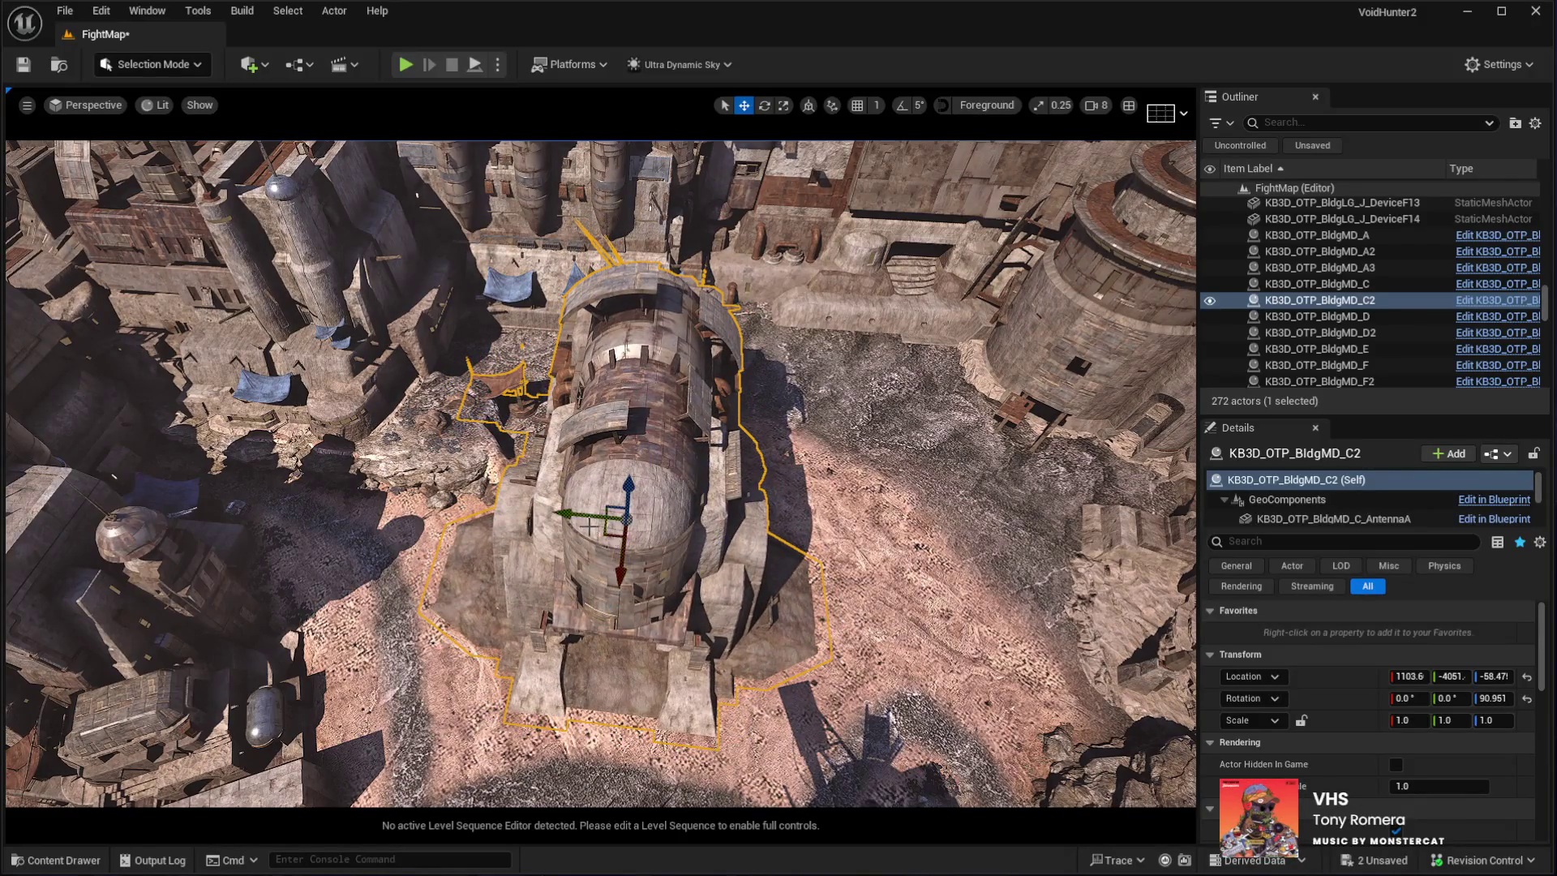
{"action": "left_click_drag", "start_coordinate": [674, 548], "coordinate": [702, 512]}
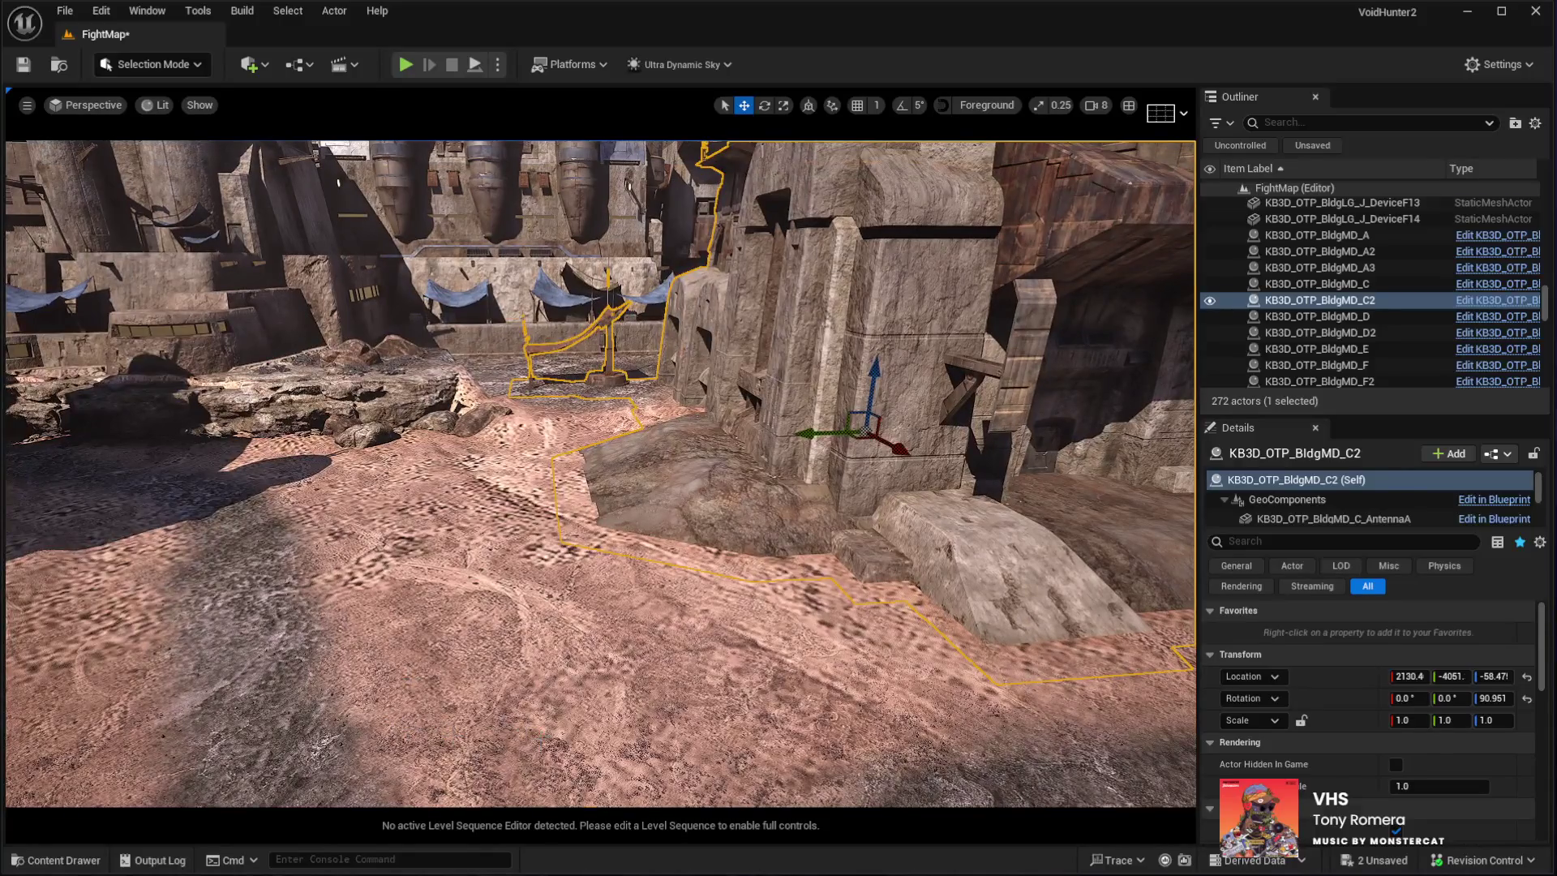
{"action": "left_click", "coordinate": [591, 734]}
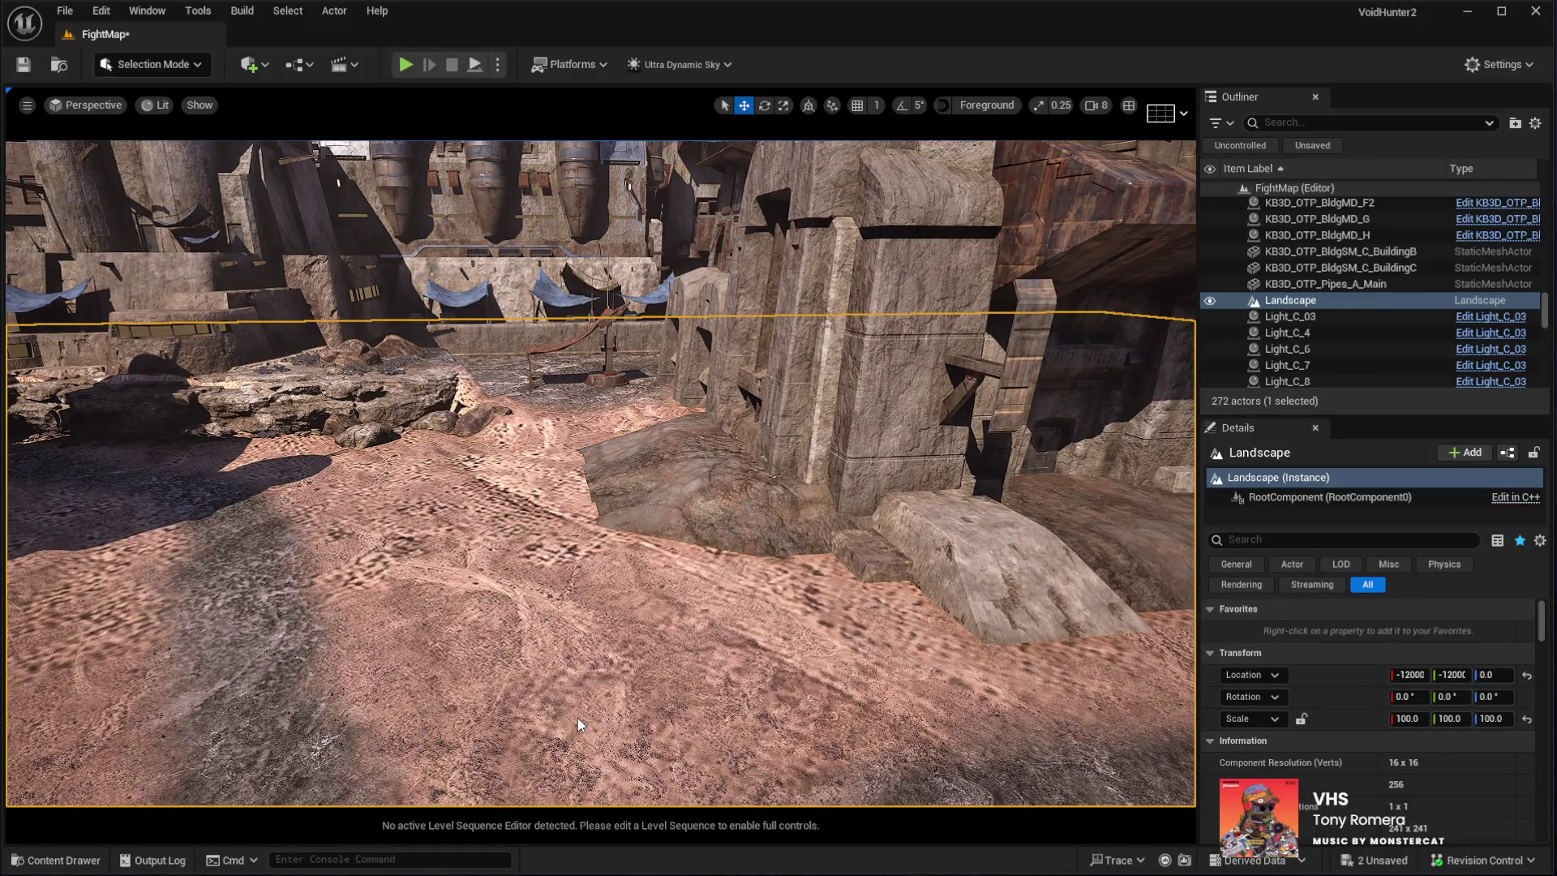
{"action": "key", "text": "alt+p"}
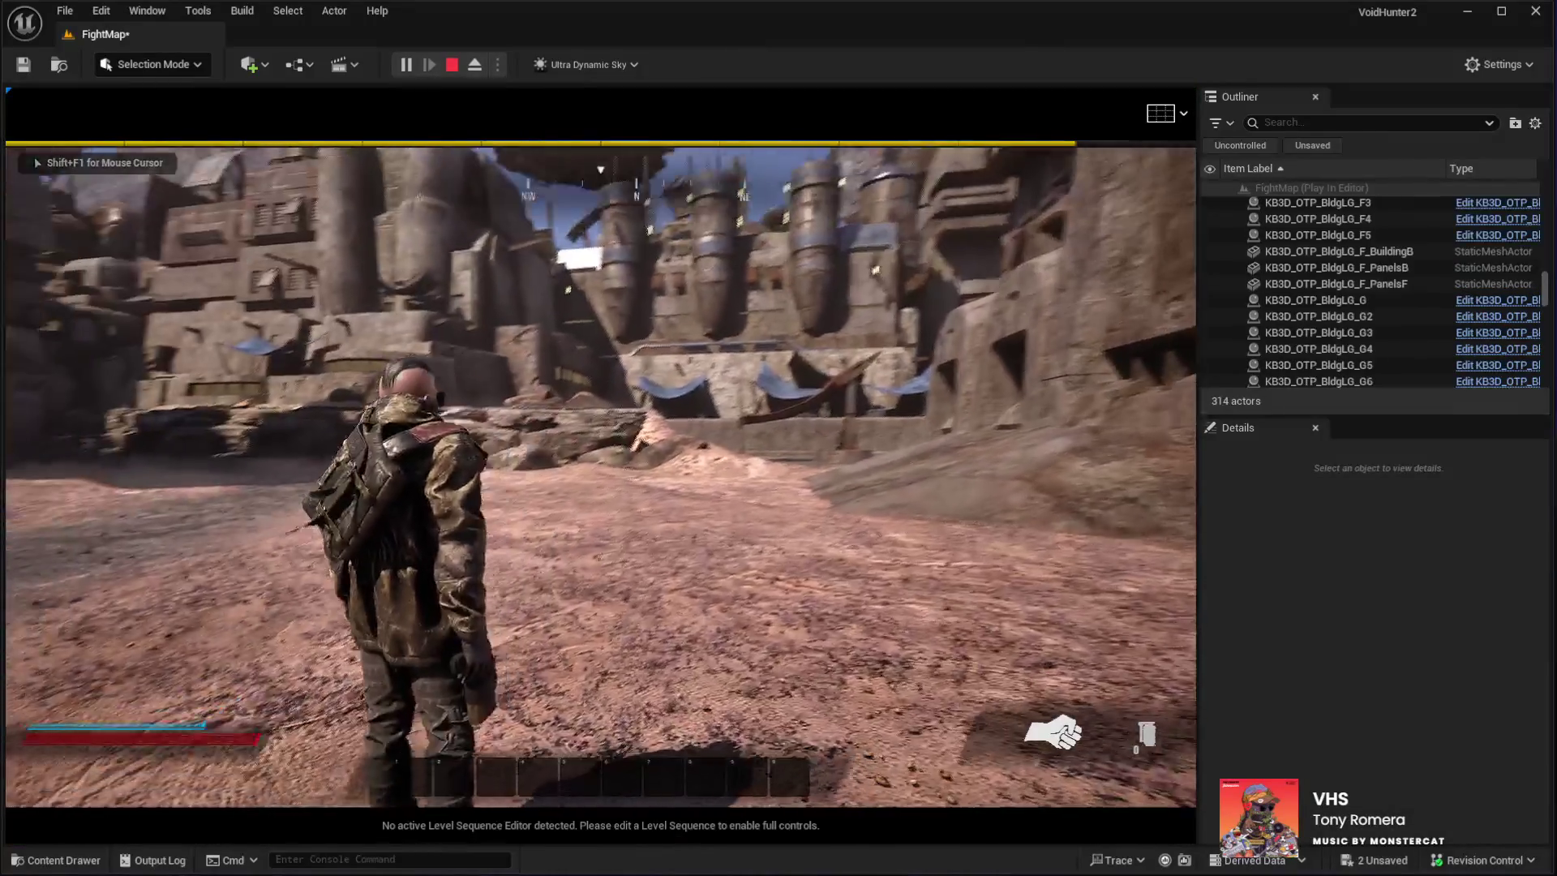
Walk the player character through the desert town streets, then end the play session
{"action": "key", "text": "w"}
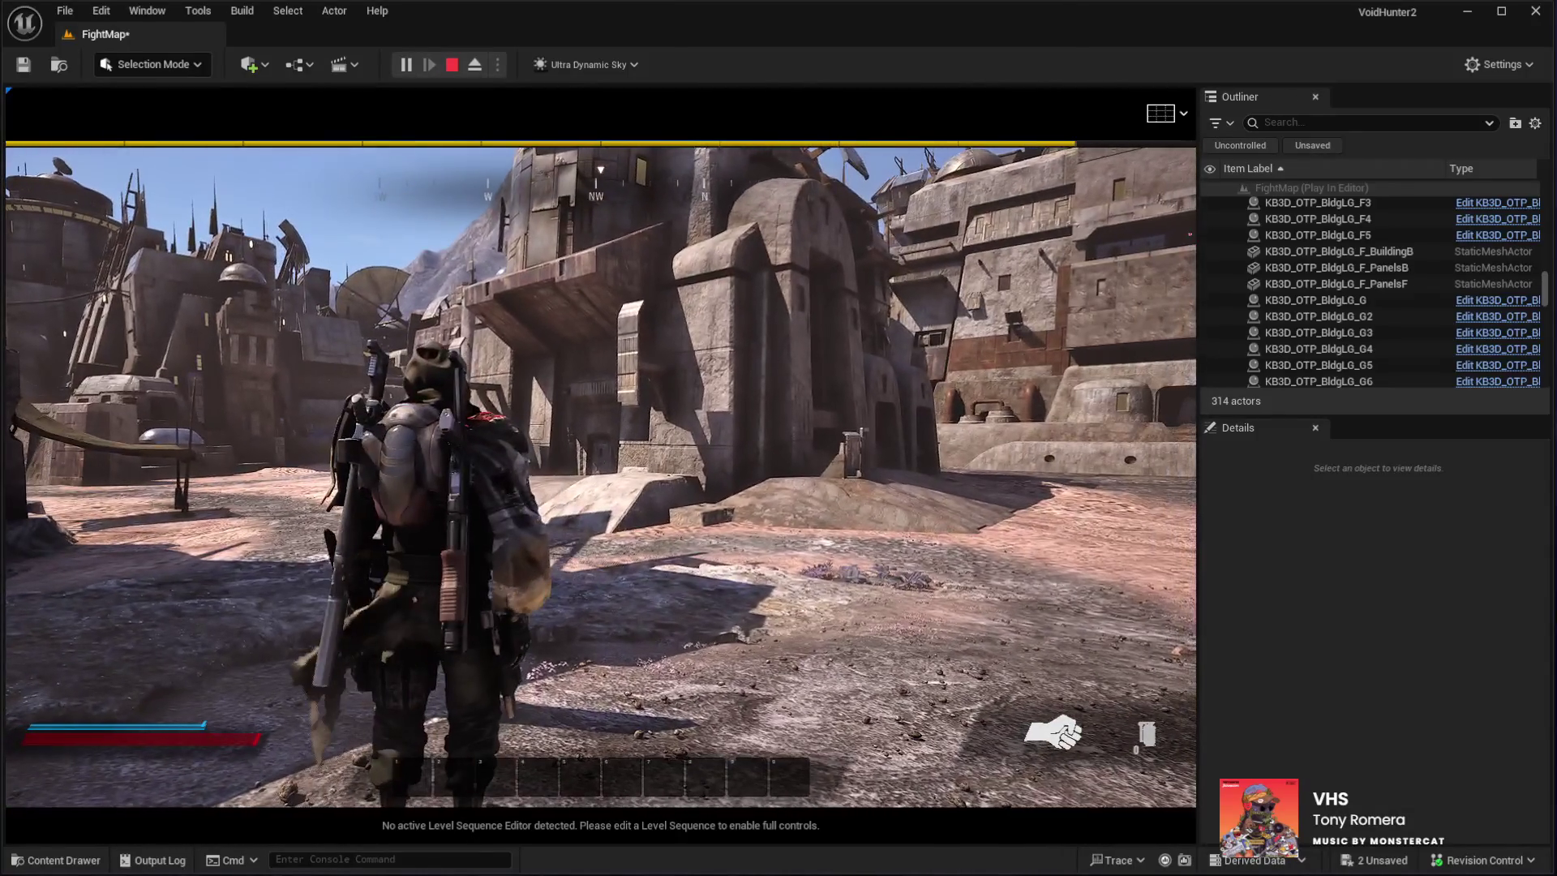
{"action": "key", "text": "Escape"}
{"action": "left_click", "coordinate": [128, 631]}
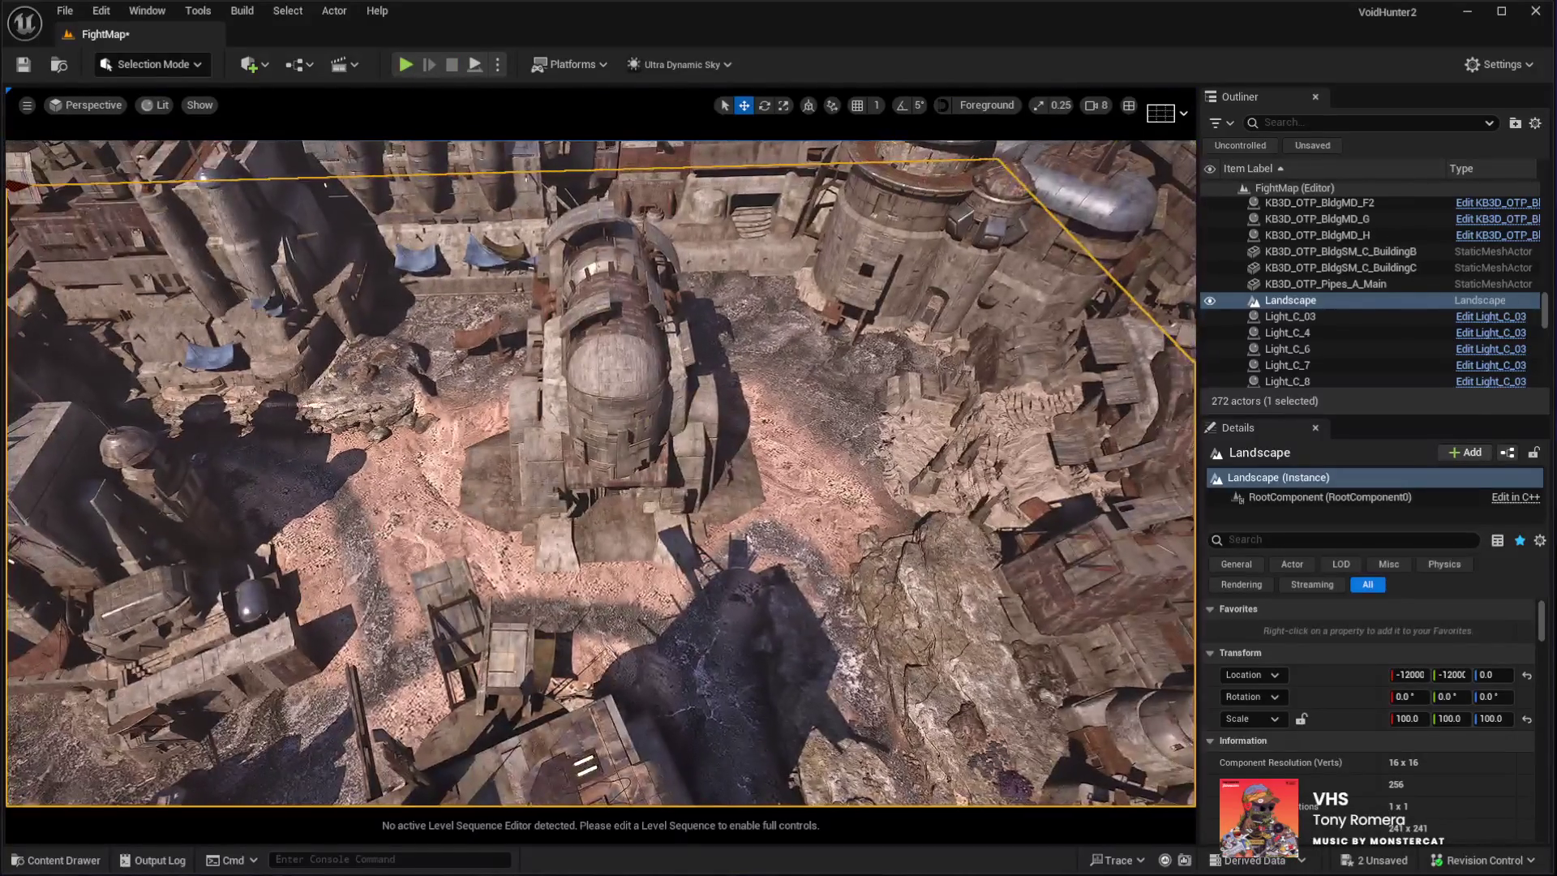
Frame the central C2 building from above and get it ready for rotation
{"action": "left_click", "coordinate": [616, 382]}
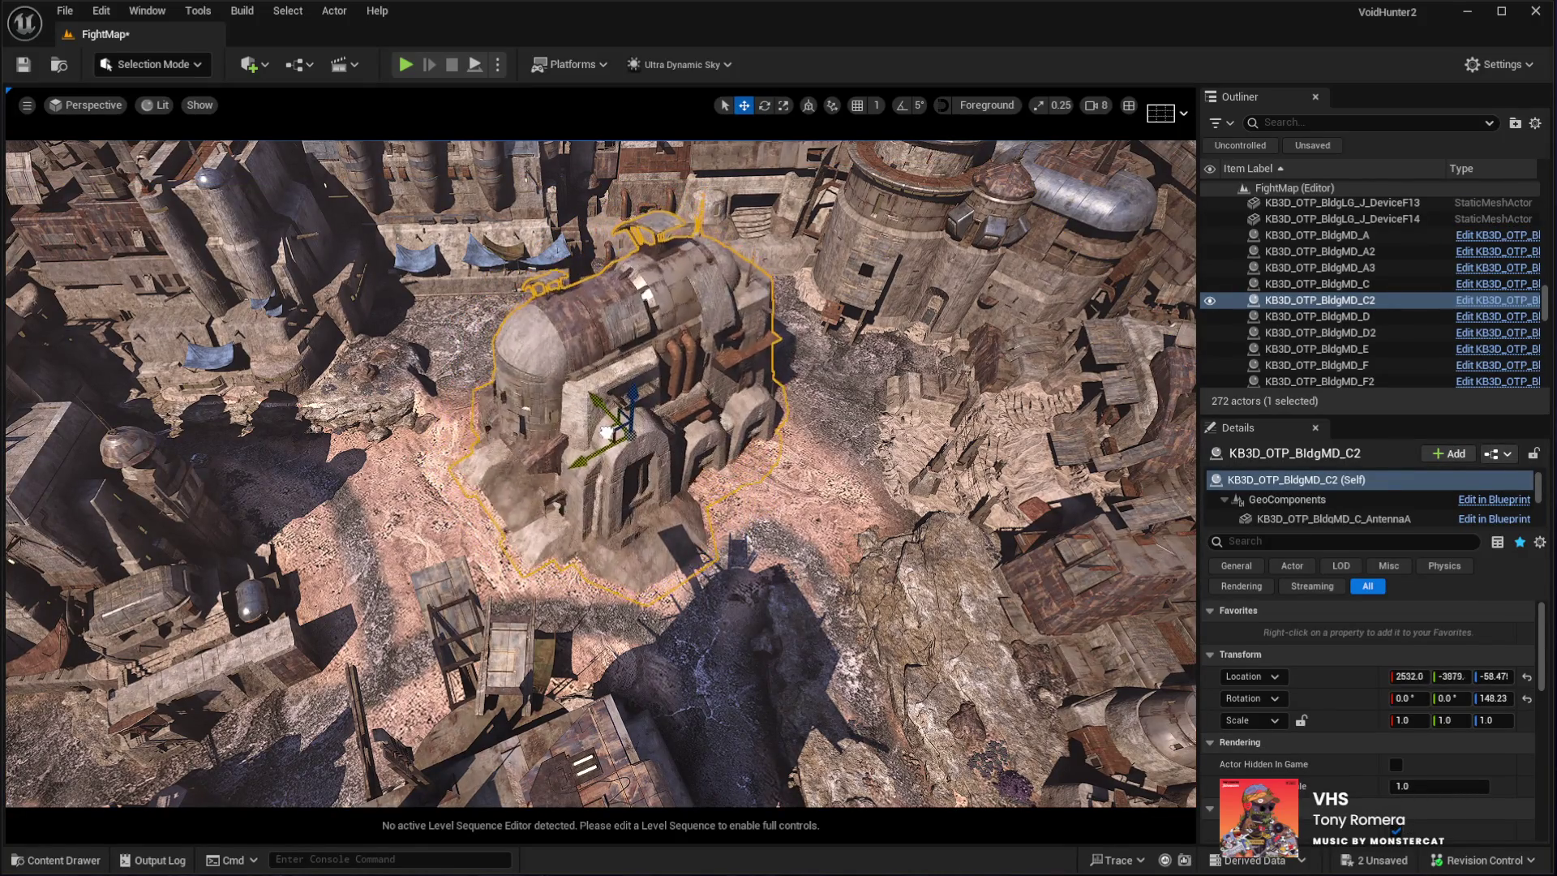
{"action": "mouse_move", "coordinate": [582, 430]}
{"action": "left_mouse_down"}
{"action": "mouse_move", "coordinate": [671, 341]}
{"action": "mouse_move", "coordinate": [741, 445]}
{"action": "mouse_move", "coordinate": [811, 452]}
{"action": "mouse_move", "coordinate": [948, 302]}
{"action": "left_mouse_up"}
{"action": "scroll", "coordinate": [600, 475], "scroll_direction": "down", "scroll_amount": 10}
{"action": "key", "text": "f"}
{"action": "key", "text": "e"}
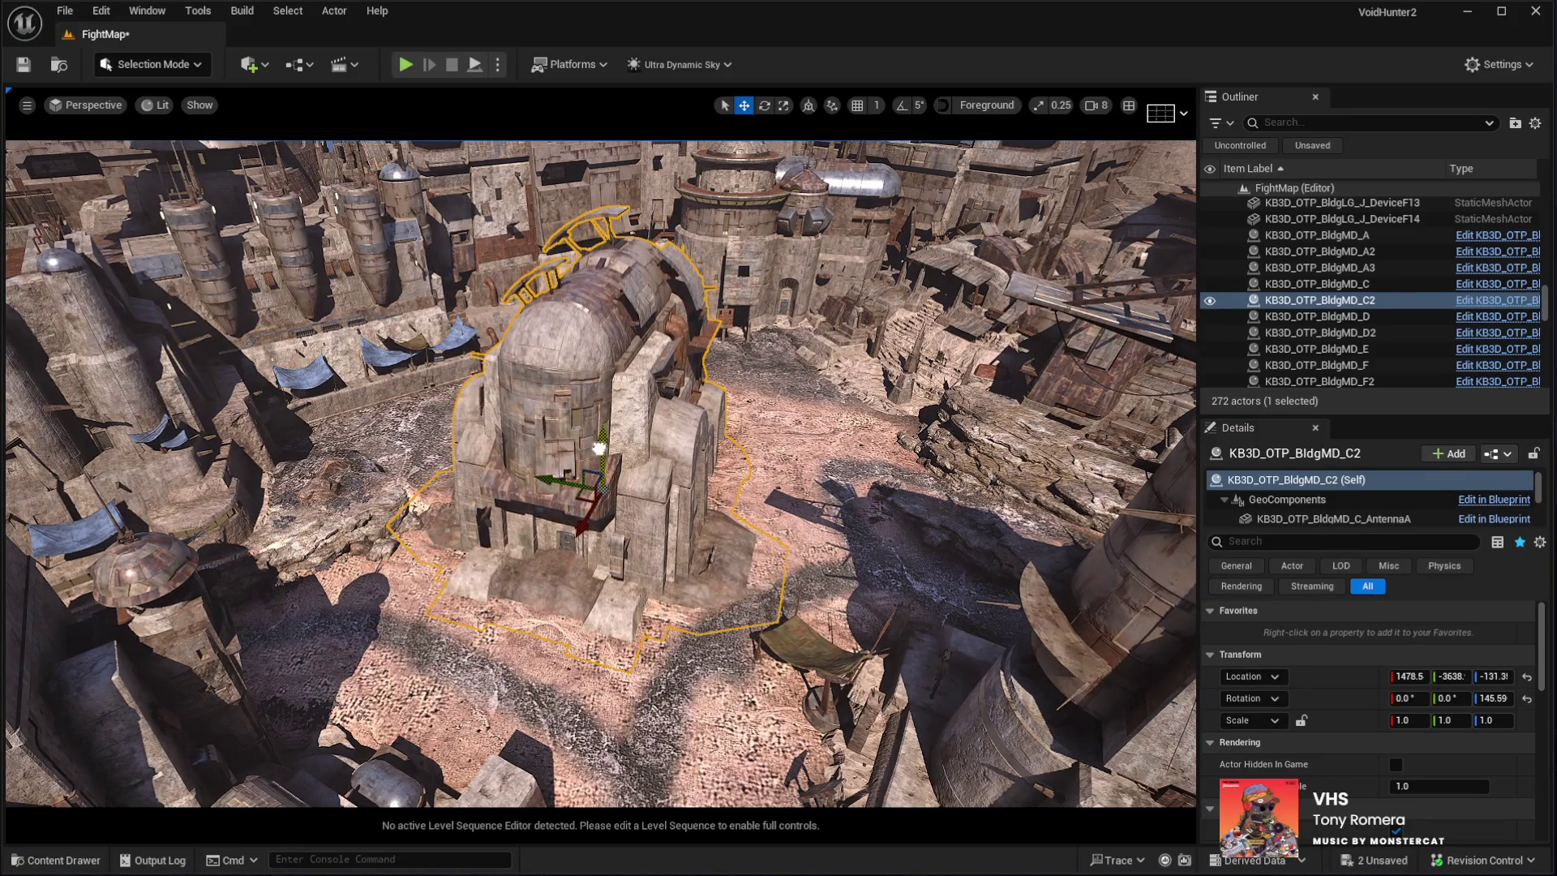
Add a new BldgLG_F6 building at 4258.5, −4773, bringing the level to 273 actors
{"action": "scroll", "coordinate": [599, 449], "scroll_direction": "up", "scroll_amount": 5}
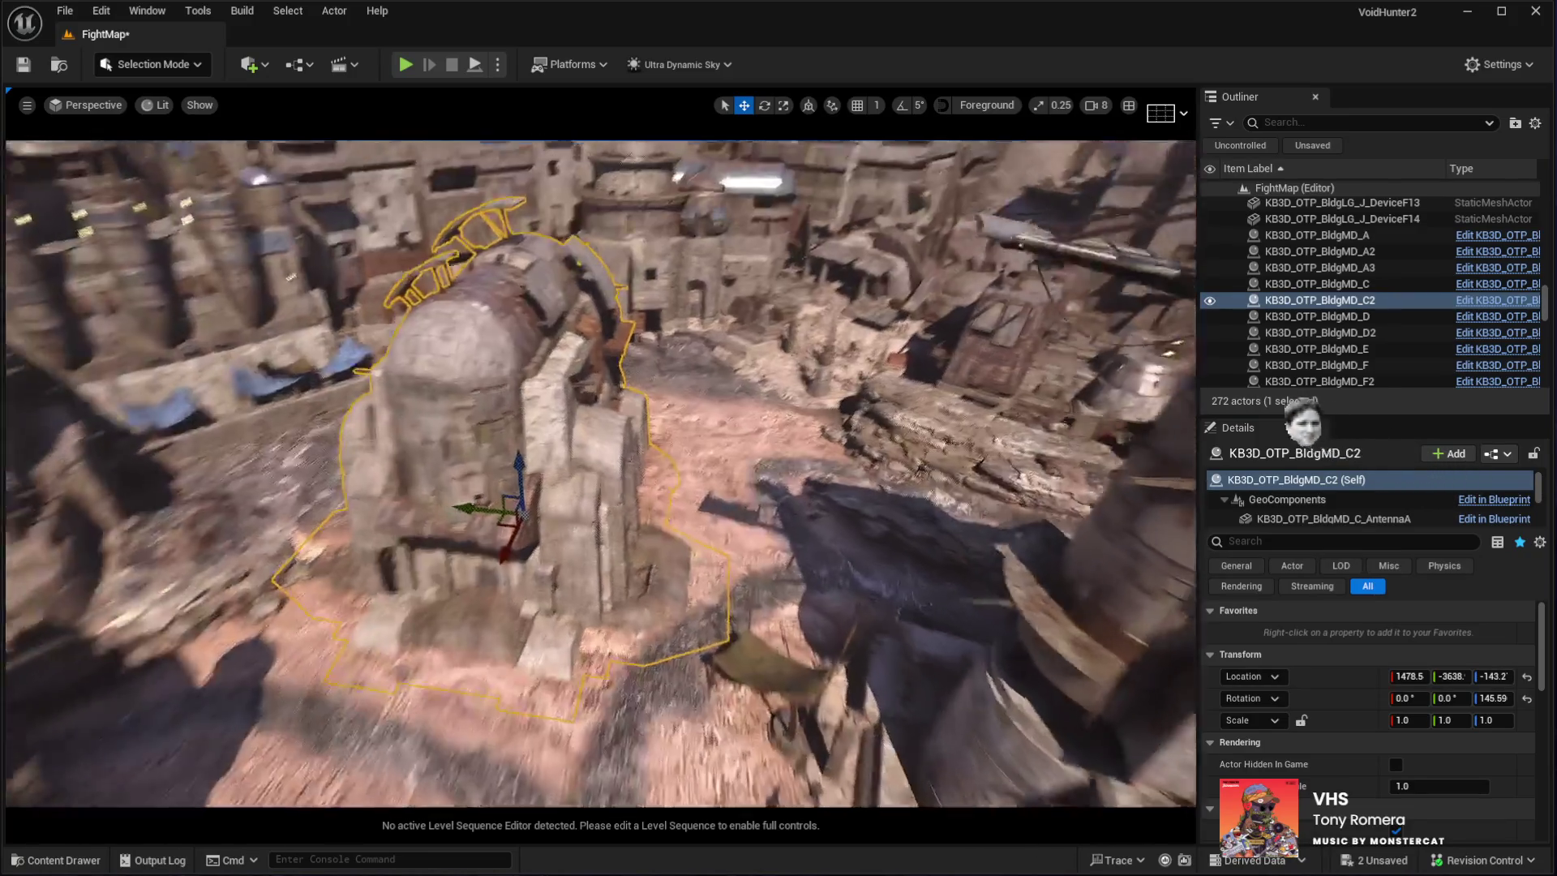
{"action": "scroll", "coordinate": [600, 473], "scroll_direction": "up", "scroll_amount": 5}
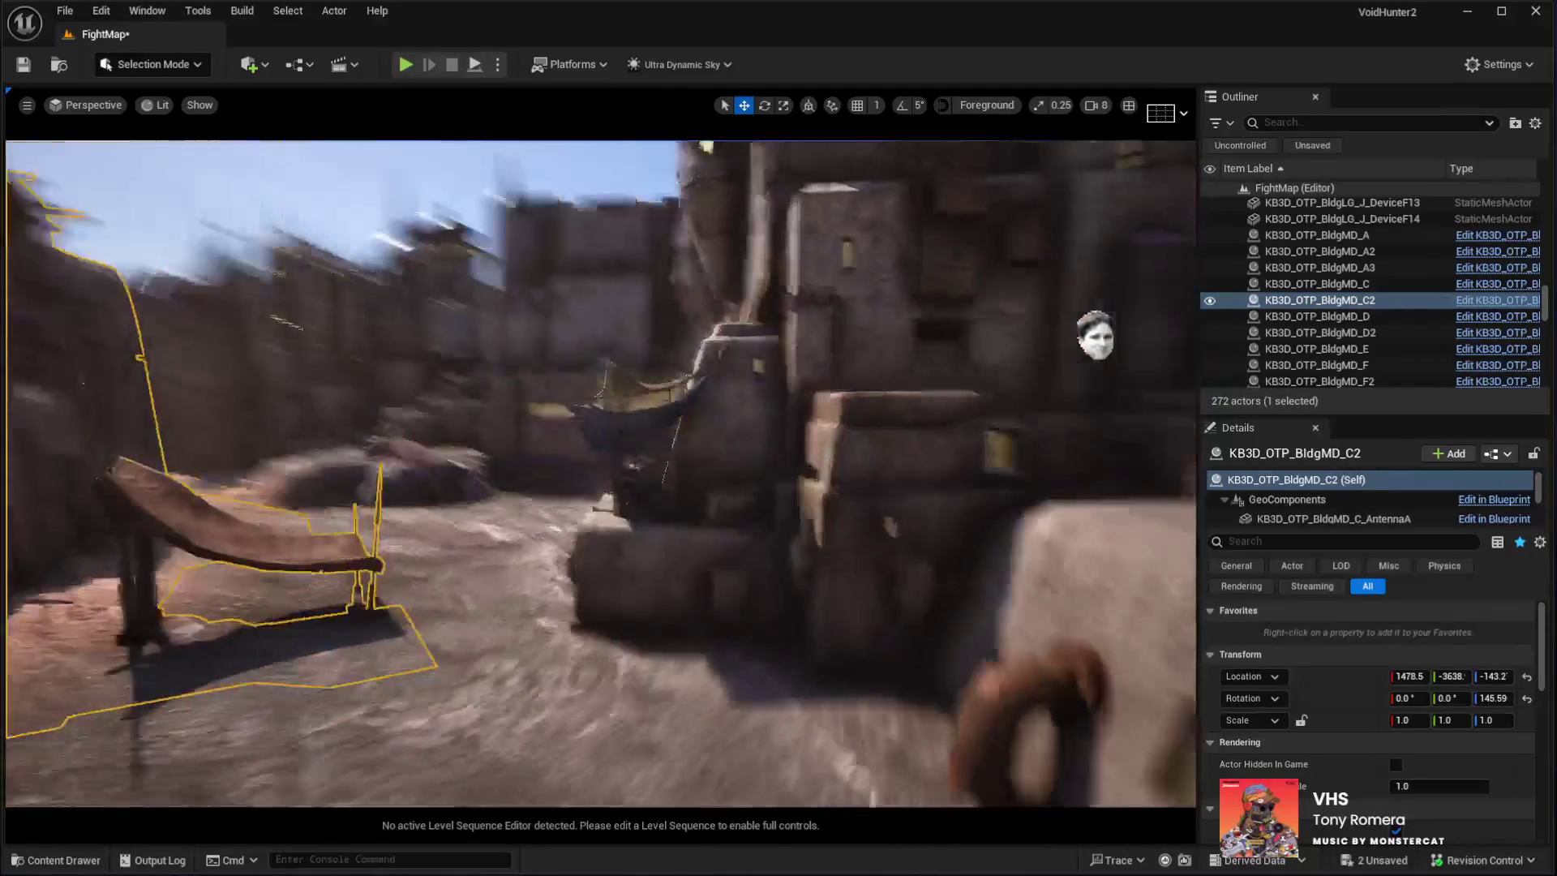
{"action": "key", "text": "ctrl+v"}
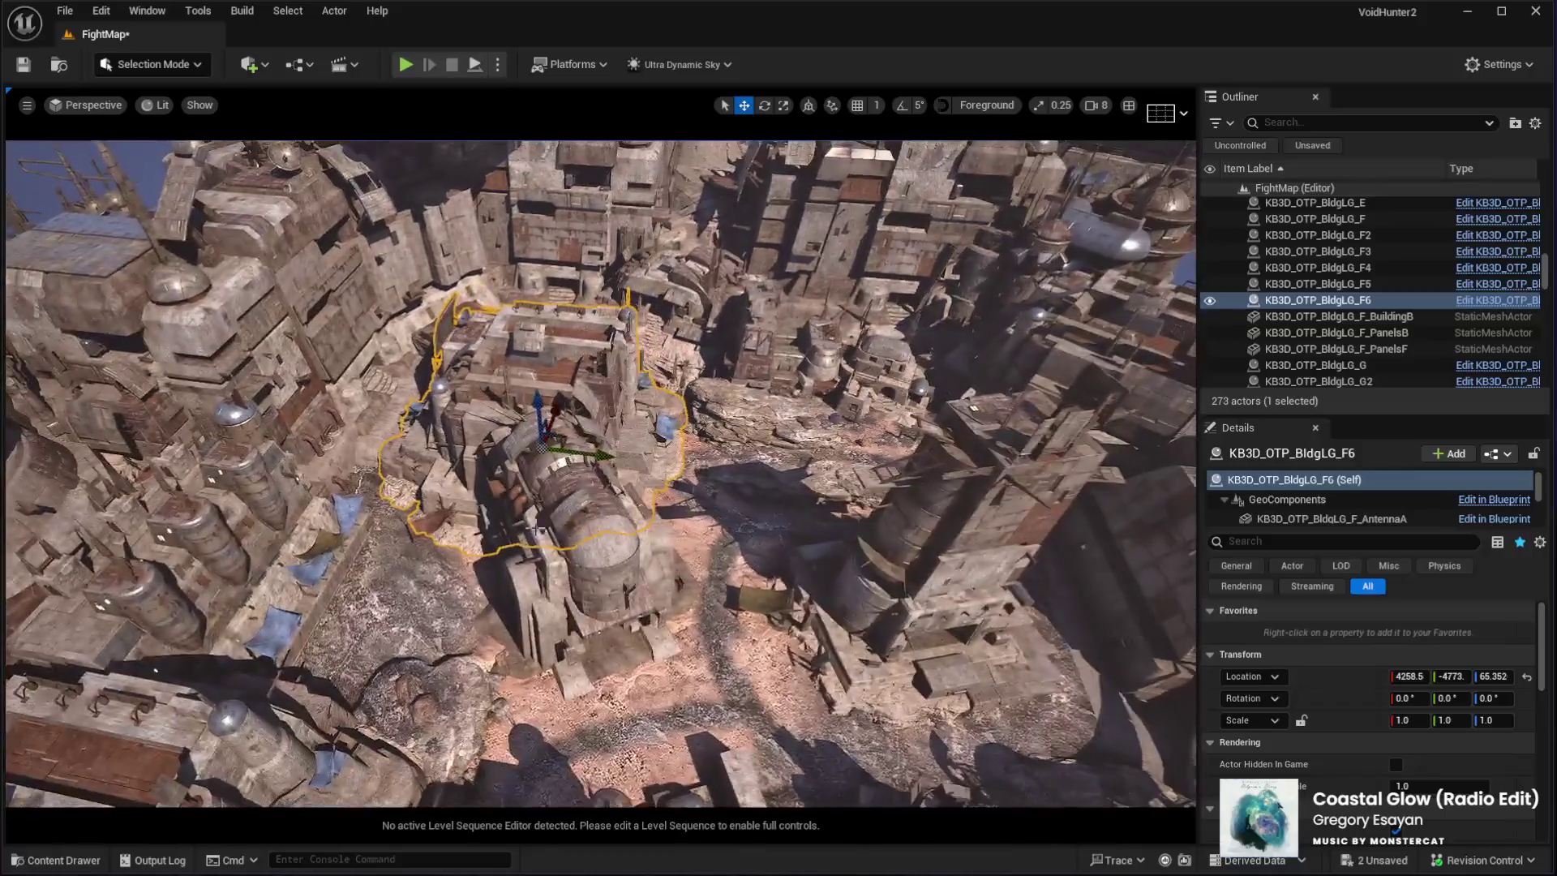
Delete BldgLG_F6, undo the deletion, and turn the D7 building about 87°
{"action": "key", "text": "ctrl+z"}
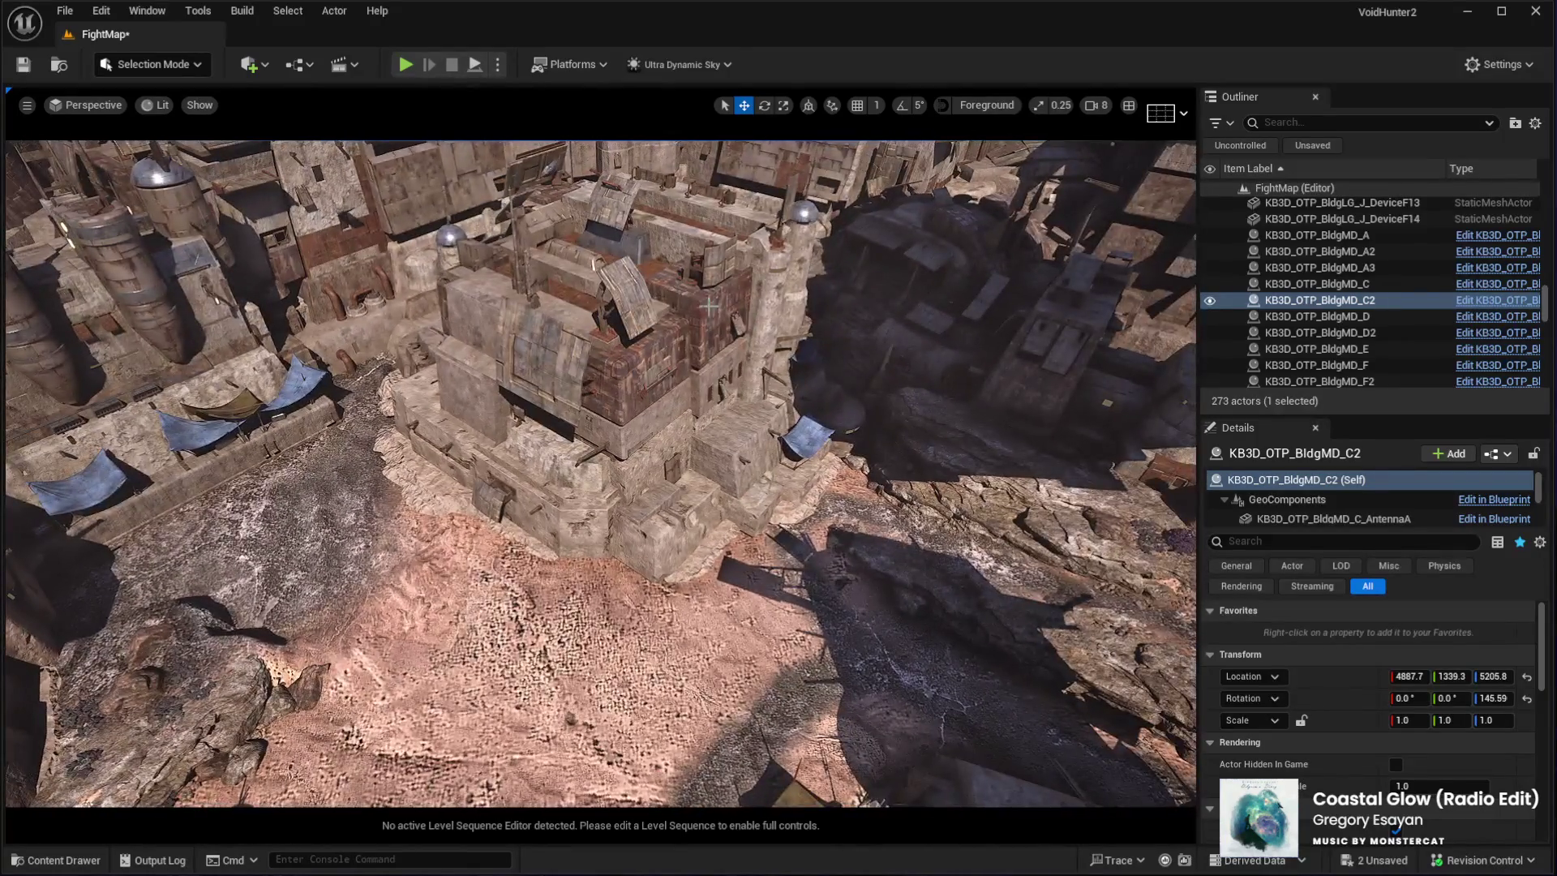
{"action": "left_click", "coordinate": [551, 554]}
{"action": "key", "text": "e"}
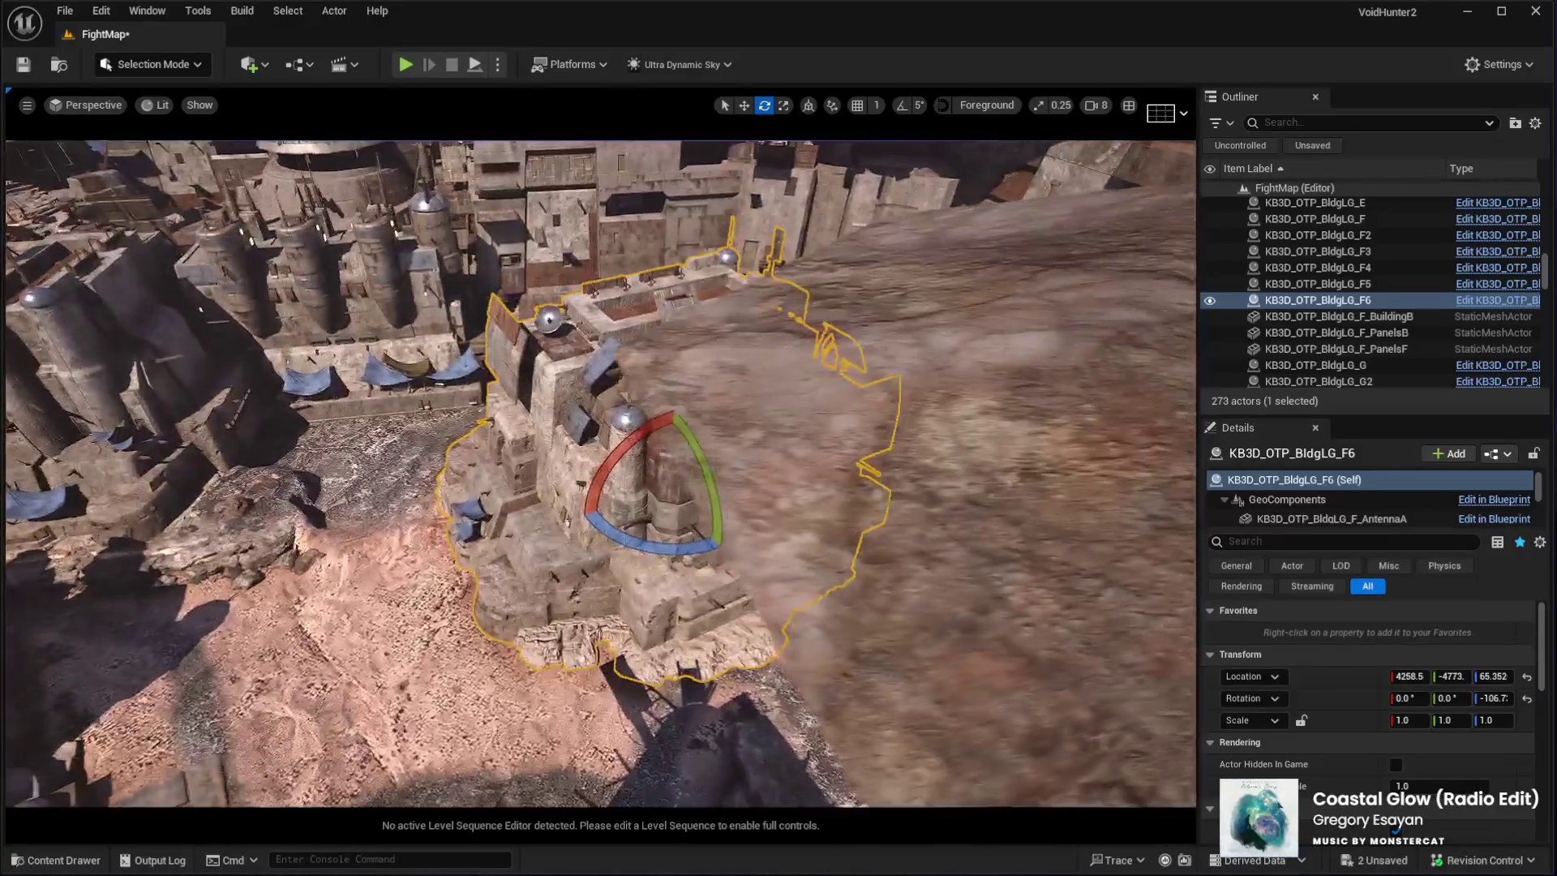
{"action": "key", "text": "Delete"}
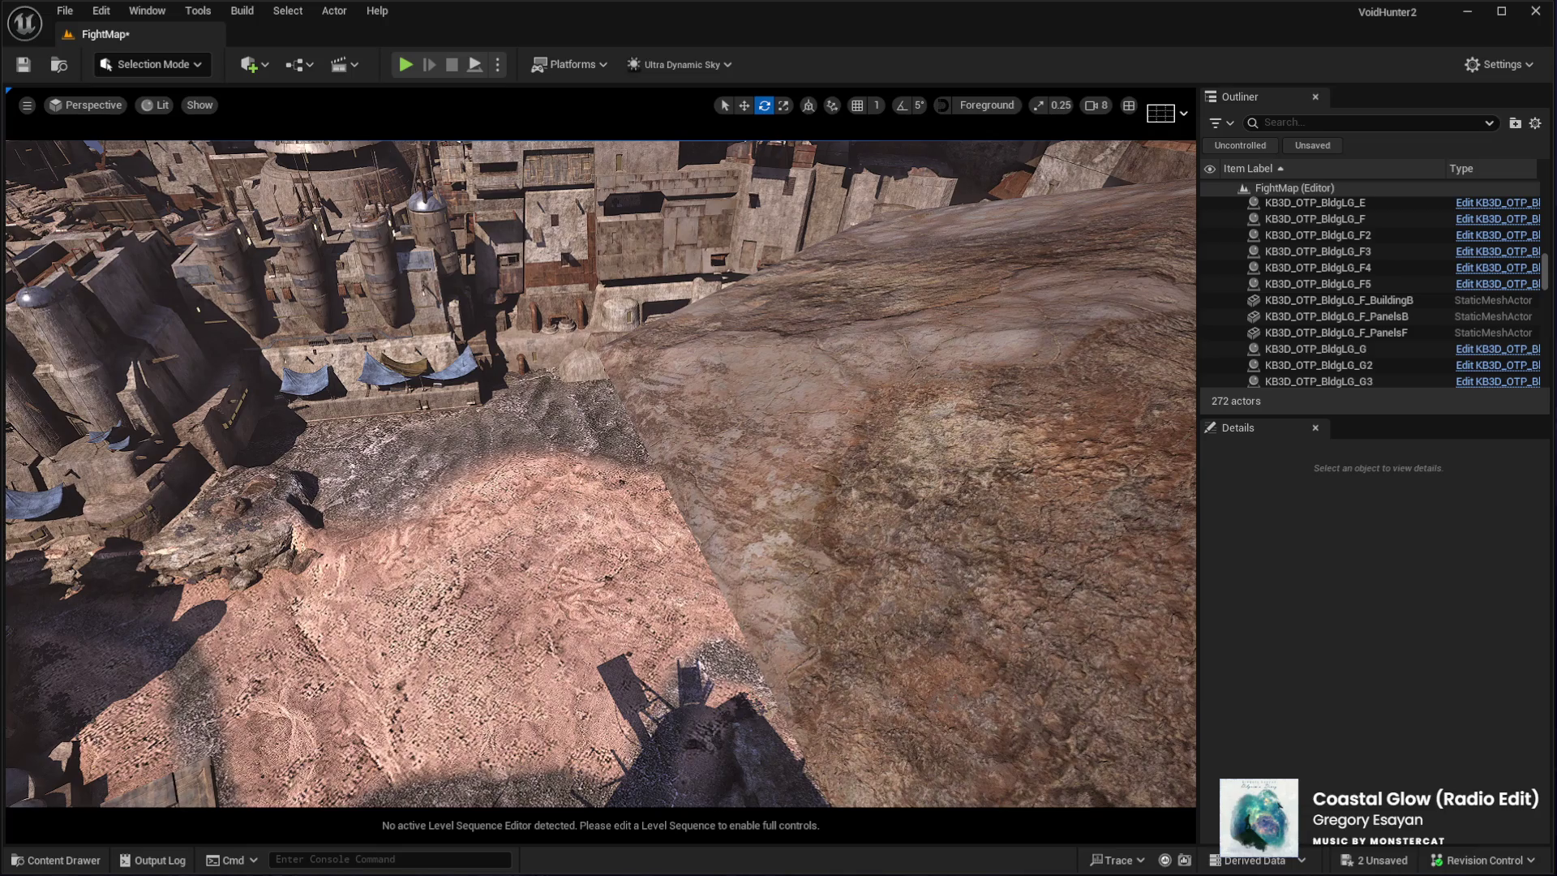
{"action": "key", "text": "ctrl+z"}
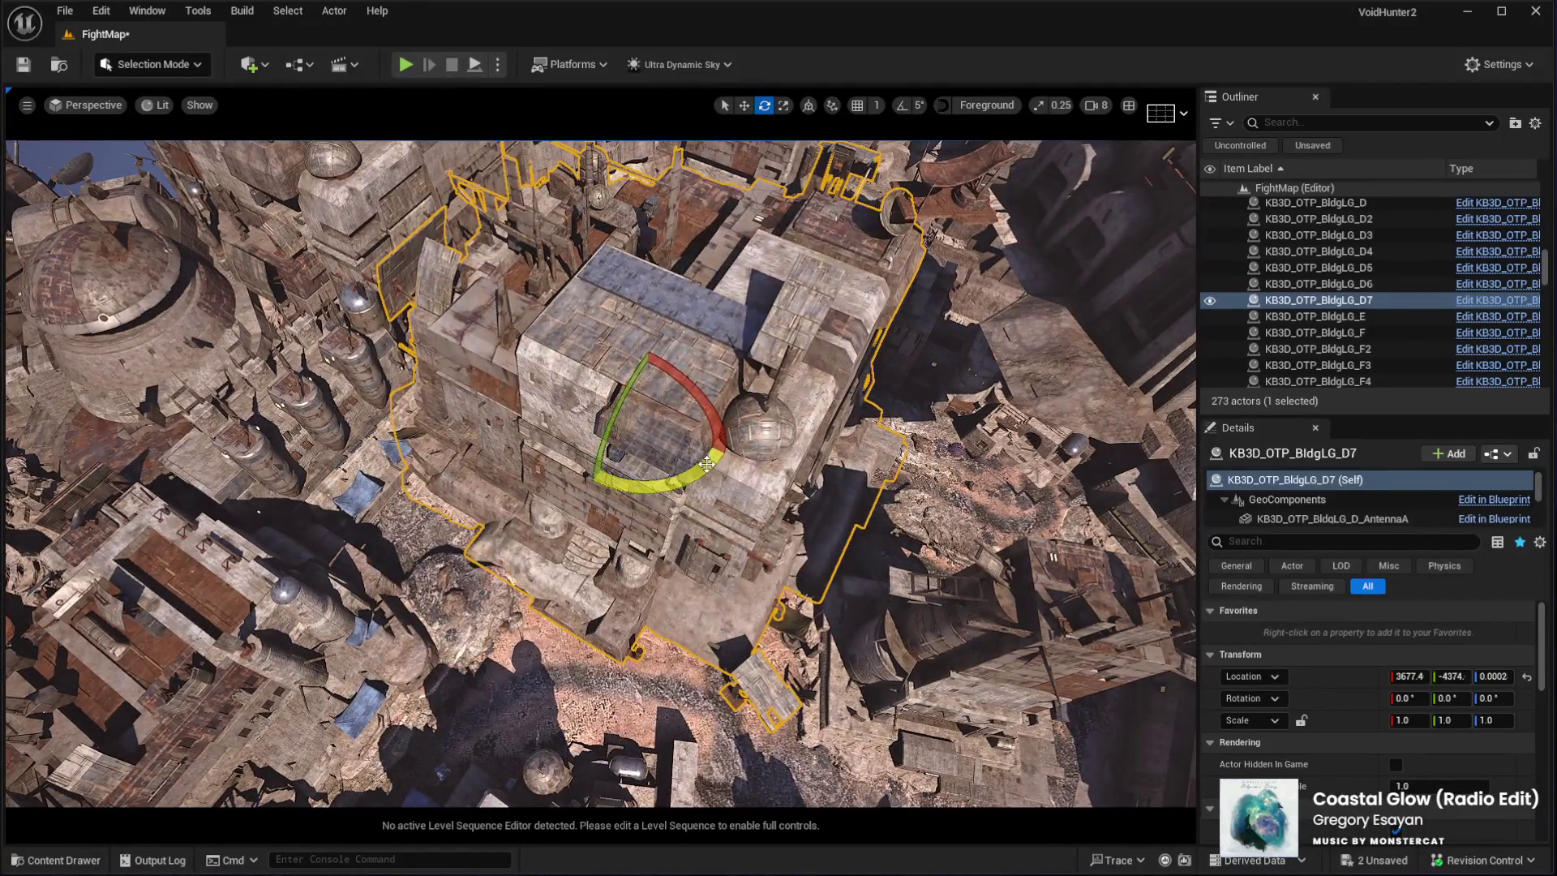
{"action": "left_click_drag", "start_coordinate": [707, 463], "coordinate": [748, 466]}
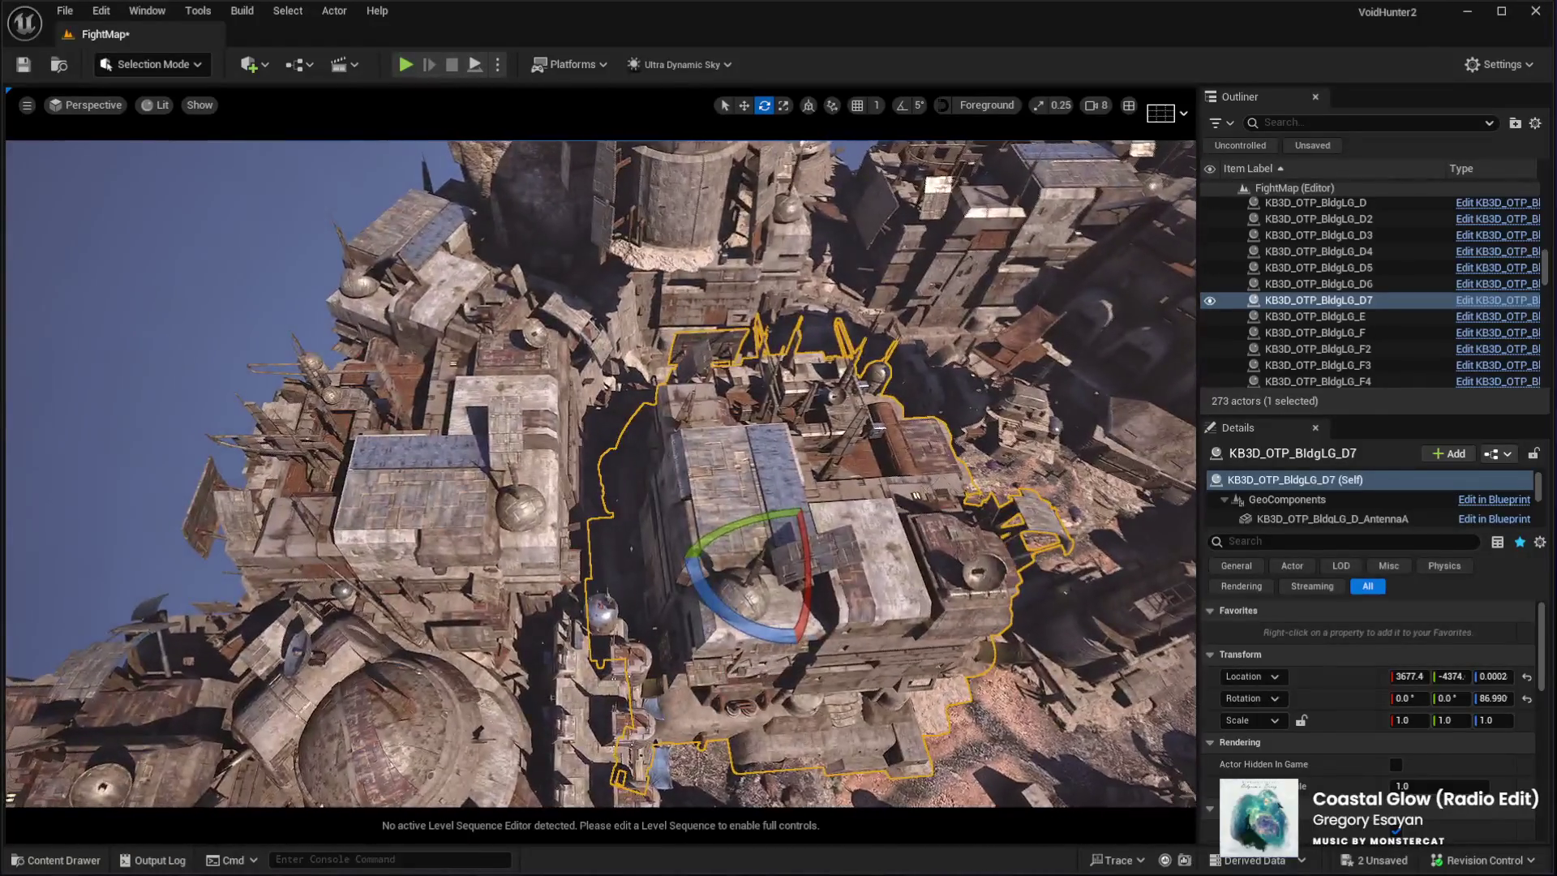
Shift the D4 building further left and slide D5 up-left across the city
{"action": "left_click", "coordinate": [1319, 251]}
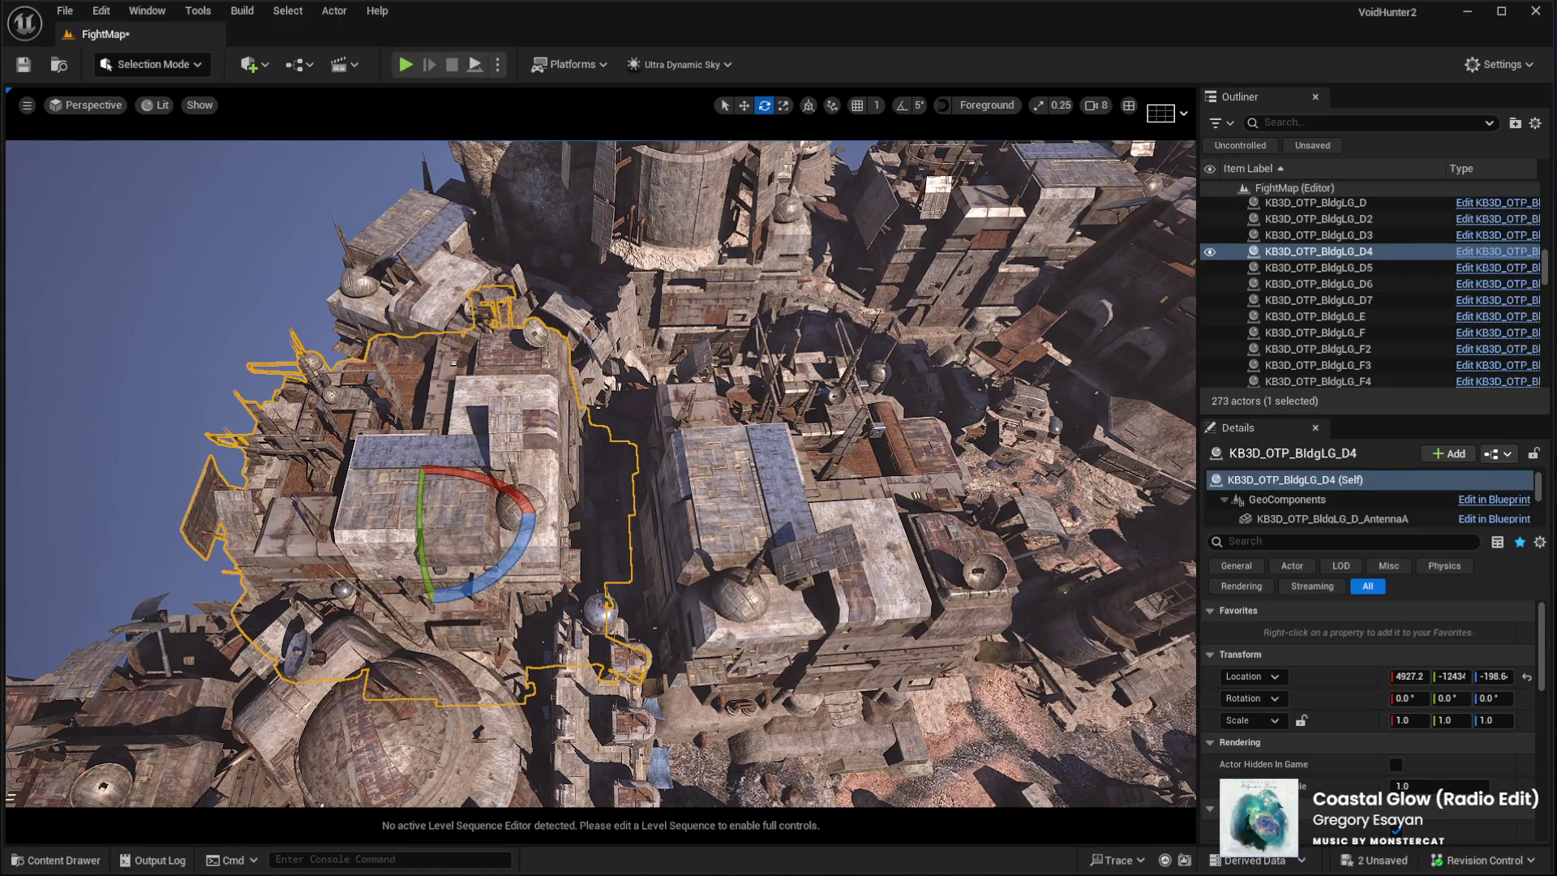
{"action": "left_click_drag", "start_coordinate": [512, 513], "coordinate": [459, 511]}
{"action": "left_click", "coordinate": [459, 511]}
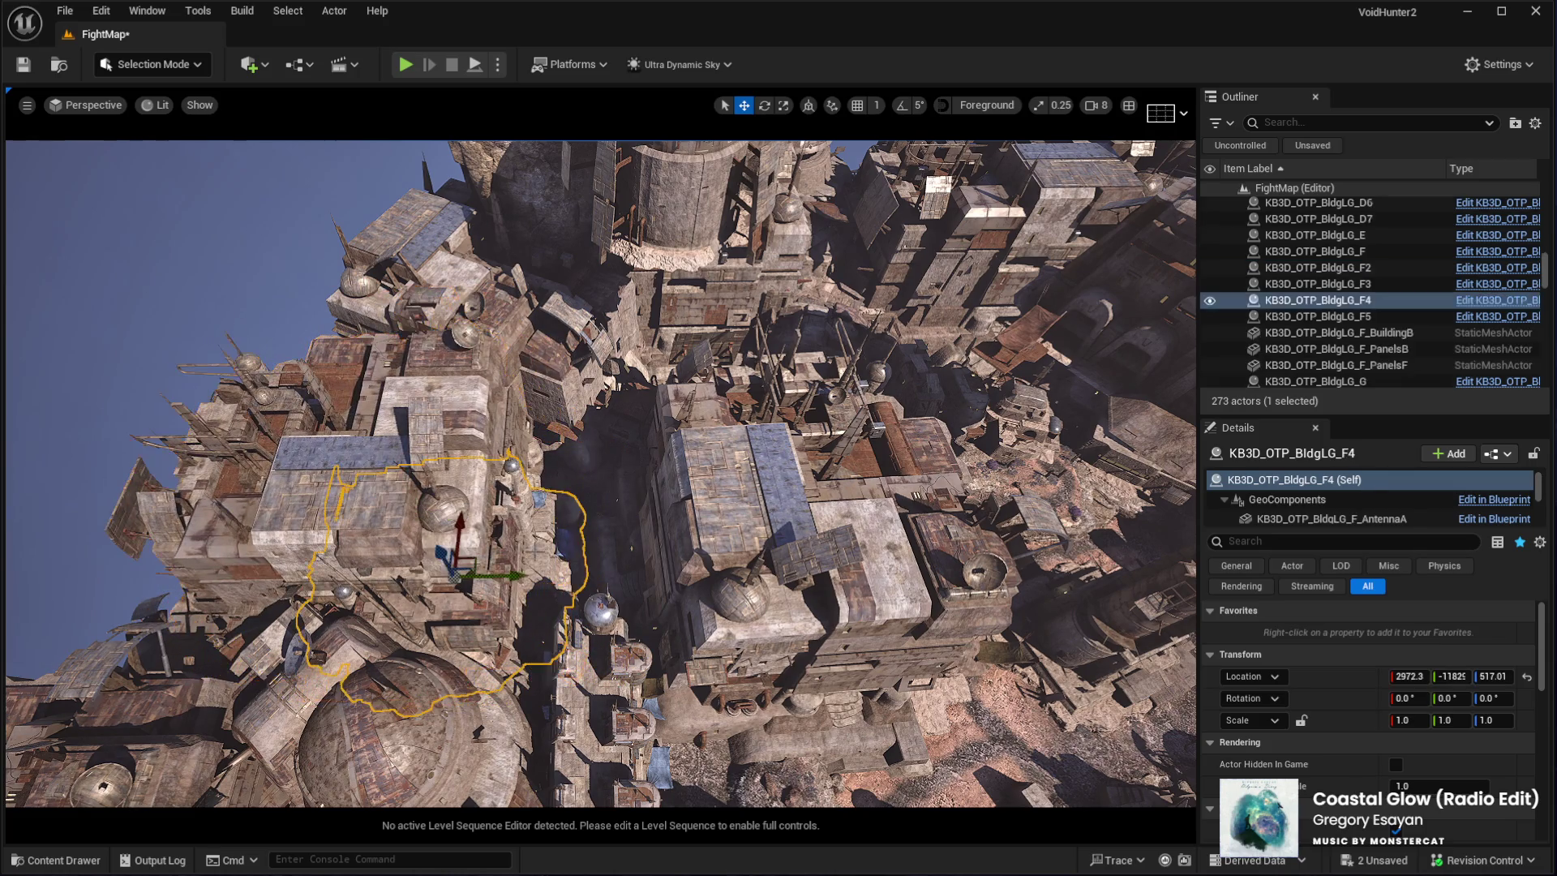
{"action": "left_click", "coordinate": [519, 340]}
{"action": "mouse_move", "coordinate": [566, 401]}
{"action": "left_mouse_down"}
{"action": "mouse_move", "coordinate": [545, 392]}
{"action": "mouse_move", "coordinate": [632, 349]}
{"action": "mouse_move", "coordinate": [692, 427]}
{"action": "mouse_move", "coordinate": [381, 239]}
{"action": "mouse_move", "coordinate": [421, 267]}
{"action": "left_mouse_up"}
{"action": "left_click", "coordinate": [692, 427]}
{"action": "key", "text": "f"}
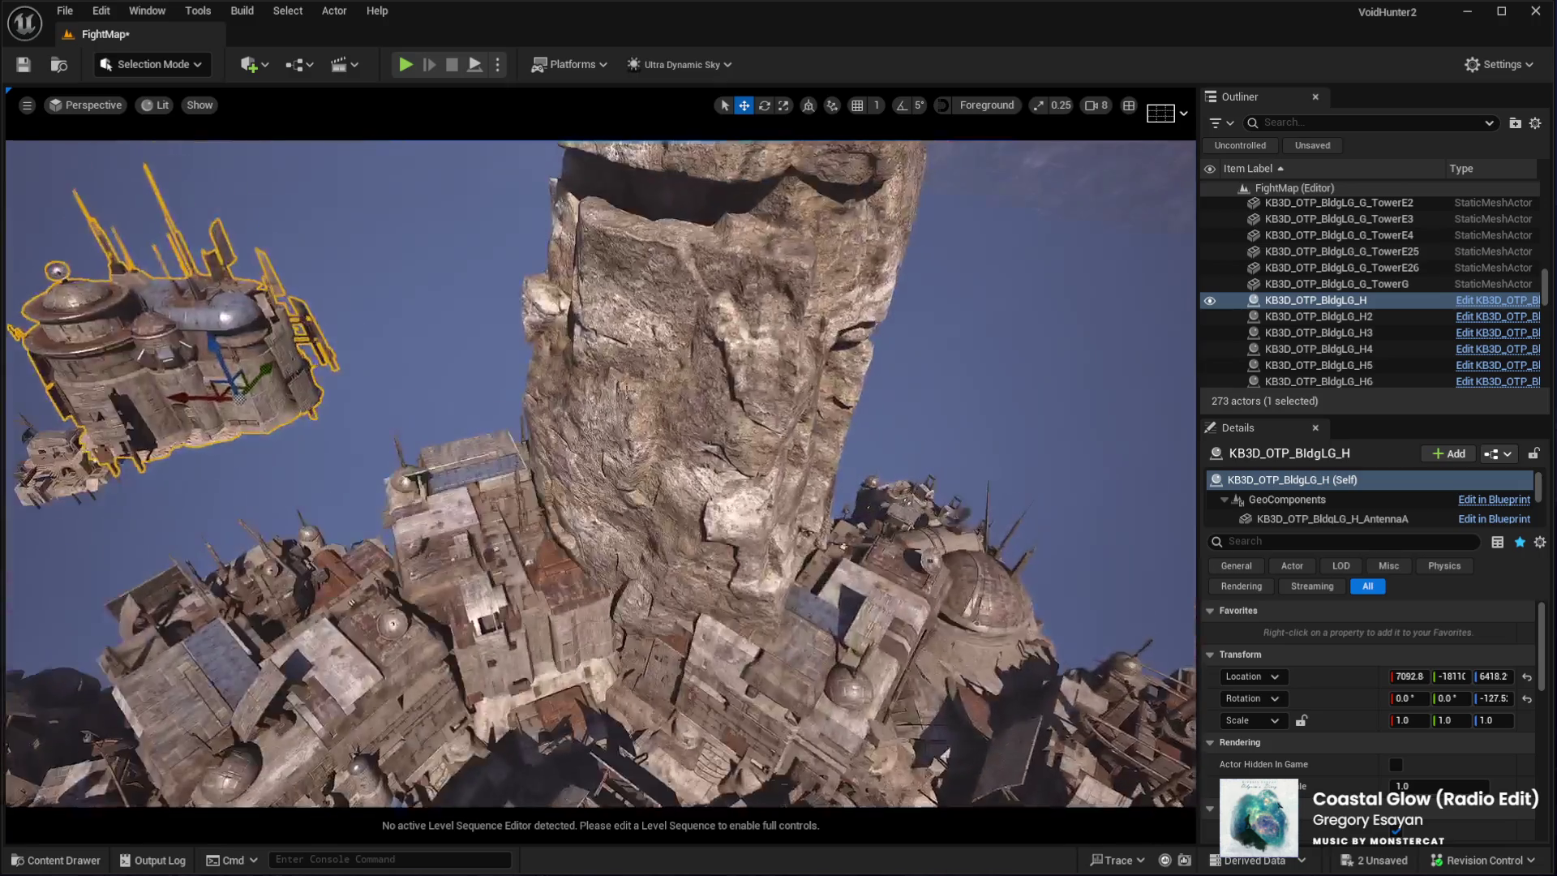
Move the rock pillar up-left, push D6 right, and shift A4 to 15431, −2819 and B to 11440, −1898
{"action": "left_click", "coordinate": [738, 568]}
{"action": "mouse_move", "coordinate": [695, 568]}
{"action": "left_mouse_down"}
{"action": "mouse_move", "coordinate": [621, 442]}
{"action": "mouse_move", "coordinate": [695, 507]}
{"action": "mouse_move", "coordinate": [655, 499]}
{"action": "mouse_move", "coordinate": [629, 706]}
{"action": "left_mouse_up"}
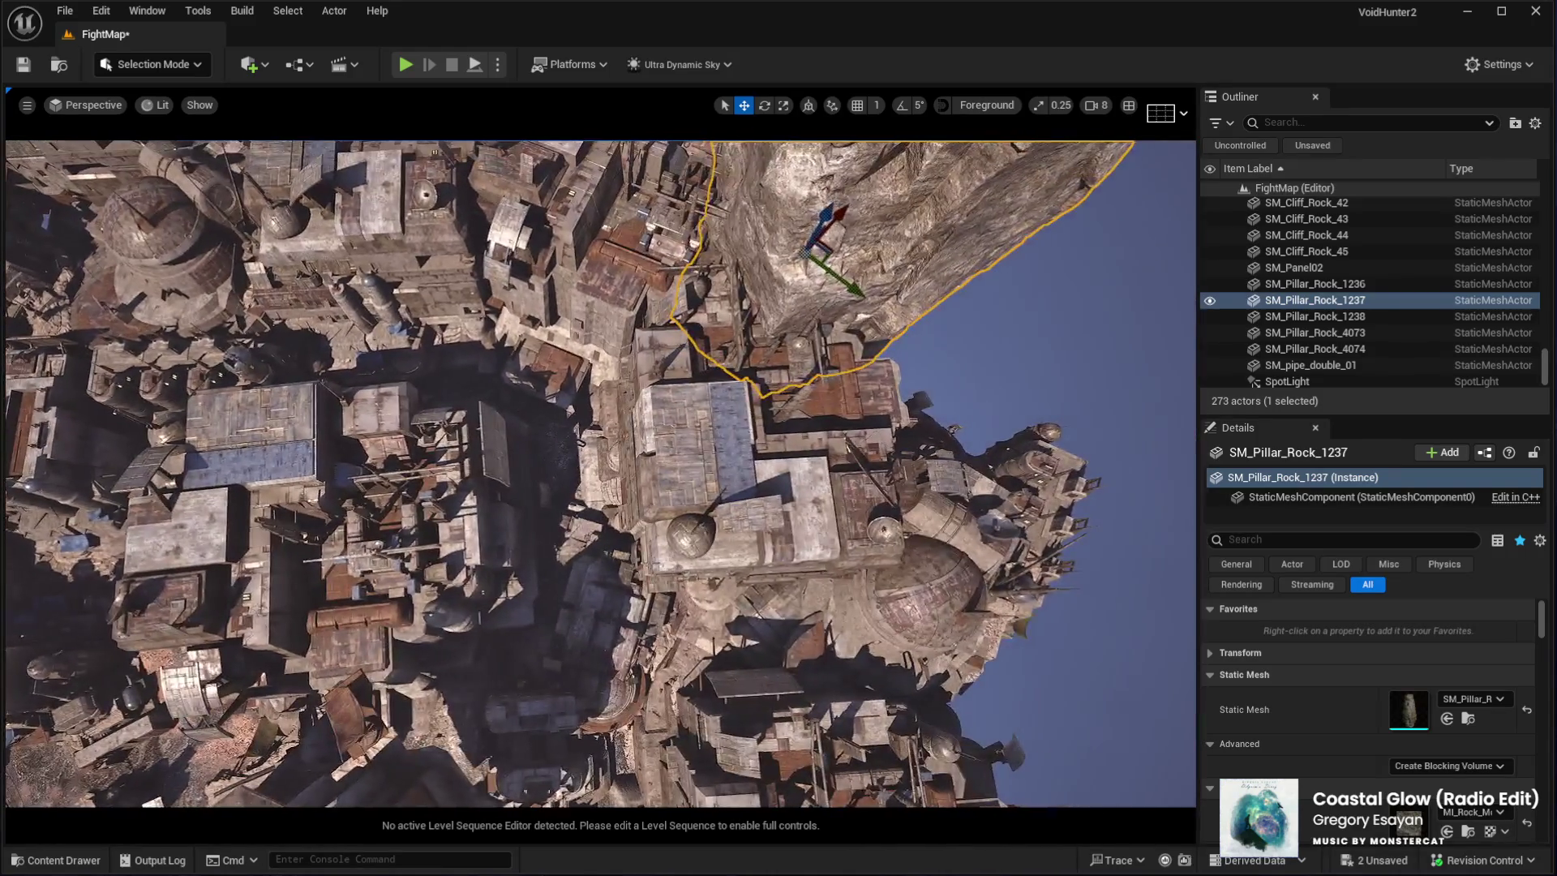
{"action": "left_click", "coordinate": [738, 459]}
{"action": "left_click_drag", "start_coordinate": [795, 454], "coordinate": [938, 431]}
{"action": "scroll", "coordinate": [600, 474], "scroll_direction": "up", "scroll_amount": 2}
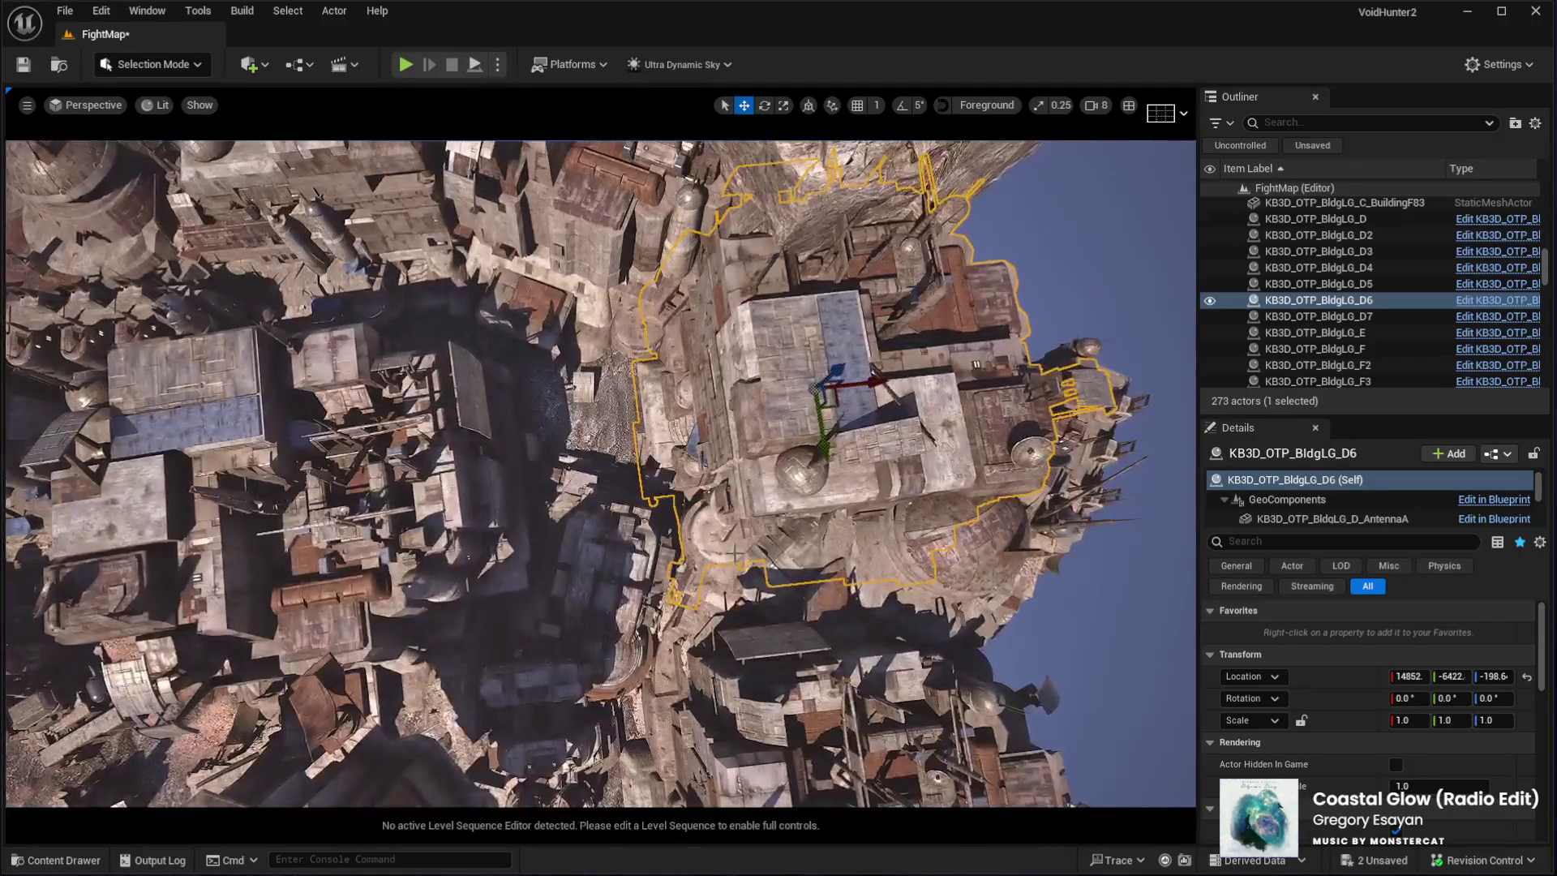
{"action": "left_click", "coordinate": [843, 535]}
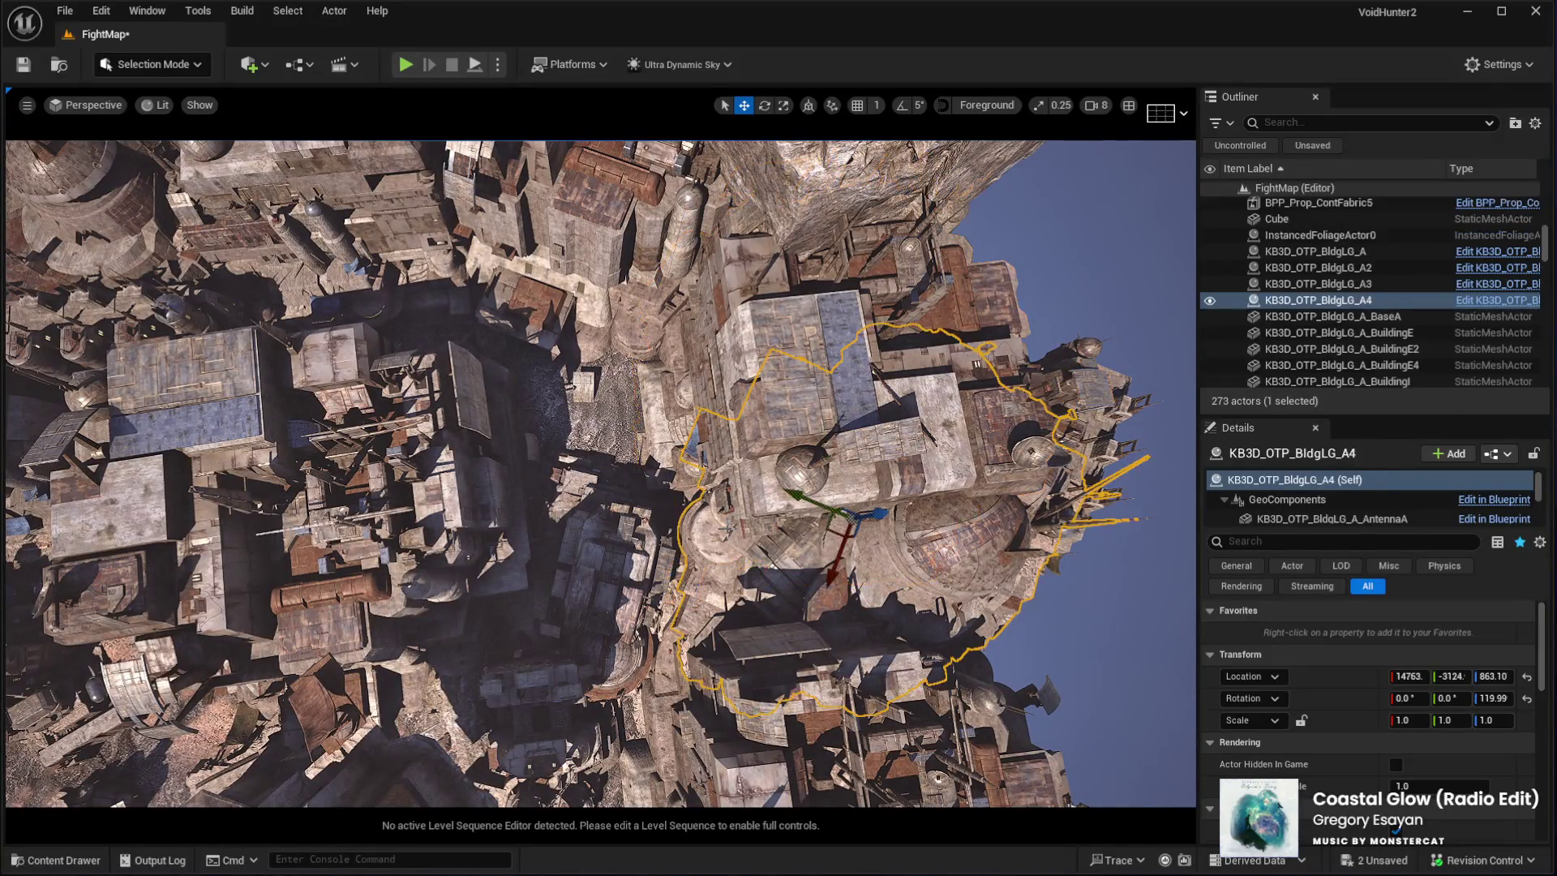
{"action": "left_click_drag", "start_coordinate": [836, 539], "coordinate": [858, 541]}
{"action": "left_click", "coordinate": [618, 563]}
{"action": "left_click_drag", "start_coordinate": [595, 601], "coordinate": [676, 587]}
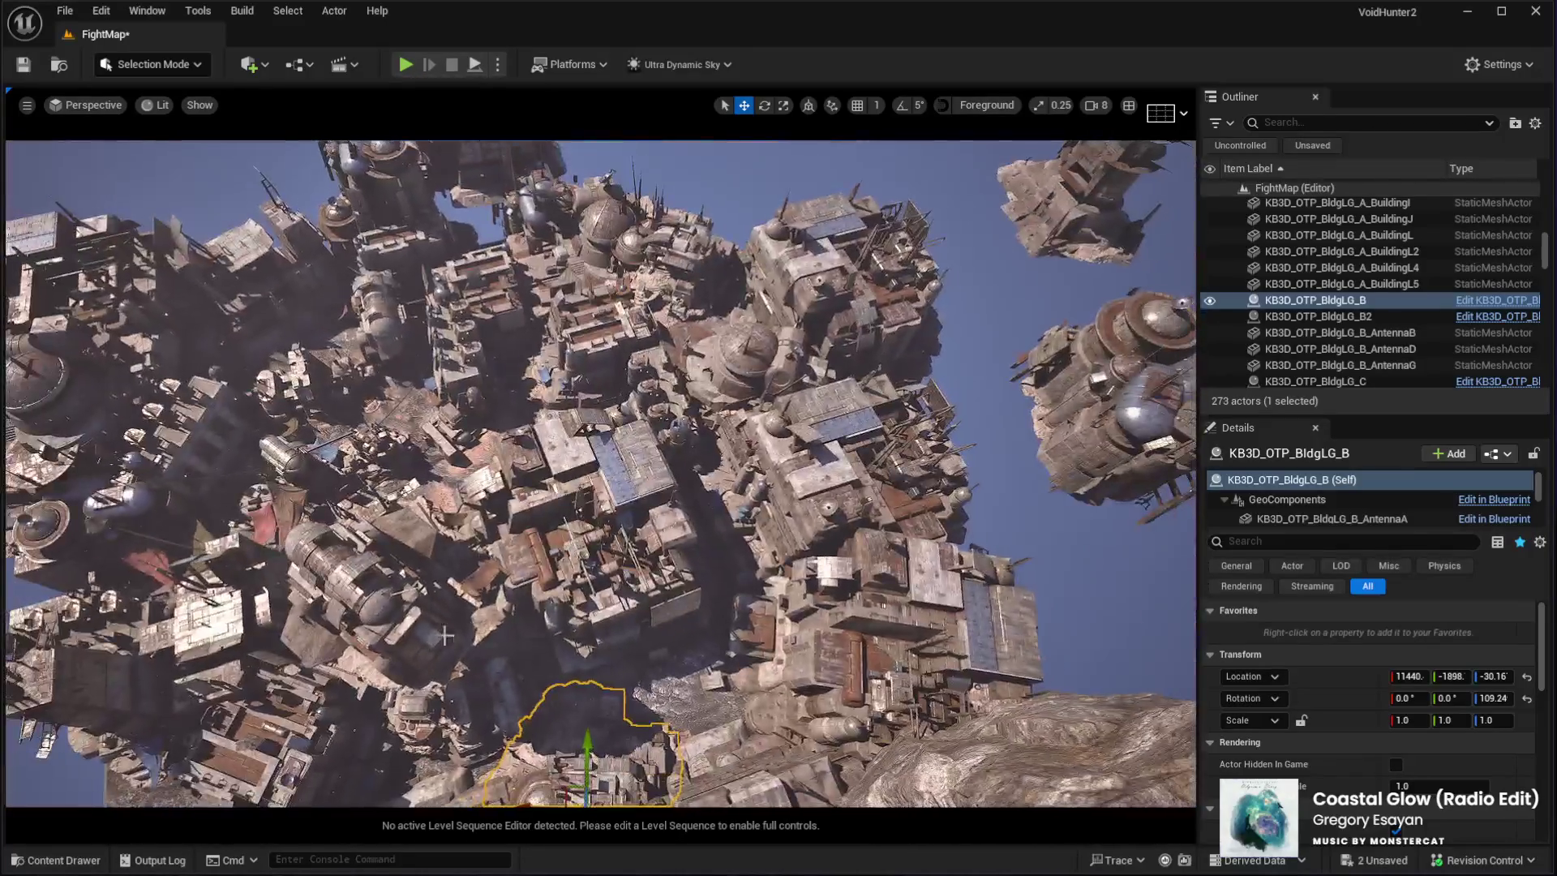
Relocate the C2 building and shift BldgLG_G left to −385.0, −9796
{"action": "left_click", "coordinate": [445, 635]}
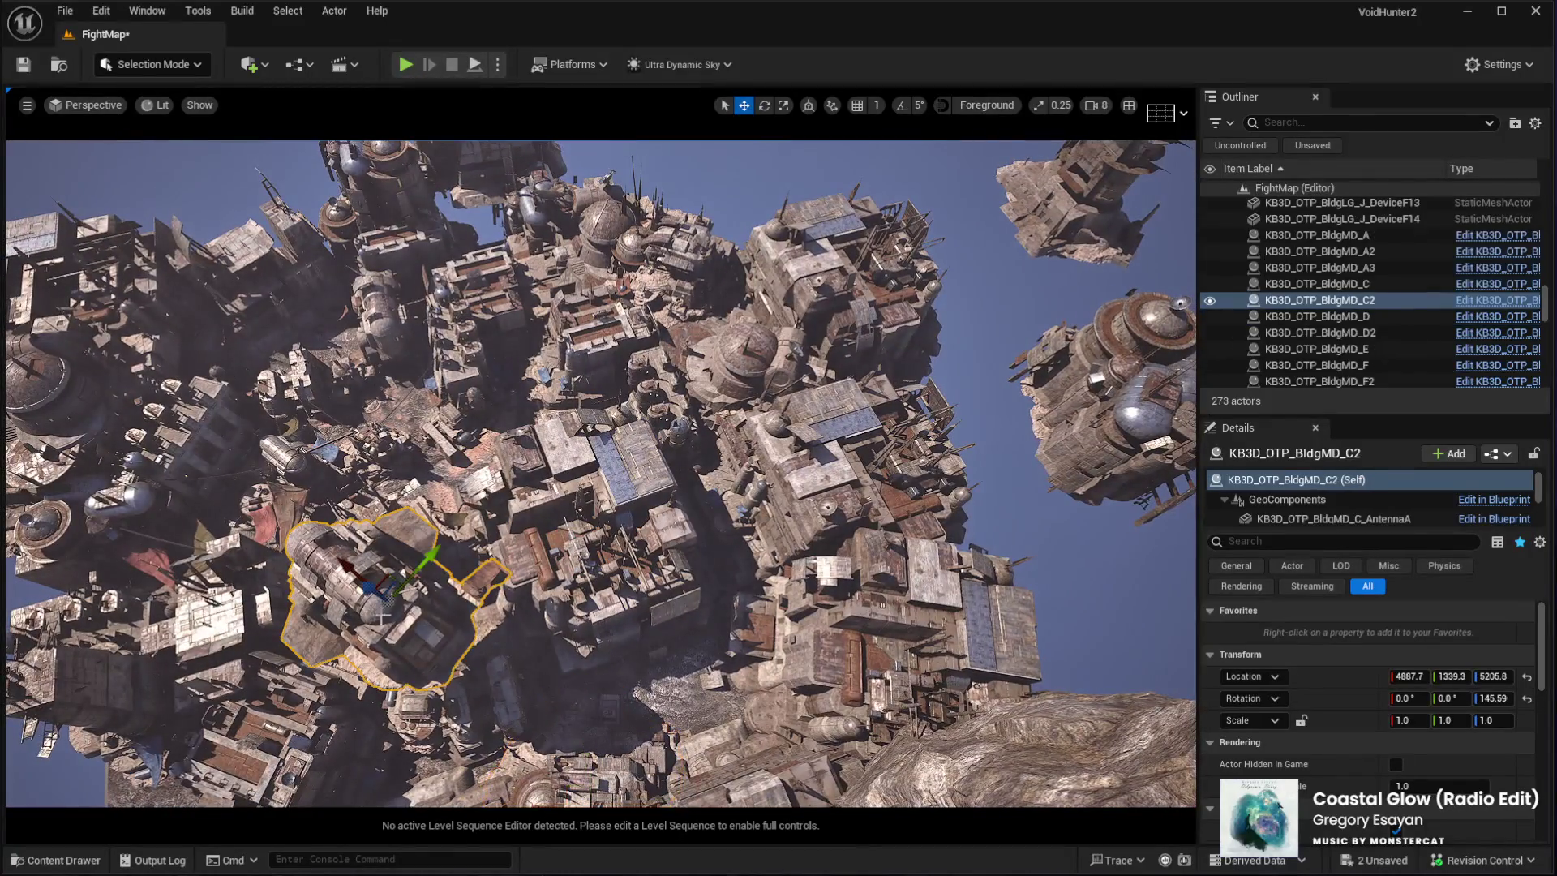
{"action": "mouse_move", "coordinate": [381, 574]}
{"action": "left_mouse_down"}
{"action": "mouse_move", "coordinate": [939, 330]}
{"action": "mouse_move", "coordinate": [911, 216]}
{"action": "mouse_move", "coordinate": [747, 150]}
{"action": "mouse_move", "coordinate": [661, 313]}
{"action": "mouse_move", "coordinate": [636, 306]}
{"action": "mouse_move", "coordinate": [717, 264]}
{"action": "left_mouse_up"}
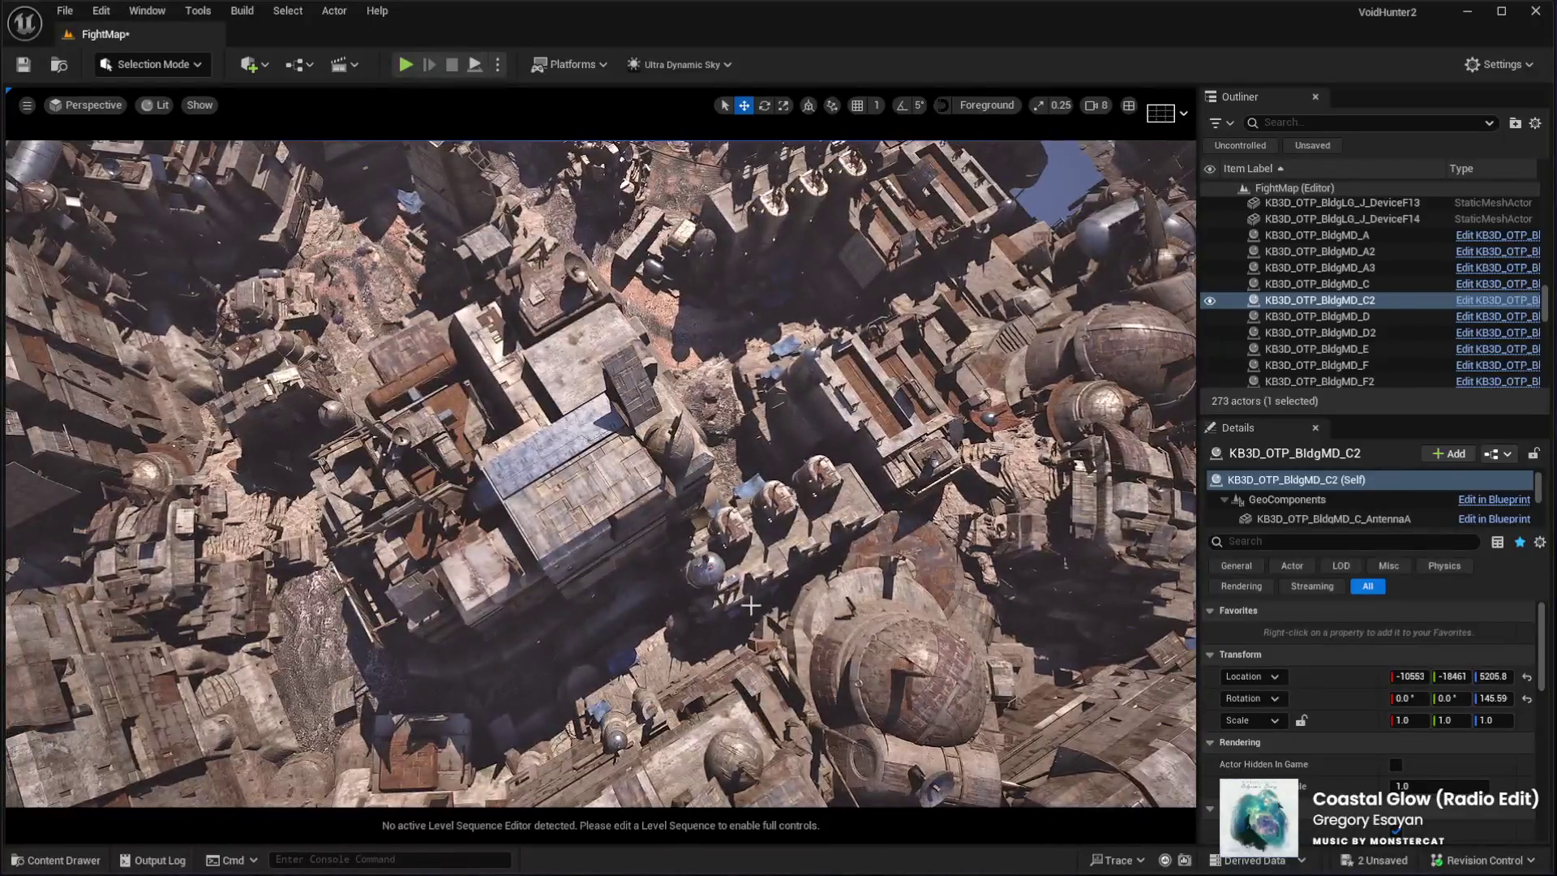
{"action": "left_click", "coordinate": [752, 620]}
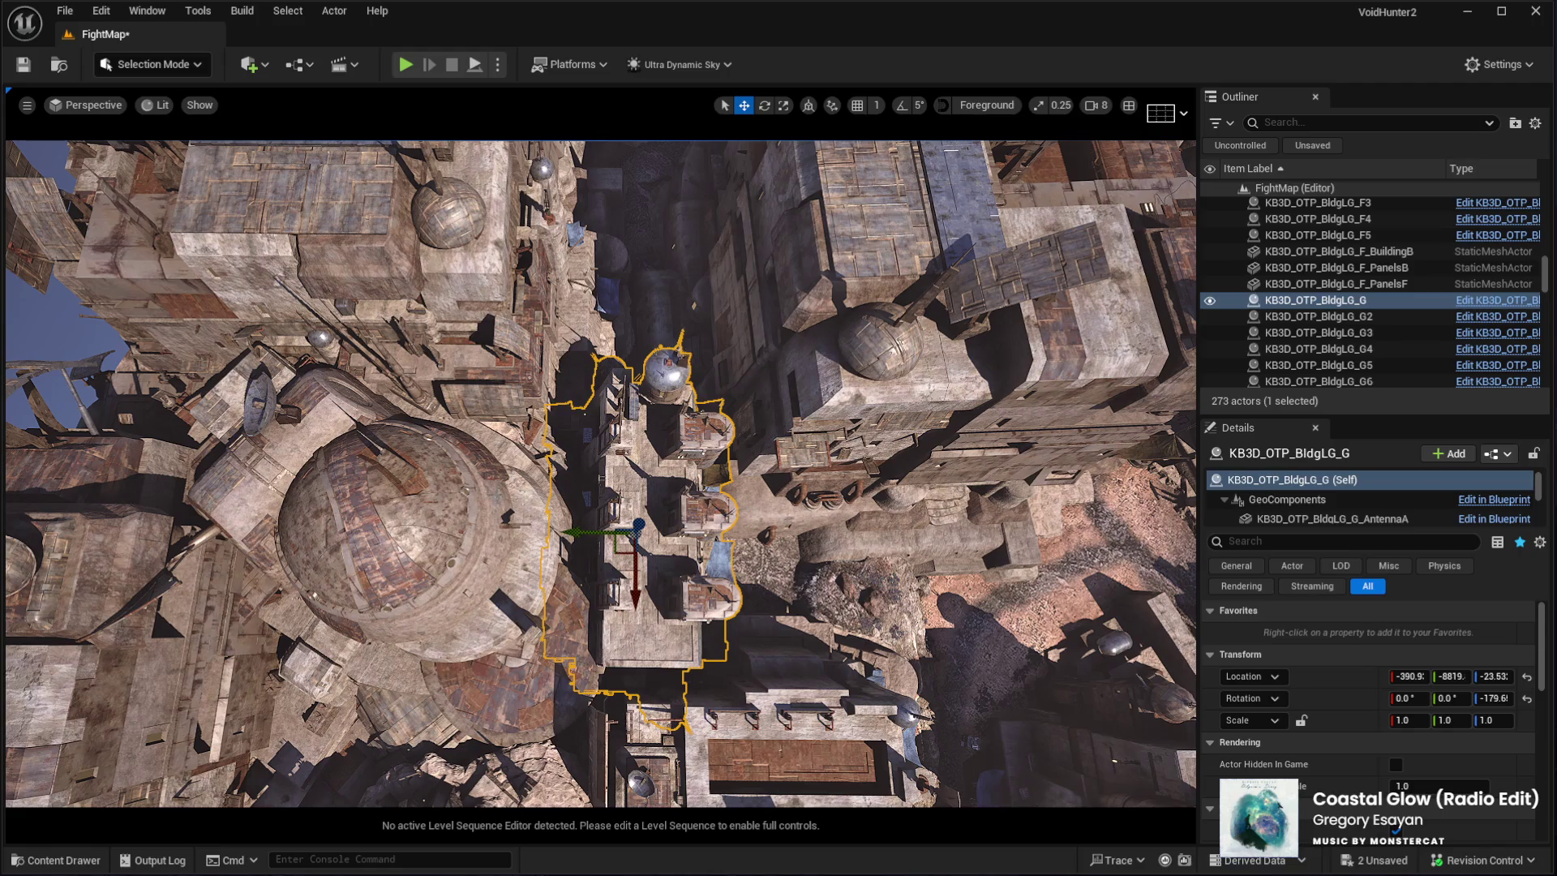
{"action": "left_click_drag", "start_coordinate": [584, 532], "coordinate": [527, 535]}
Frame BldgLG_G, then add two more buildings to the selection and frame all three
{"action": "mouse_move", "coordinate": [602, 486]}
{"action": "left_mouse_down"}
{"action": "mouse_move", "coordinate": [563, 506]}
{"action": "mouse_move", "coordinate": [550, 479]}
{"action": "mouse_move", "coordinate": [532, 641]}
{"action": "mouse_move", "coordinate": [510, 608]}
{"action": "left_mouse_up"}
{"action": "key", "text": "f"}
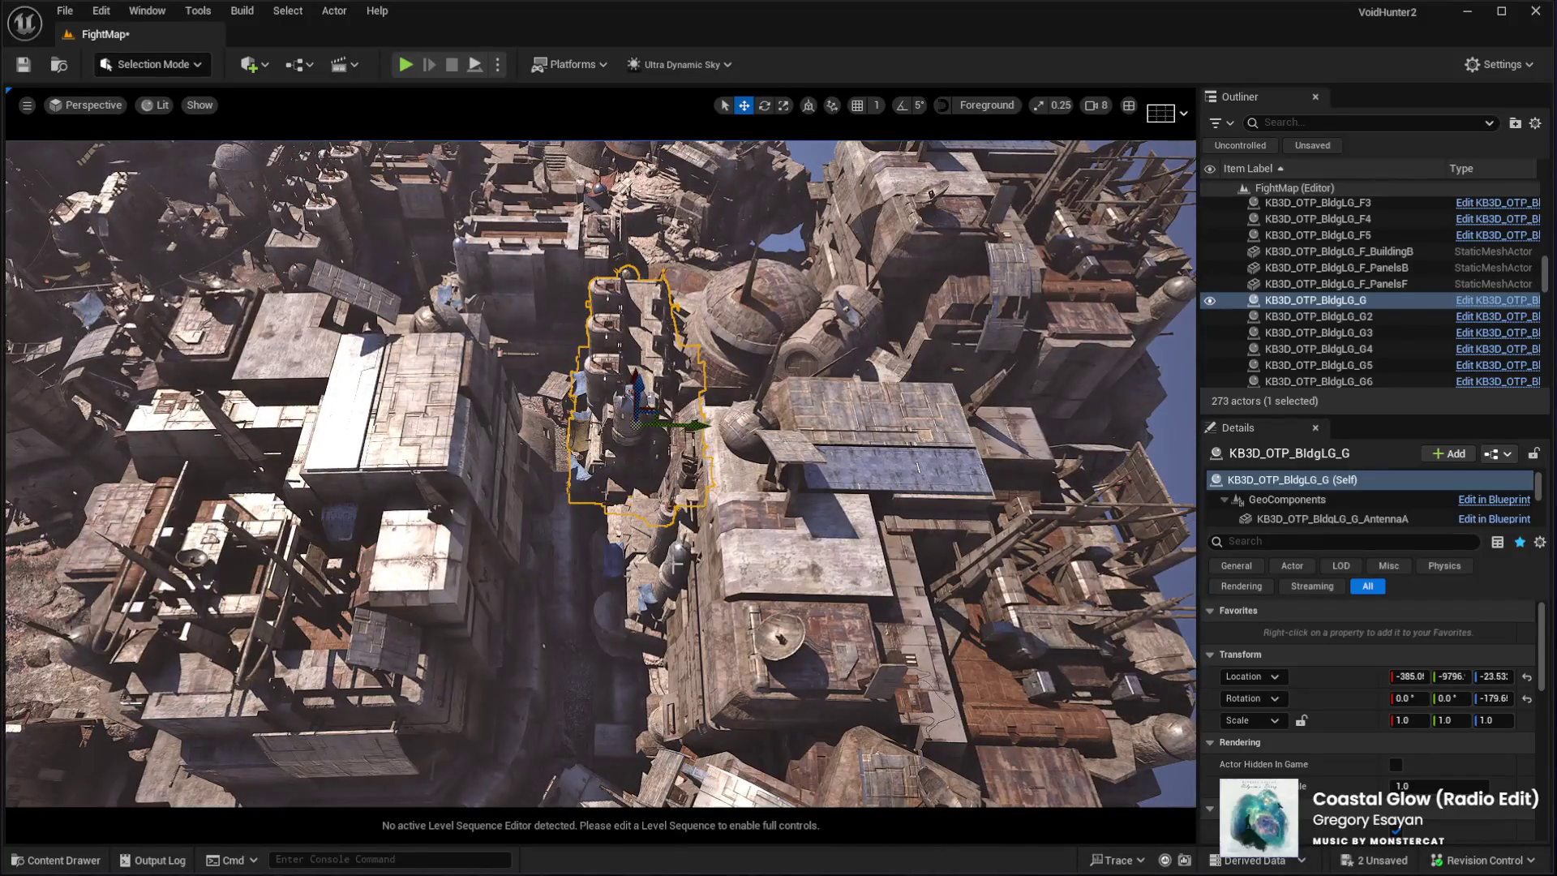
{"action": "left_click", "coordinate": [919, 468], "text": "ctrl"}
{"action": "key", "text": "f"}
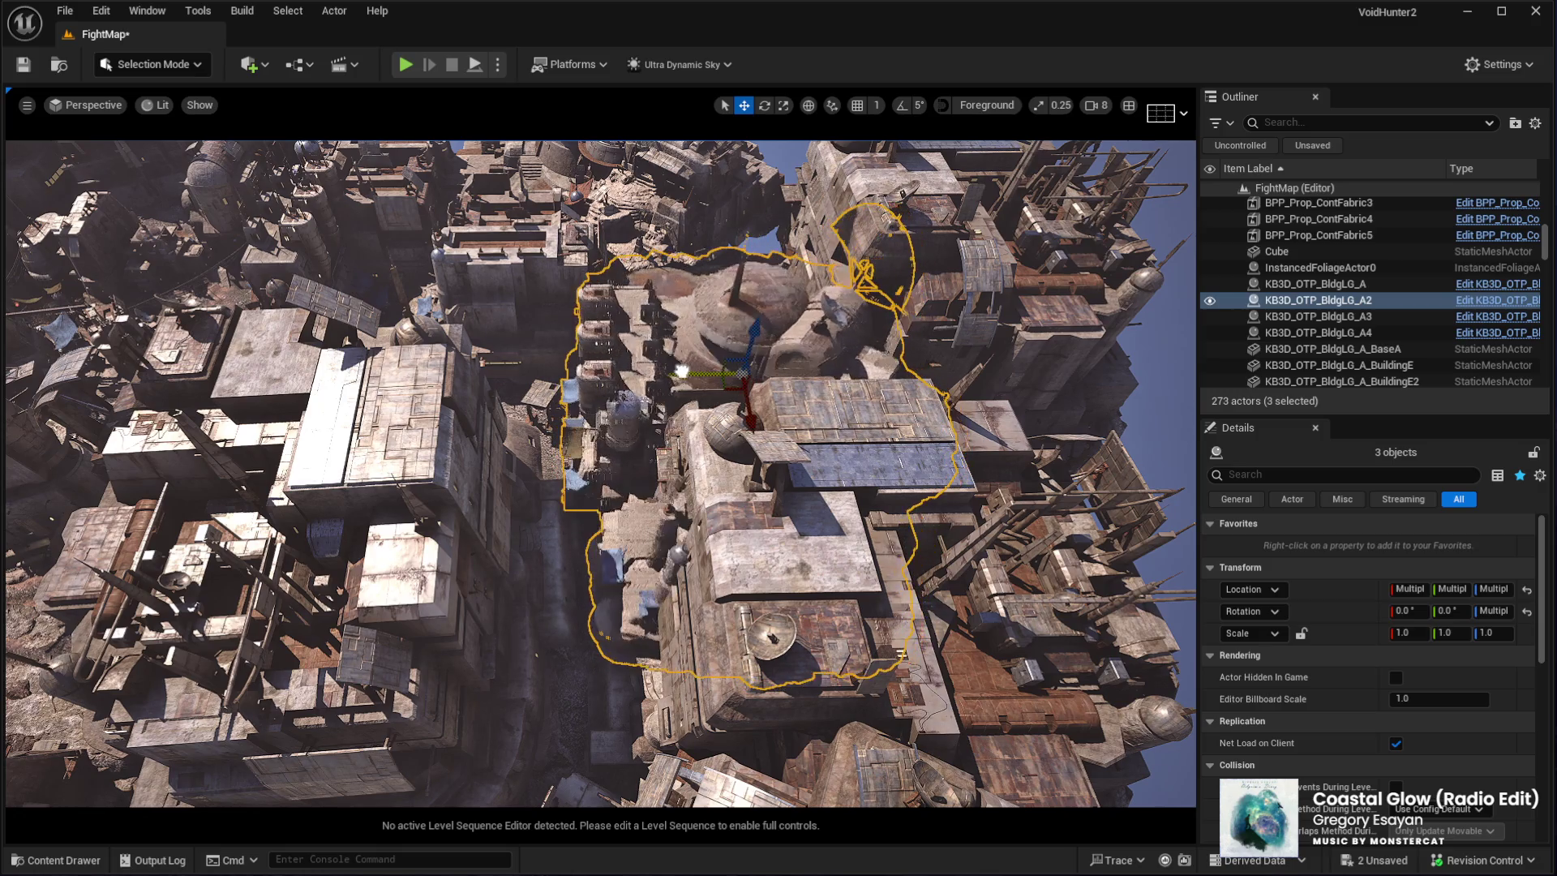
{"action": "left_click", "coordinate": [1119, 527], "text": "ctrl"}
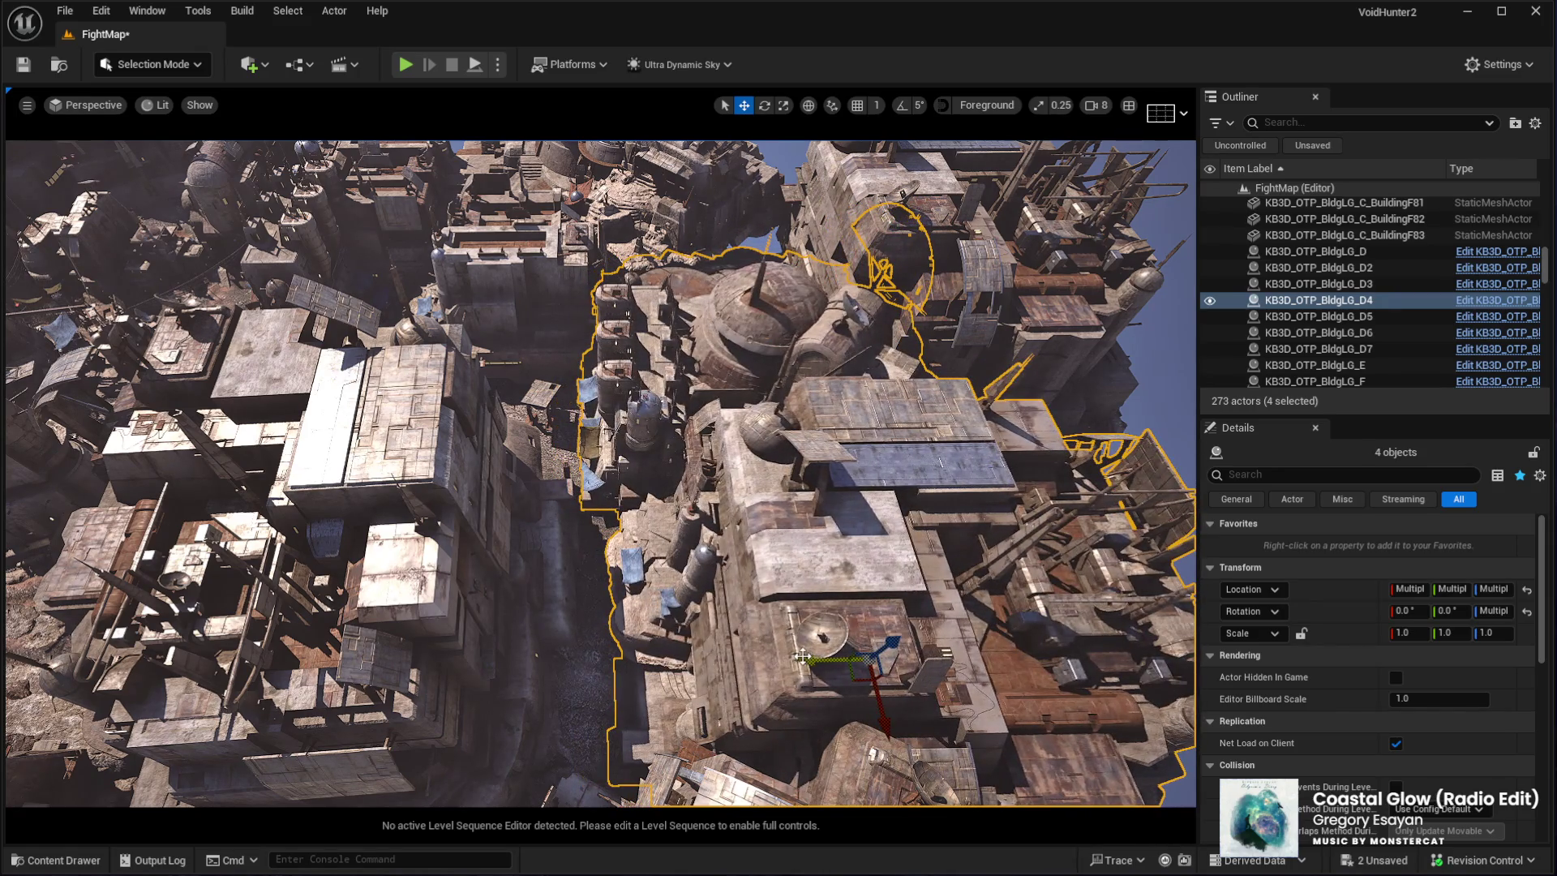
{"action": "left_click", "coordinate": [1119, 567], "text": "ctrl"}
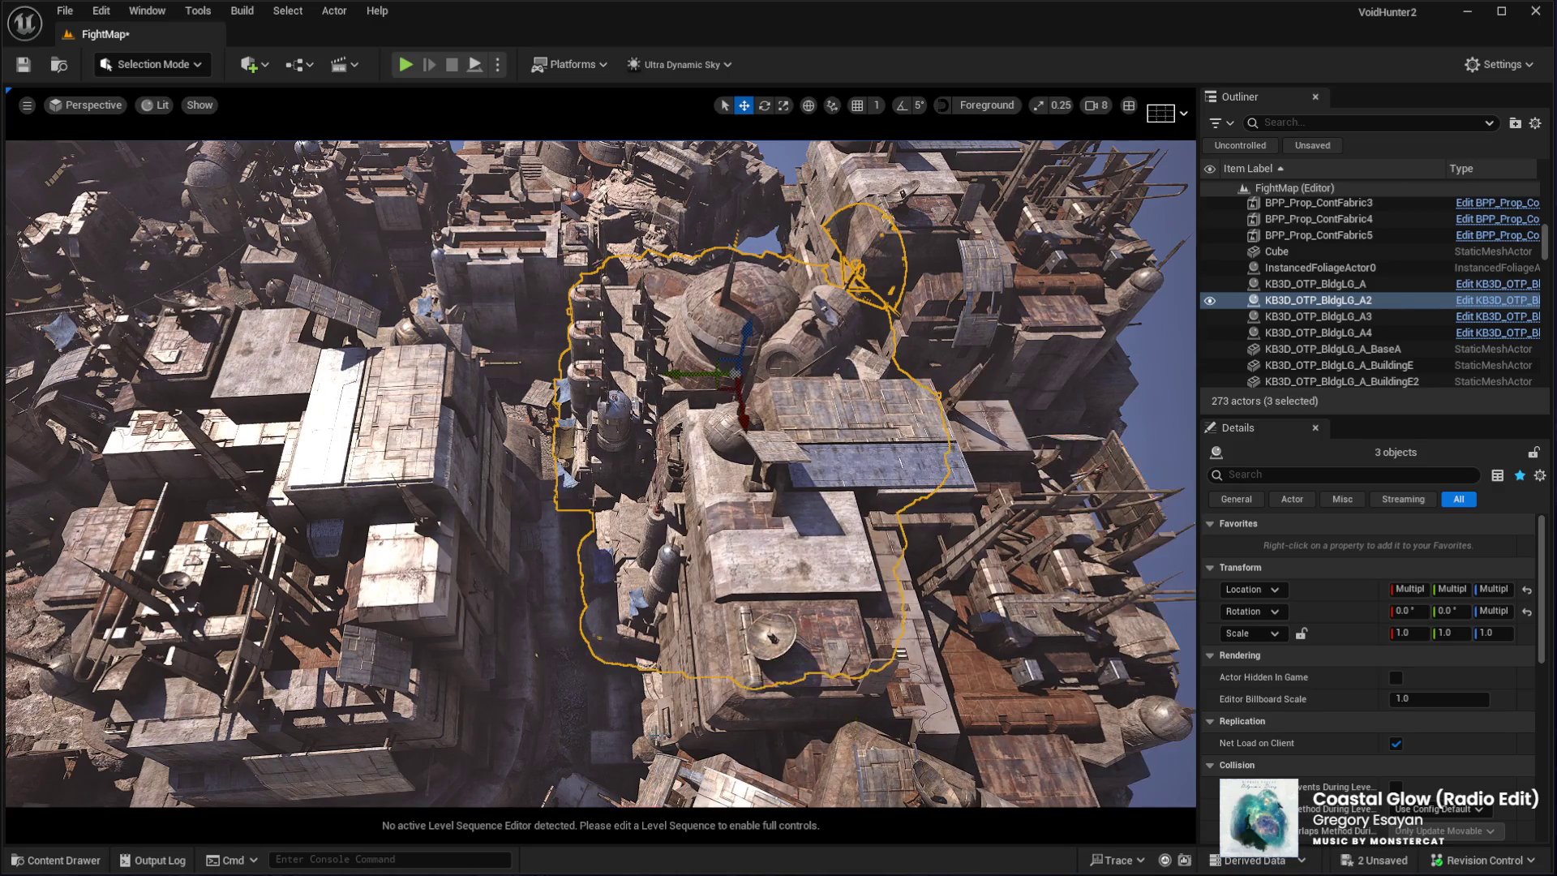
{"action": "key", "text": "ctrl+z"}
{"action": "mouse_move", "coordinate": [783, 667]}
{"action": "left_mouse_down"}
{"action": "mouse_move", "coordinate": [859, 638]}
{"action": "mouse_move", "coordinate": [688, 474]}
{"action": "left_mouse_up"}
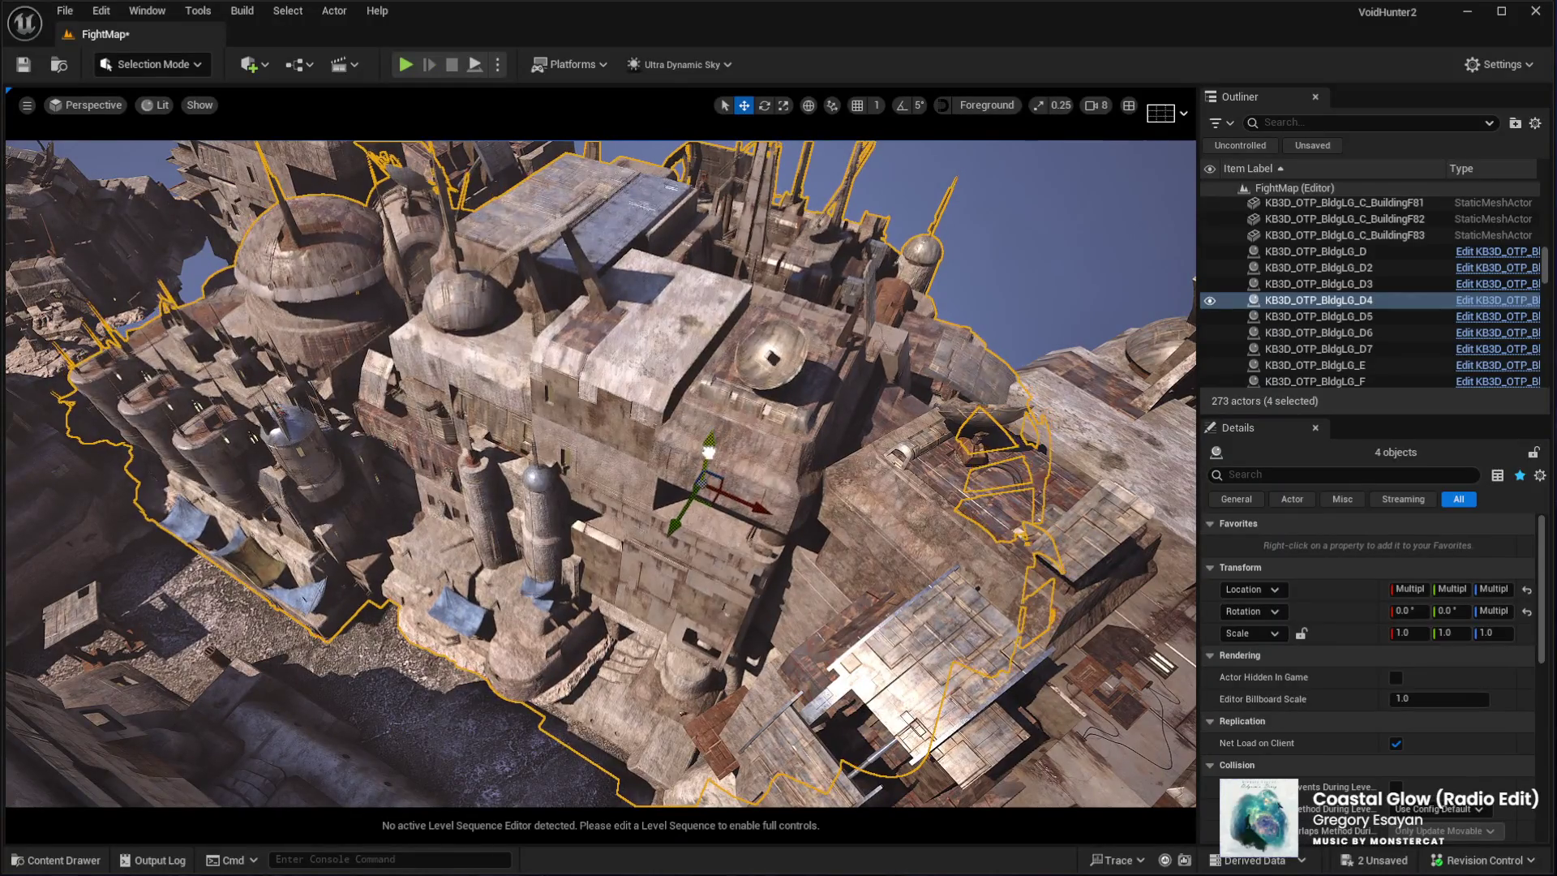
{"action": "mouse_move", "coordinate": [597, 514]}
{"action": "left_mouse_down"}
{"action": "mouse_move", "coordinate": [590, 437]}
{"action": "mouse_move", "coordinate": [512, 424]}
{"action": "left_mouse_up"}
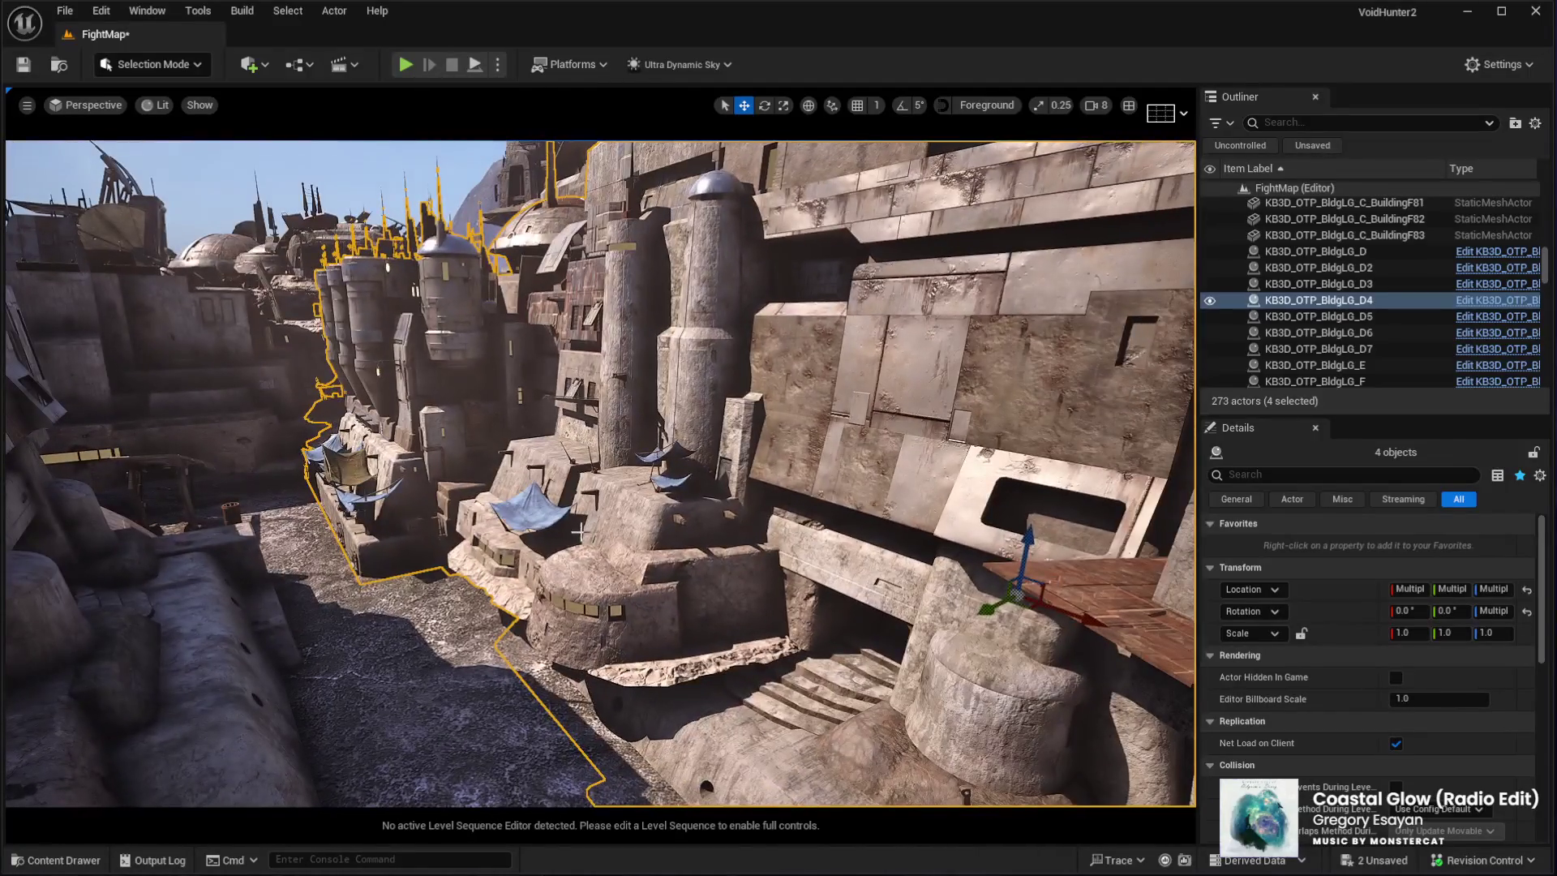
Lower BldgLG_F4 onto the ground at Z −21.80, then select the D7 and D5 buildings
{"action": "left_click", "coordinate": [579, 531]}
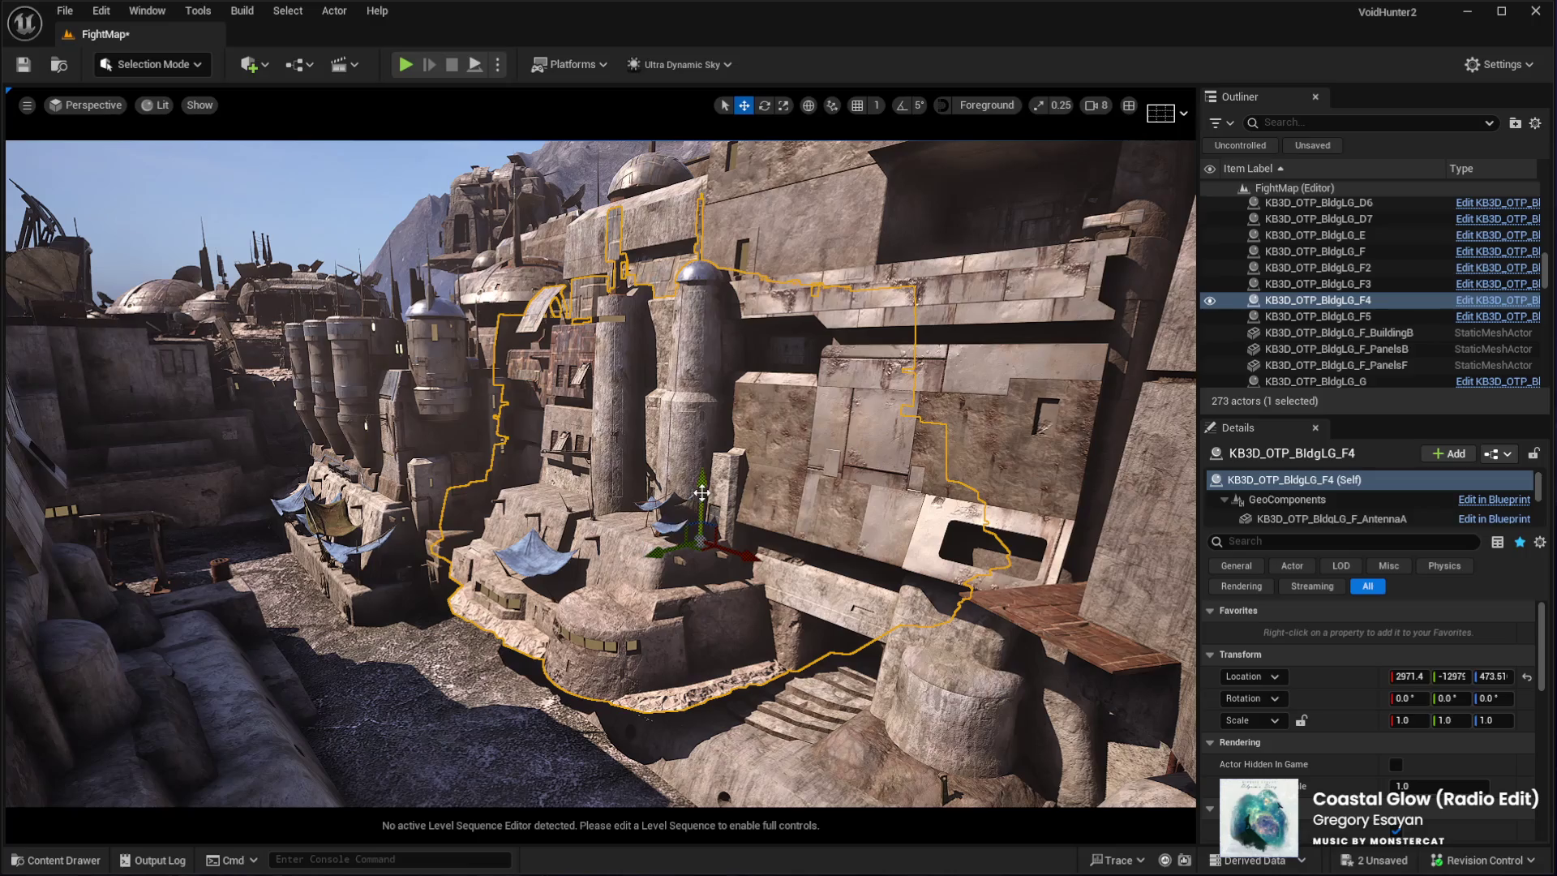
{"action": "left_click_drag", "start_coordinate": [701, 492], "coordinate": [693, 540]}
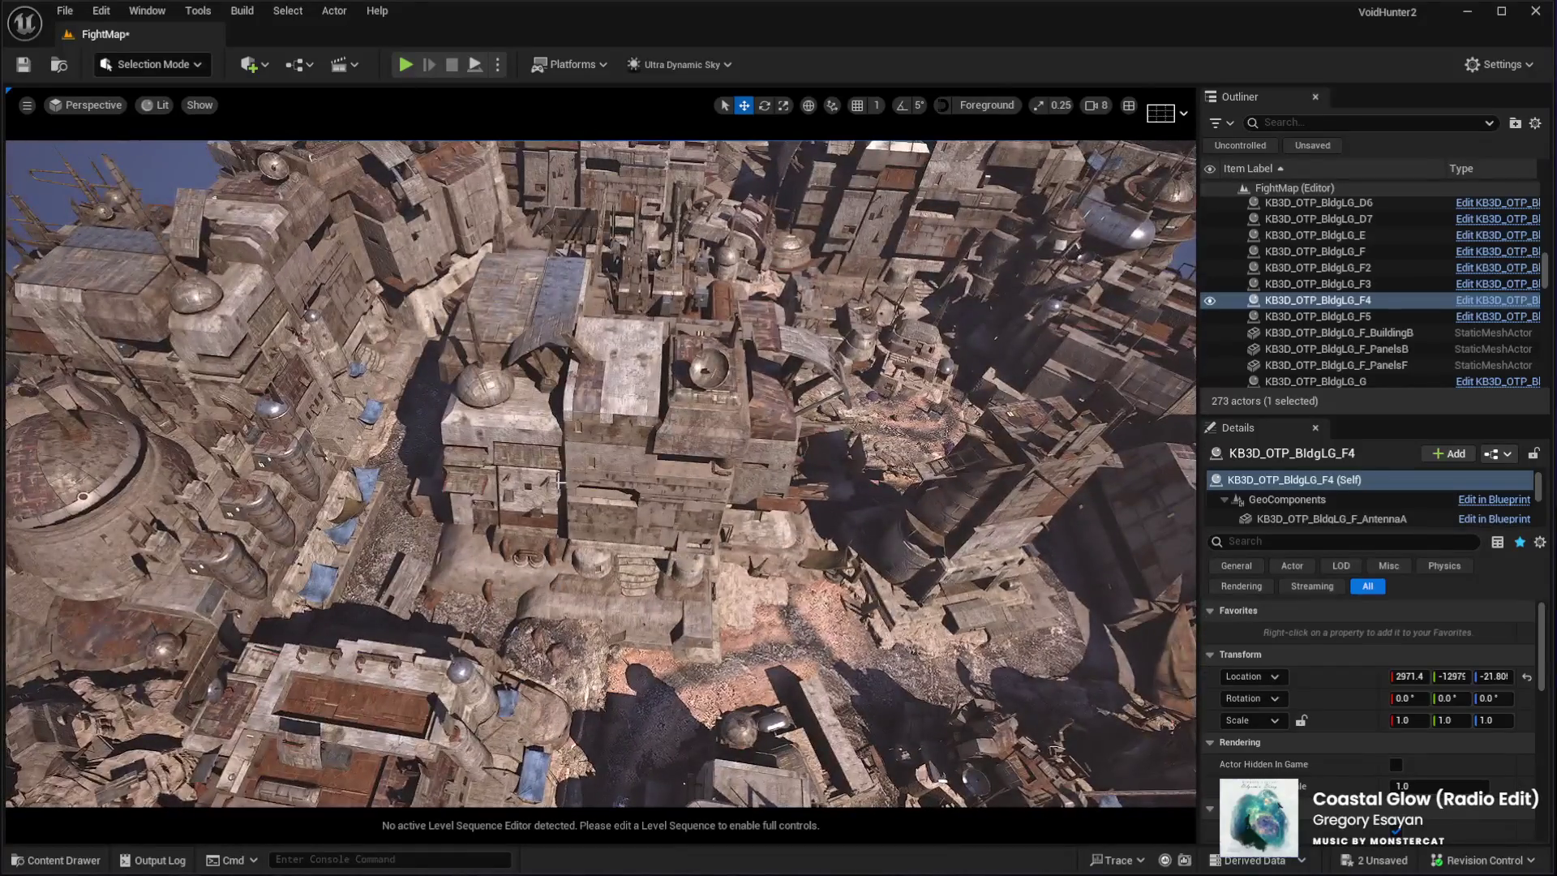
{"action": "left_click", "coordinate": [568, 389]}
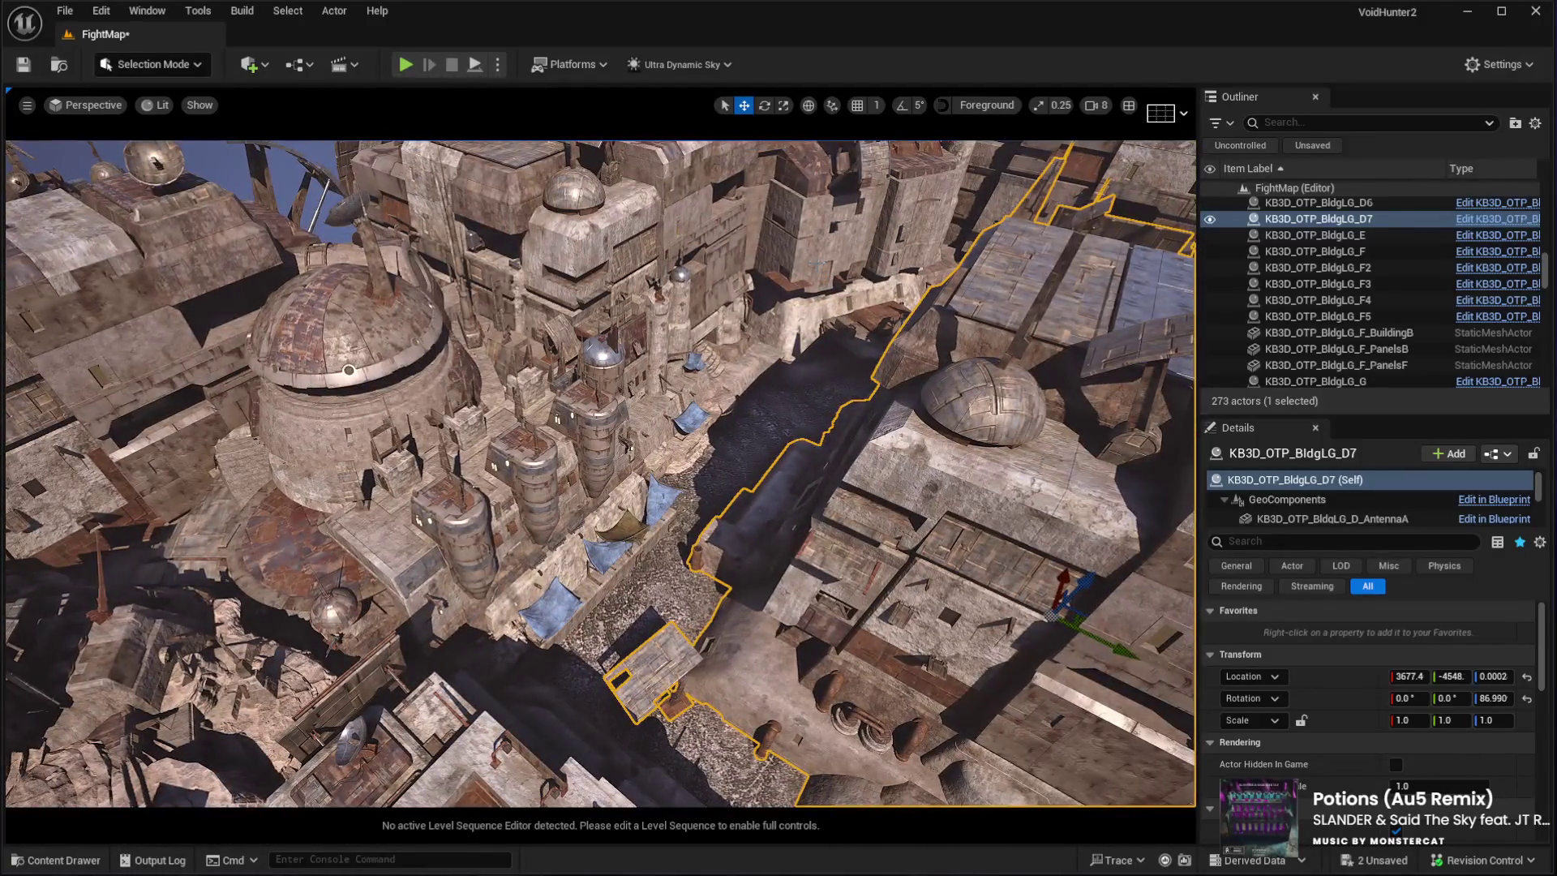
{"action": "left_click", "coordinate": [782, 367]}
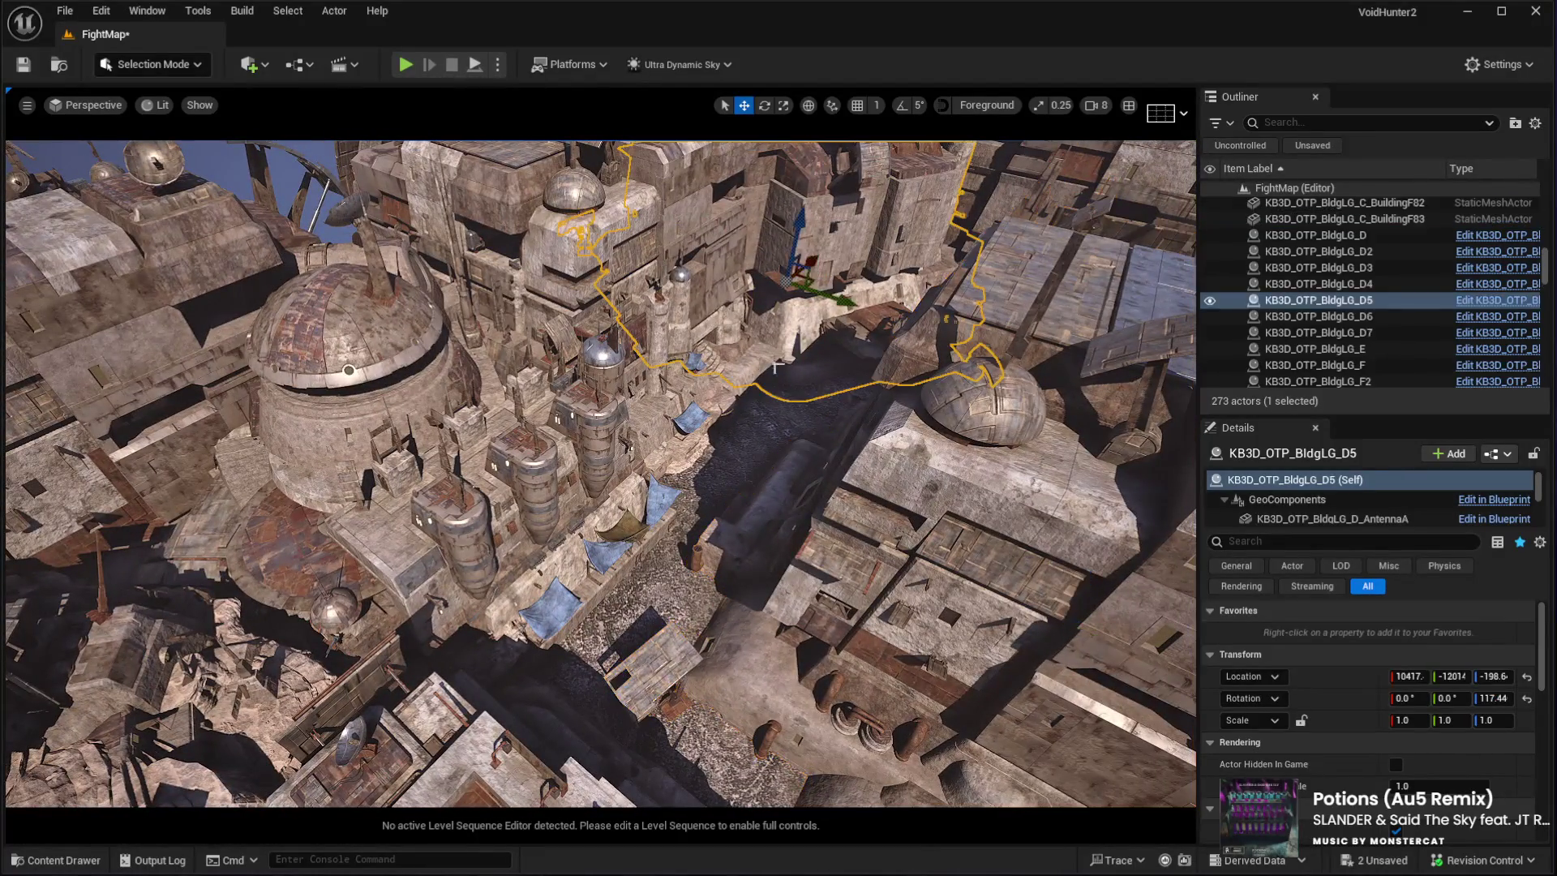
{"action": "left_click", "coordinate": [349, 370], "text": "ctrl"}
{"action": "left_click", "coordinate": [549, 546], "text": "ctrl"}
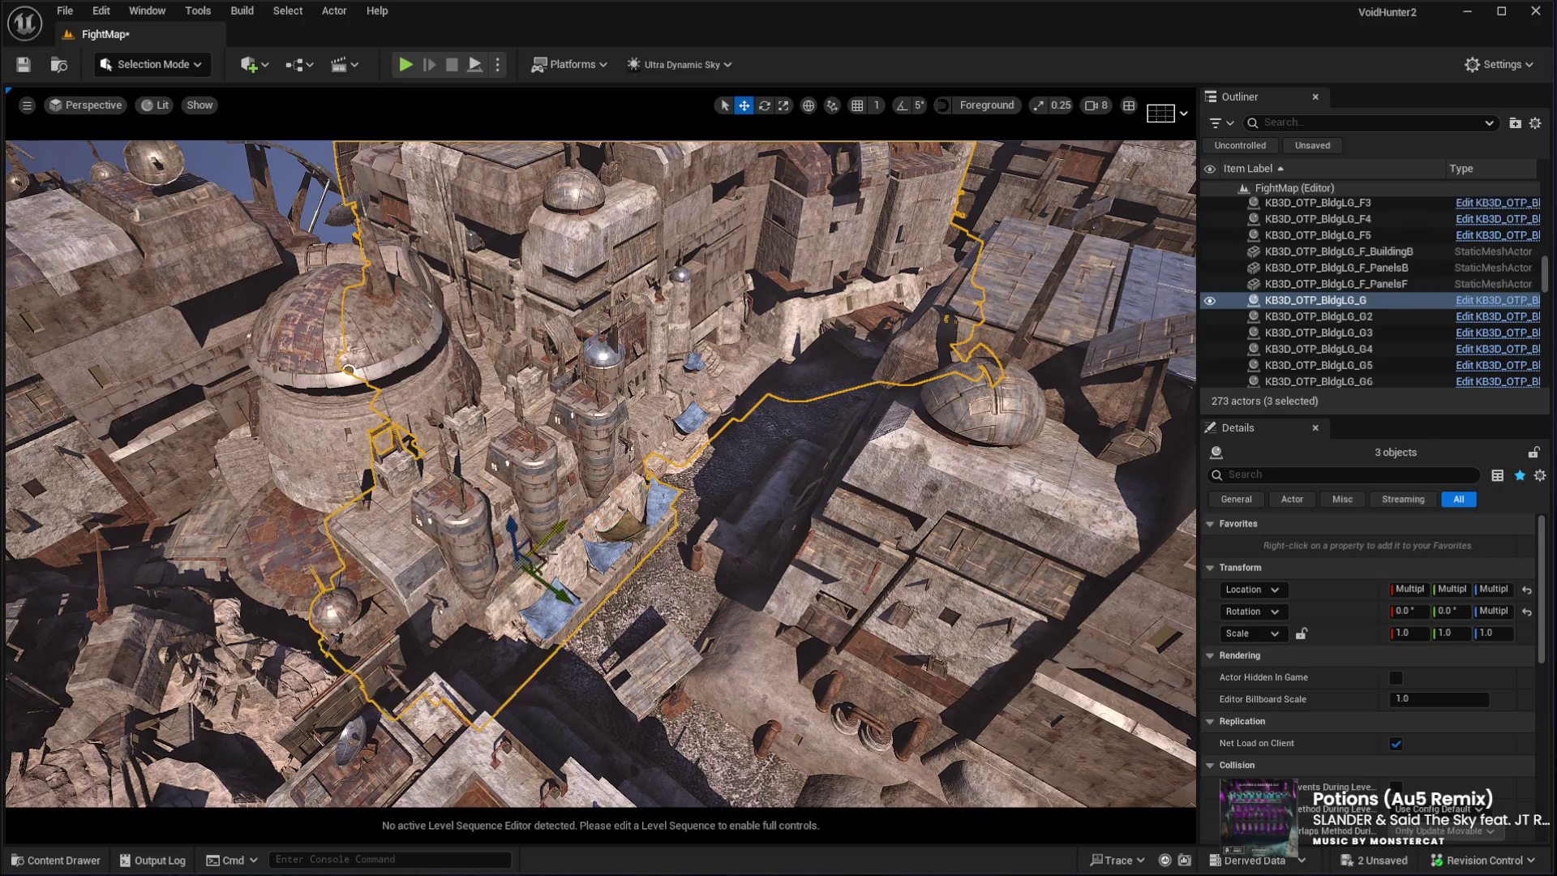
{"action": "left_click", "coordinate": [371, 399], "text": "ctrl"}
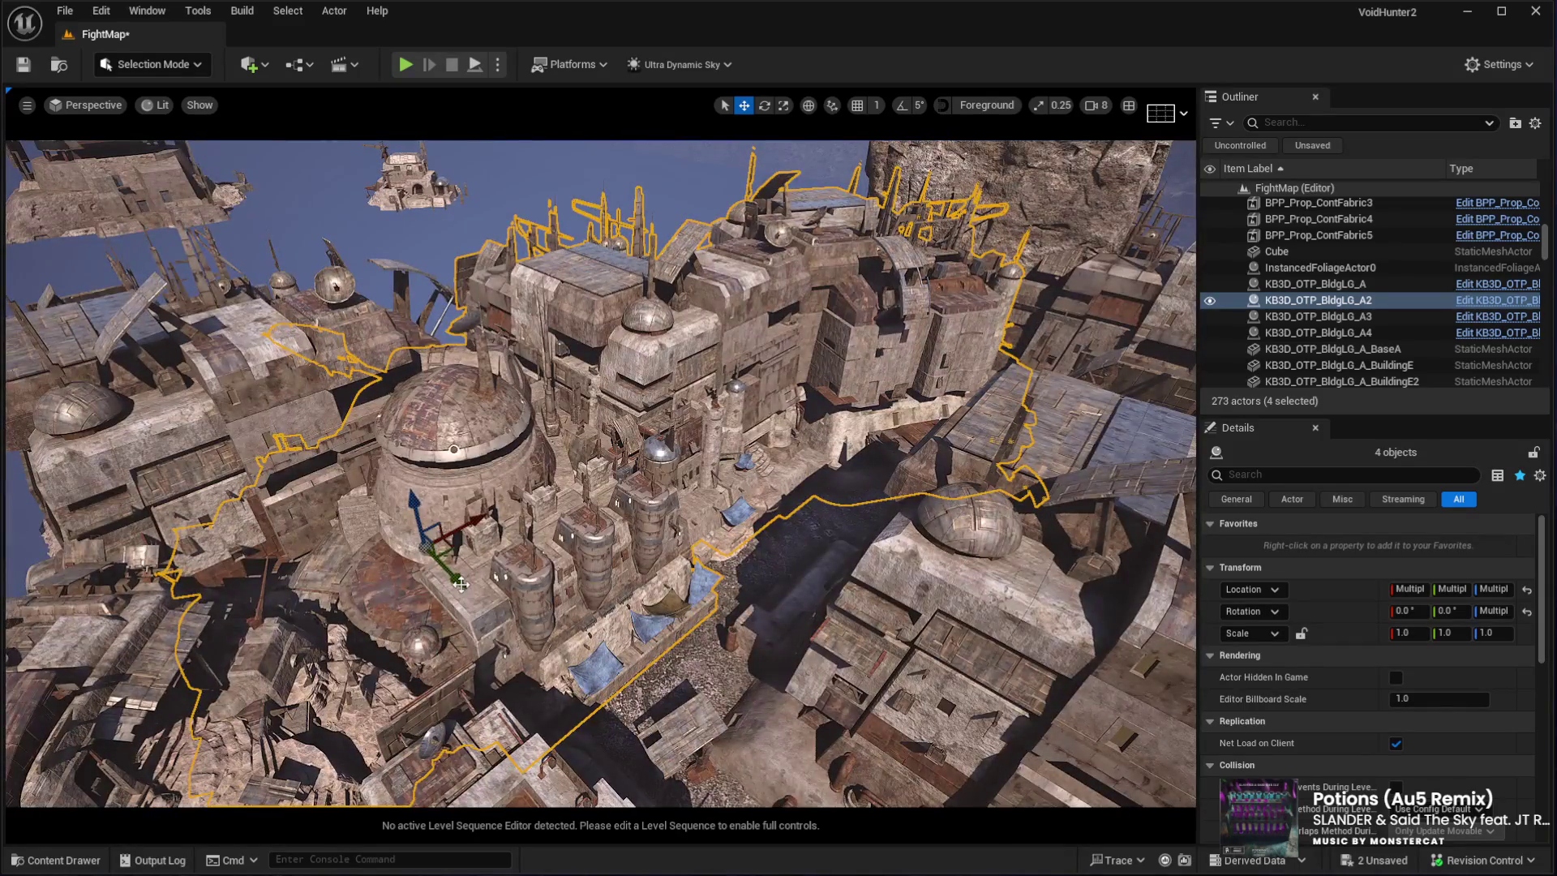
{"action": "scroll", "coordinate": [601, 474], "scroll_direction": "up", "scroll_amount": 2}
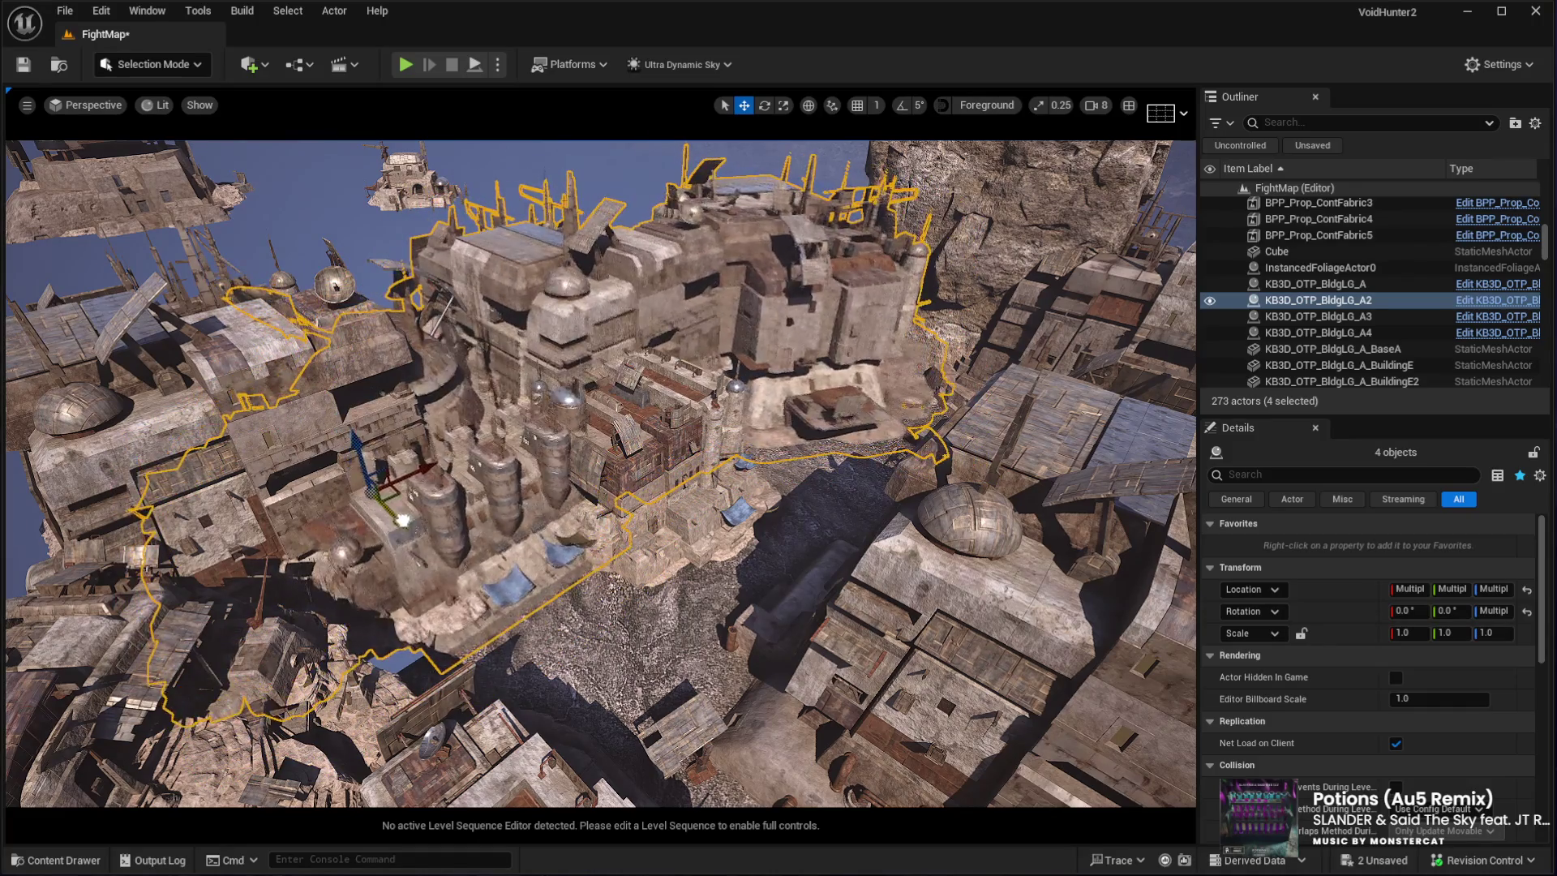
{"action": "scroll", "coordinate": [600, 475], "scroll_direction": "up", "scroll_amount": 2}
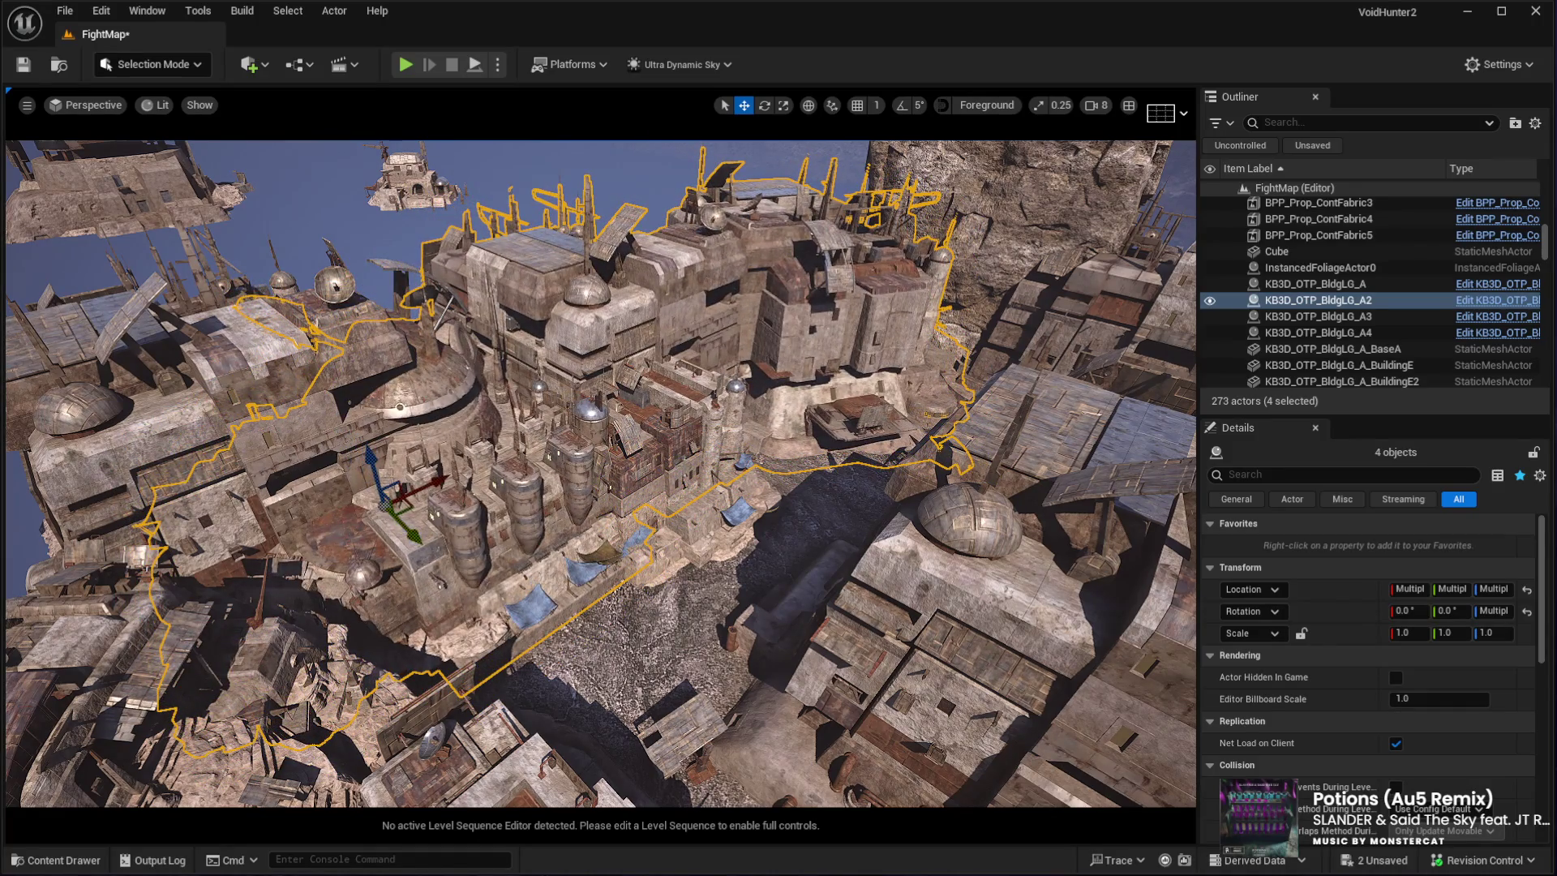
{"action": "left_click", "coordinate": [649, 365]}
{"action": "key", "text": "f"}
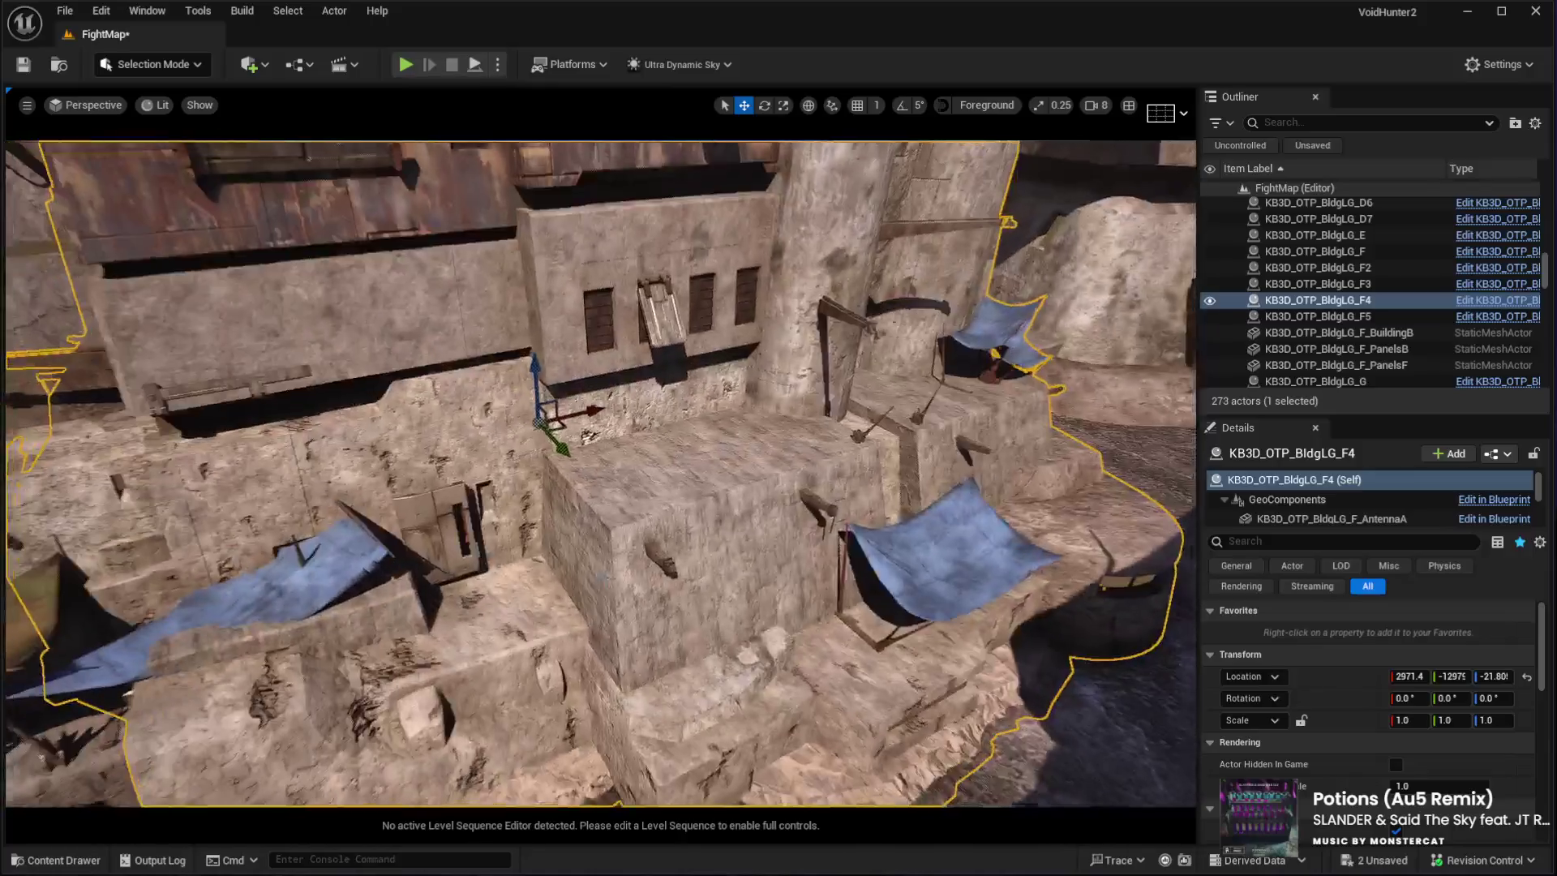
Move KB3D_OTP_BldgLG_F4 along Y and X to X 2525.3 and sink it to Z −155.6
{"action": "mouse_move", "coordinate": [558, 444]}
{"action": "left_mouse_down"}
{"action": "mouse_move", "coordinate": [547, 423]}
{"action": "mouse_move", "coordinate": [560, 429]}
{"action": "left_mouse_up"}
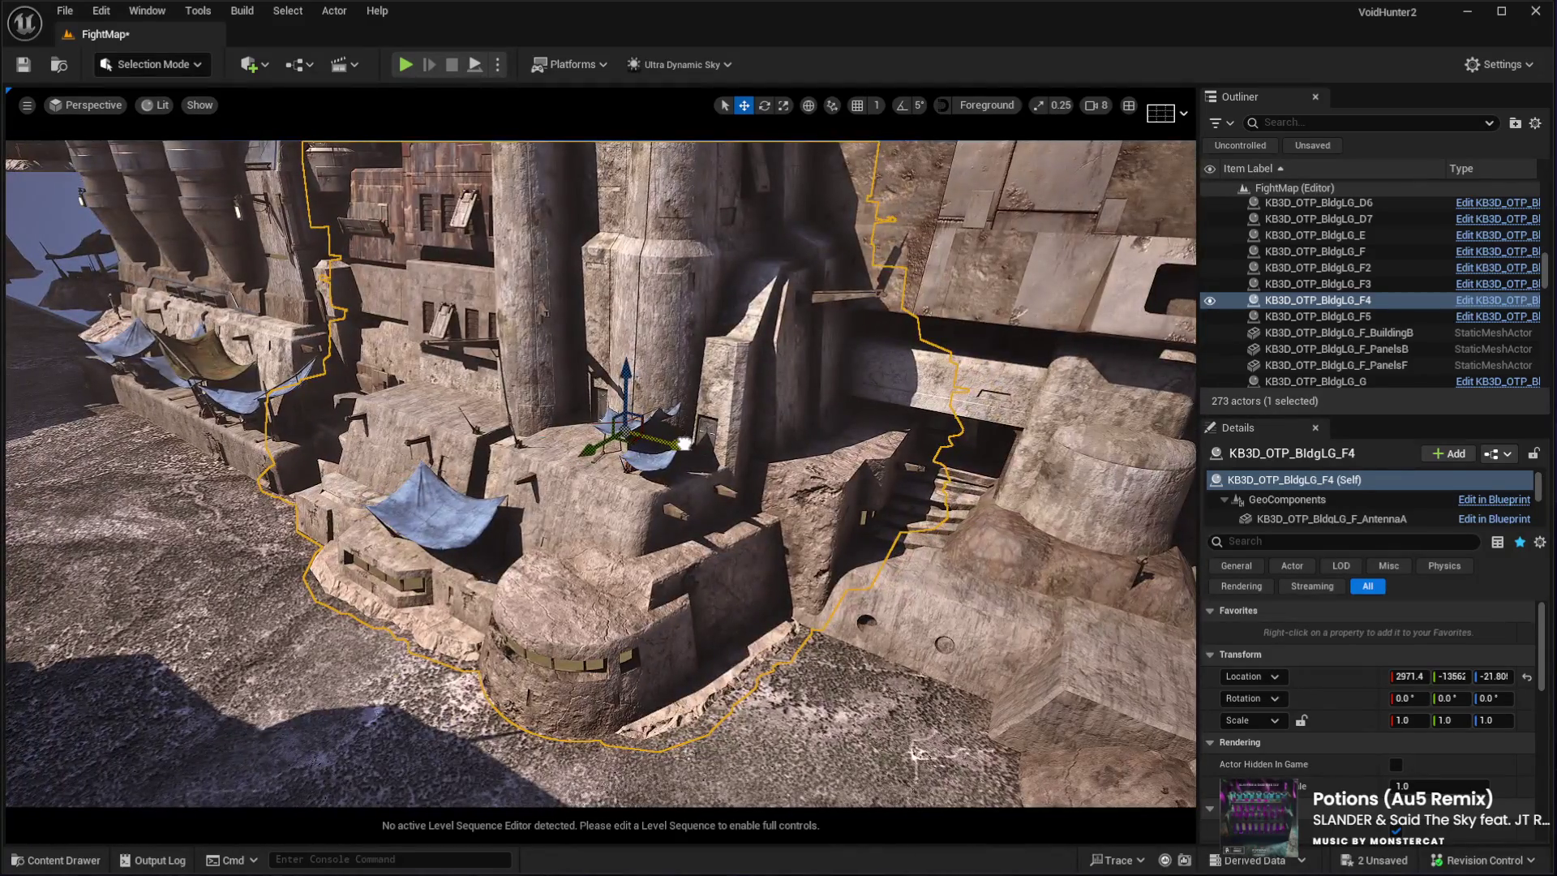
{"action": "left_click_drag", "start_coordinate": [684, 443], "coordinate": [637, 407]}
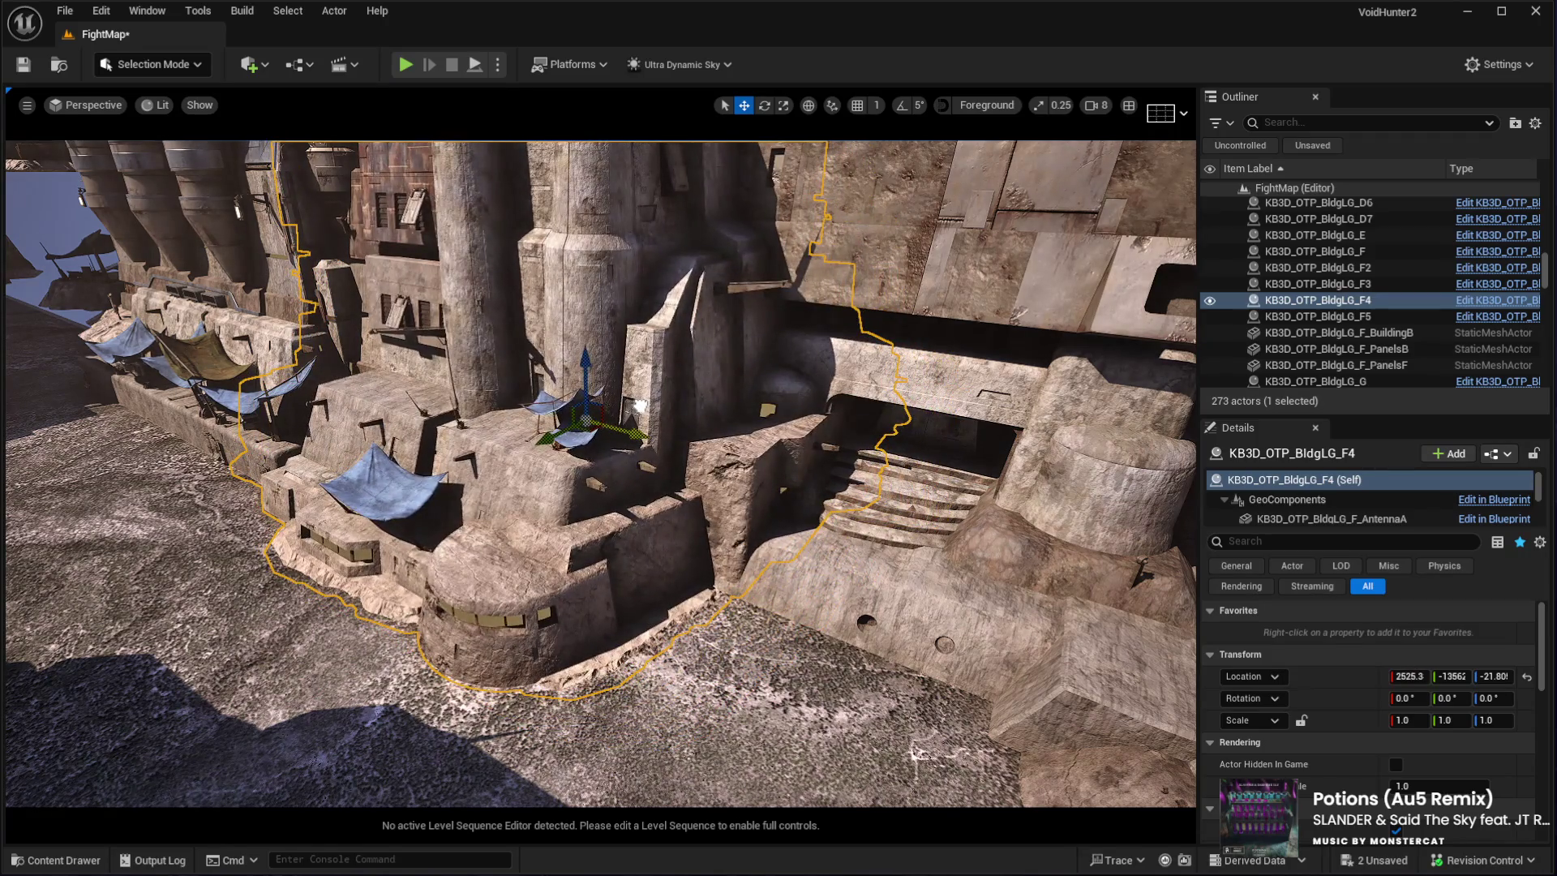
{"action": "left_click_drag", "start_coordinate": [589, 371], "coordinate": [594, 381]}
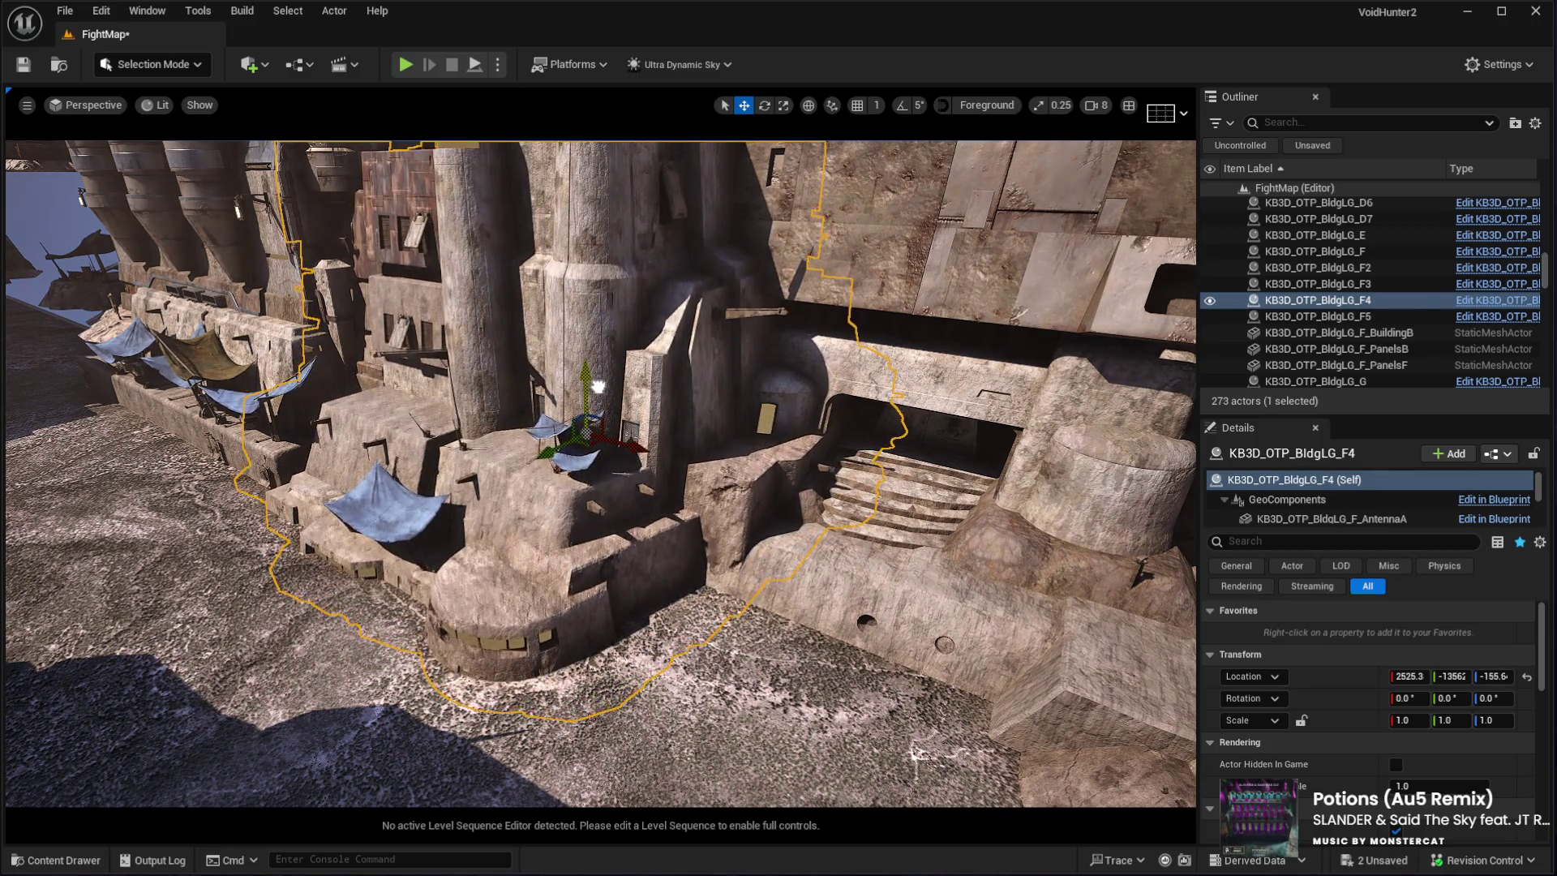
{"action": "left_click_drag", "start_coordinate": [594, 392], "coordinate": [573, 370]}
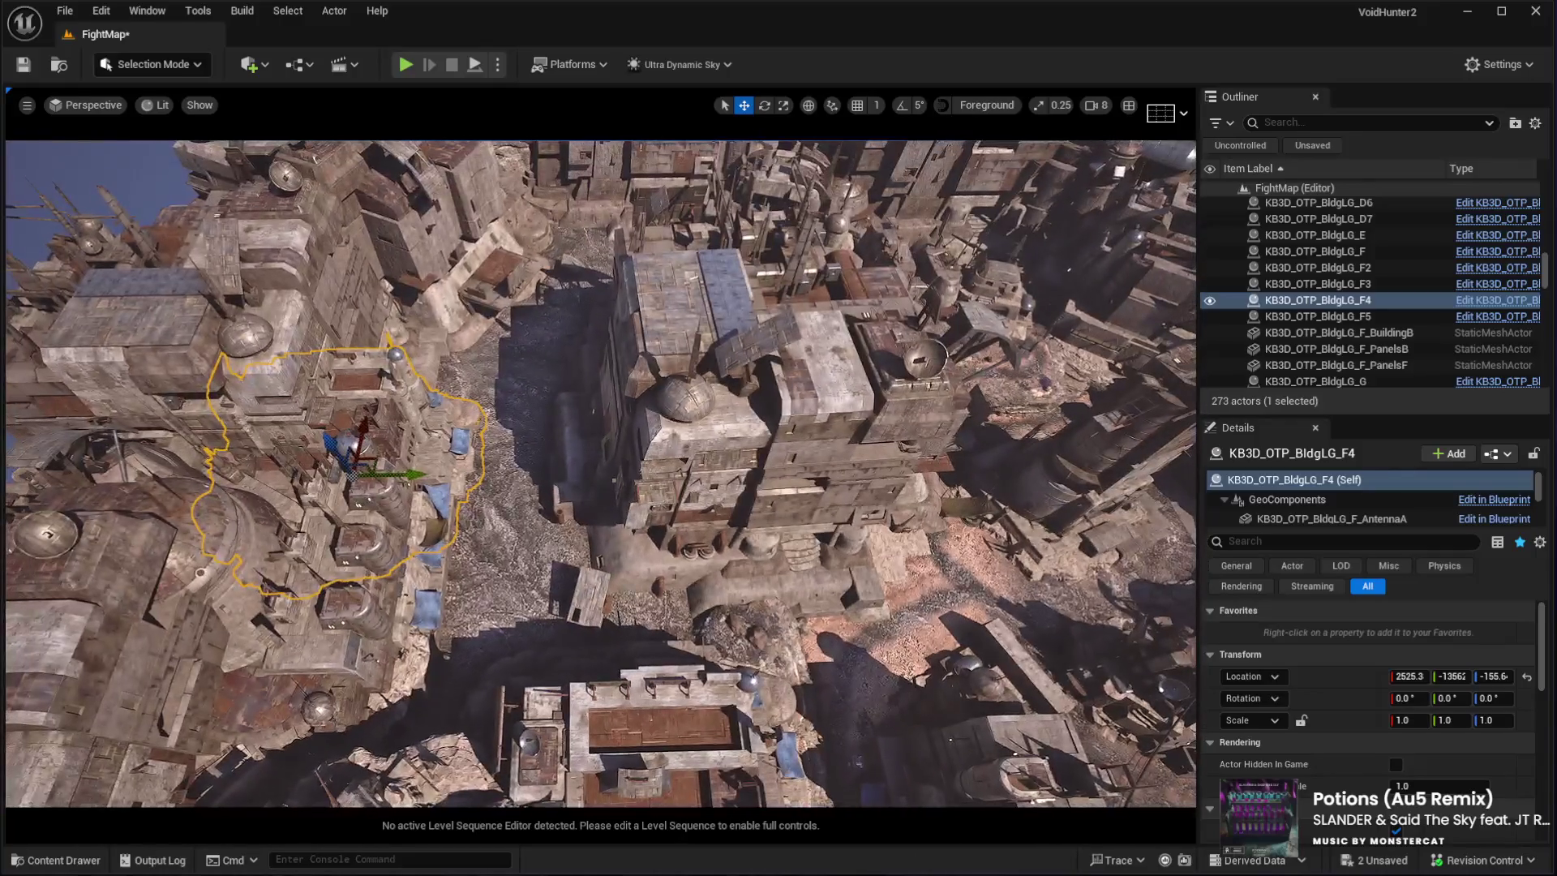
{"action": "left_click", "coordinate": [622, 520]}
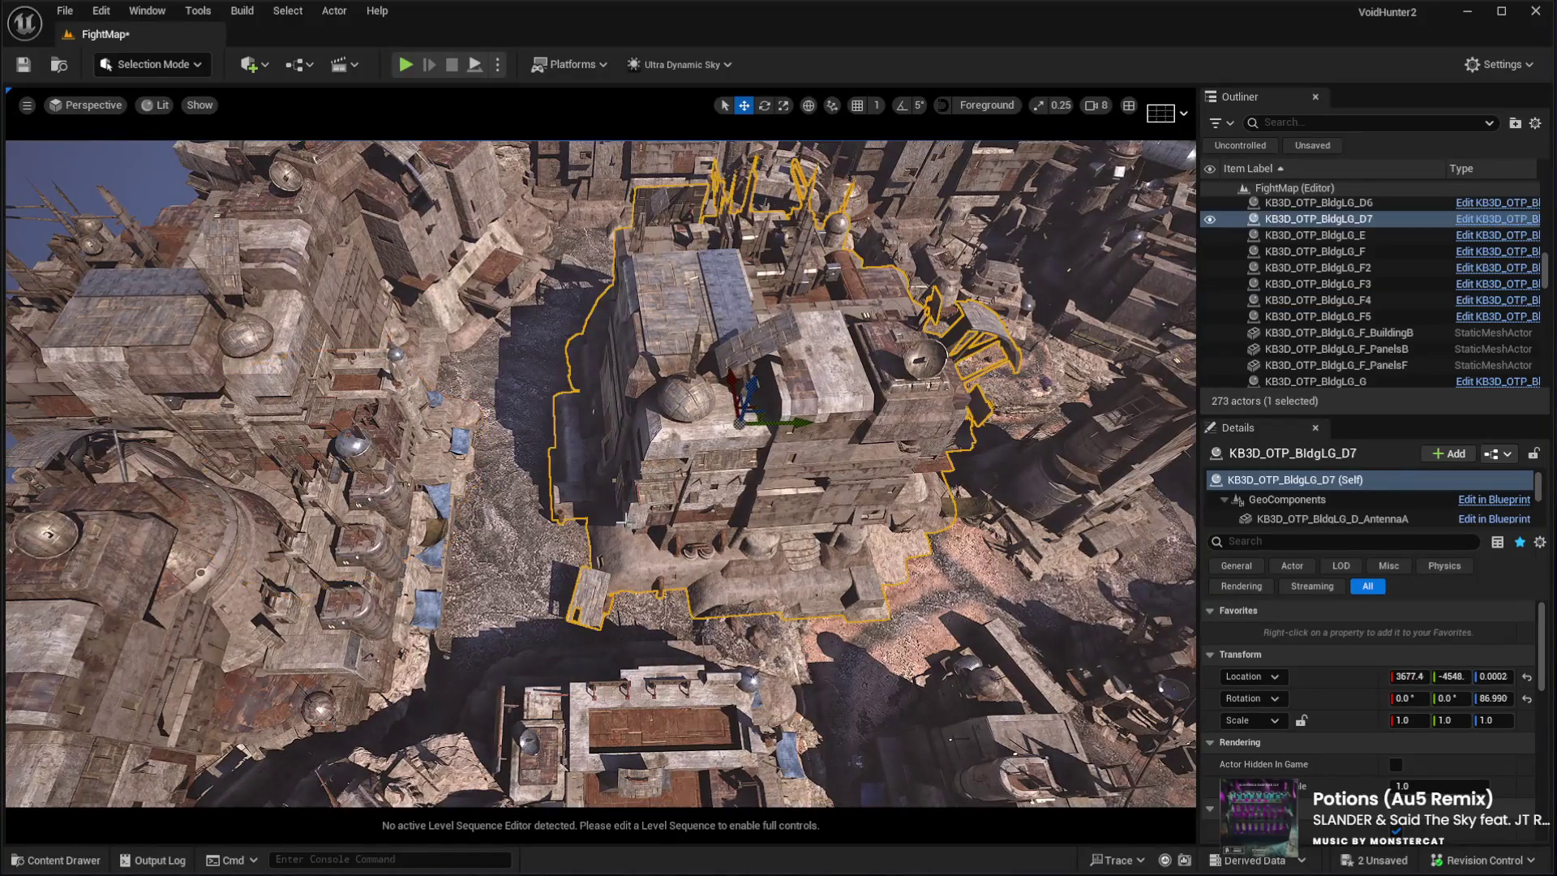
Shift KB3D_OTP_BldgLG_D7 to Y −5961, rotate it to 90.109°, and lower it to Z −208.1
{"action": "left_click_drag", "start_coordinate": [797, 426], "coordinate": [758, 423]}
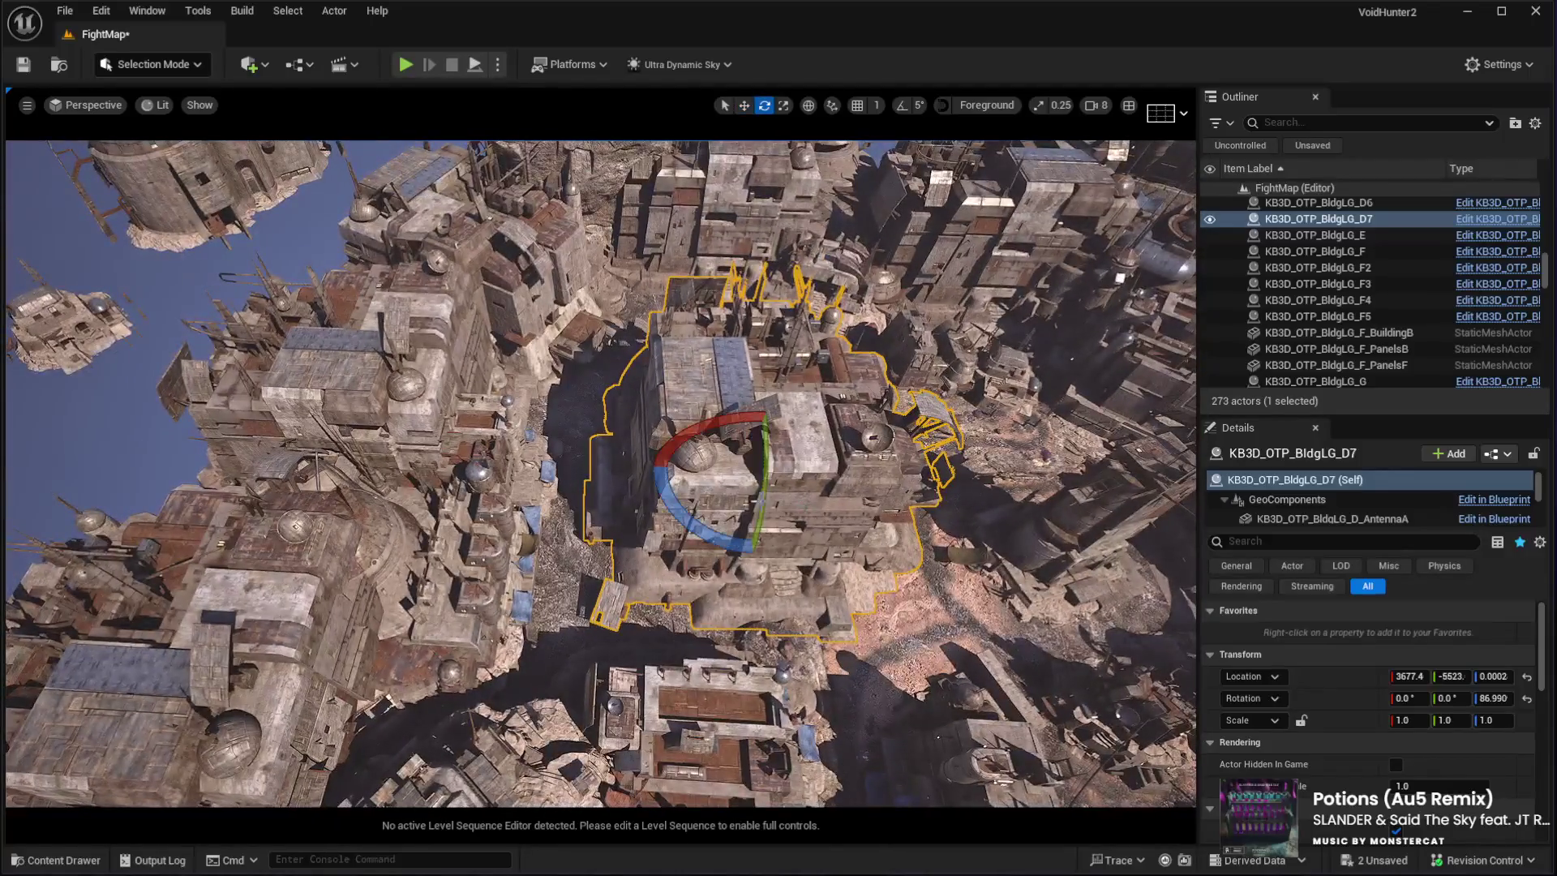
{"action": "left_click_drag", "start_coordinate": [711, 535], "coordinate": [738, 538]}
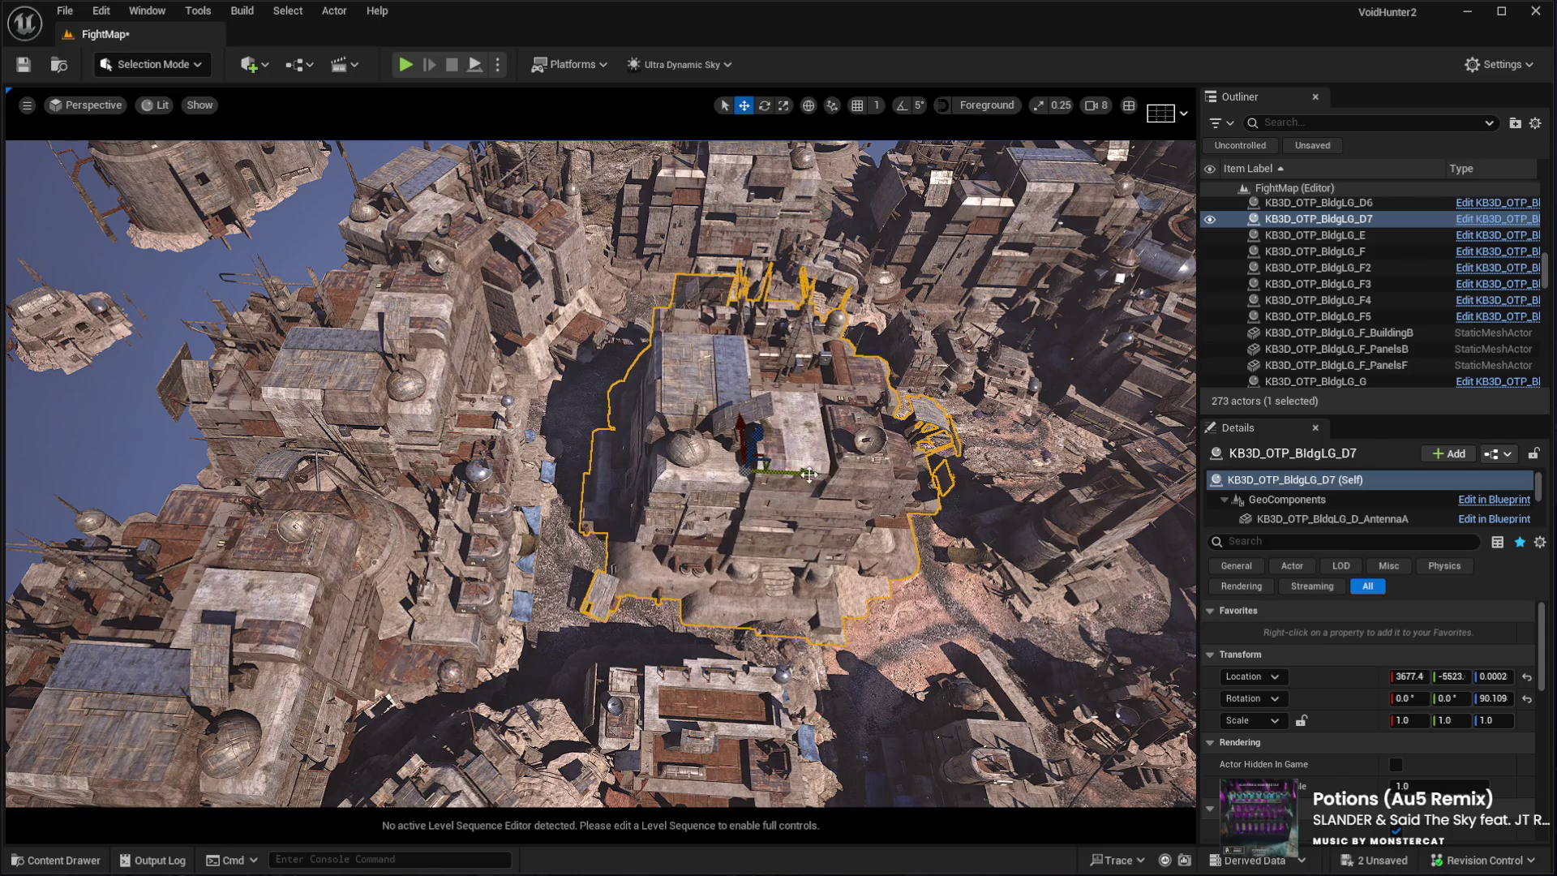
{"action": "mouse_move", "coordinate": [743, 435]}
{"action": "left_mouse_down"}
{"action": "mouse_move", "coordinate": [742, 484]}
{"action": "mouse_move", "coordinate": [783, 475]}
{"action": "left_mouse_up"}
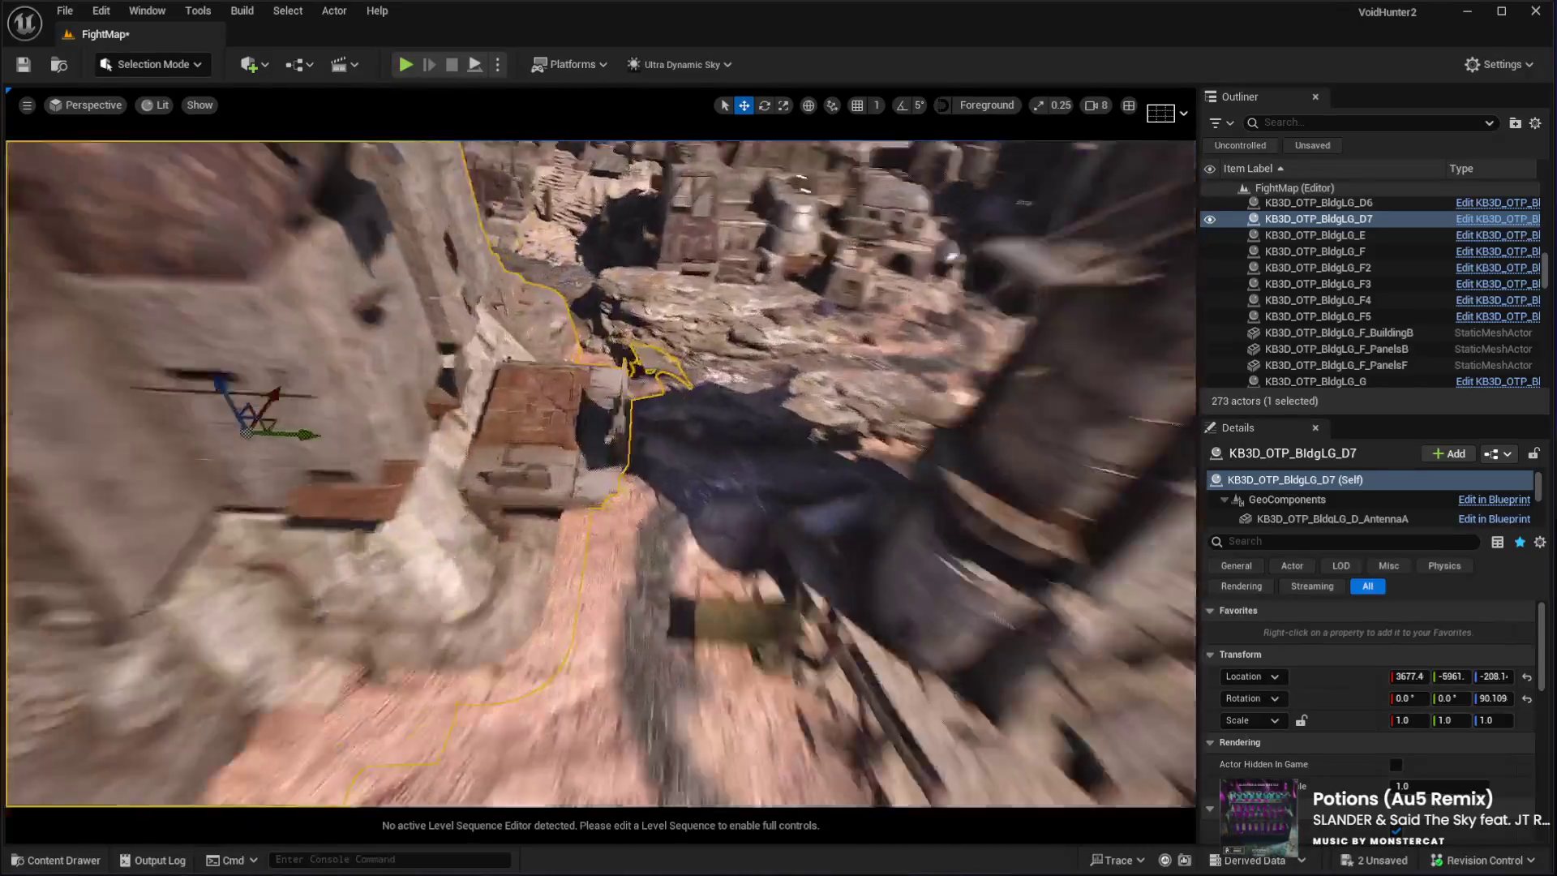
{"action": "key", "text": "w"}
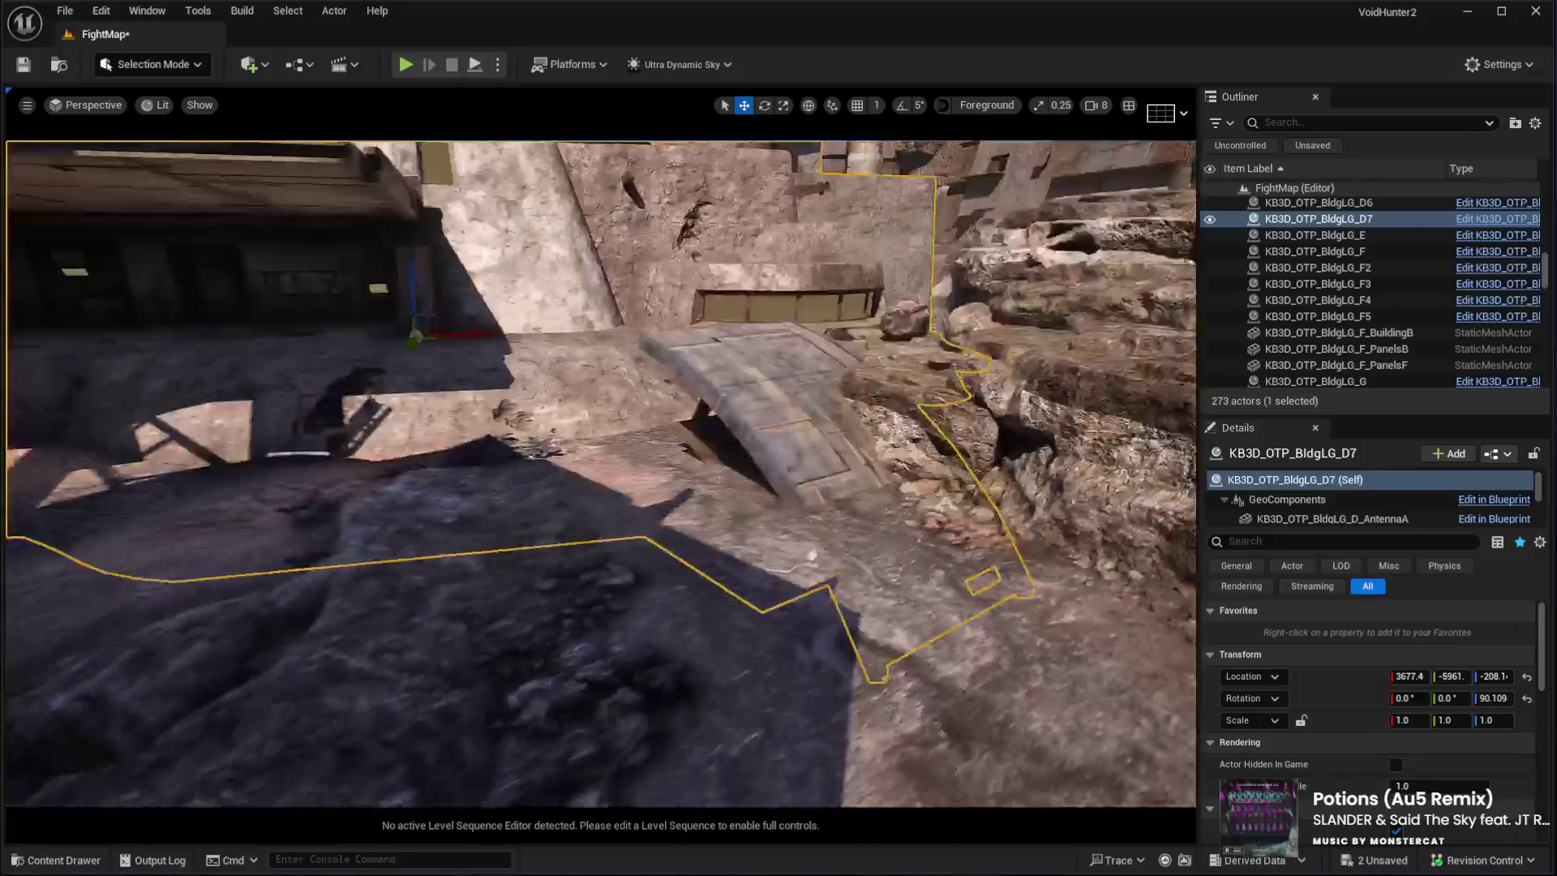
{"action": "key", "text": "w"}
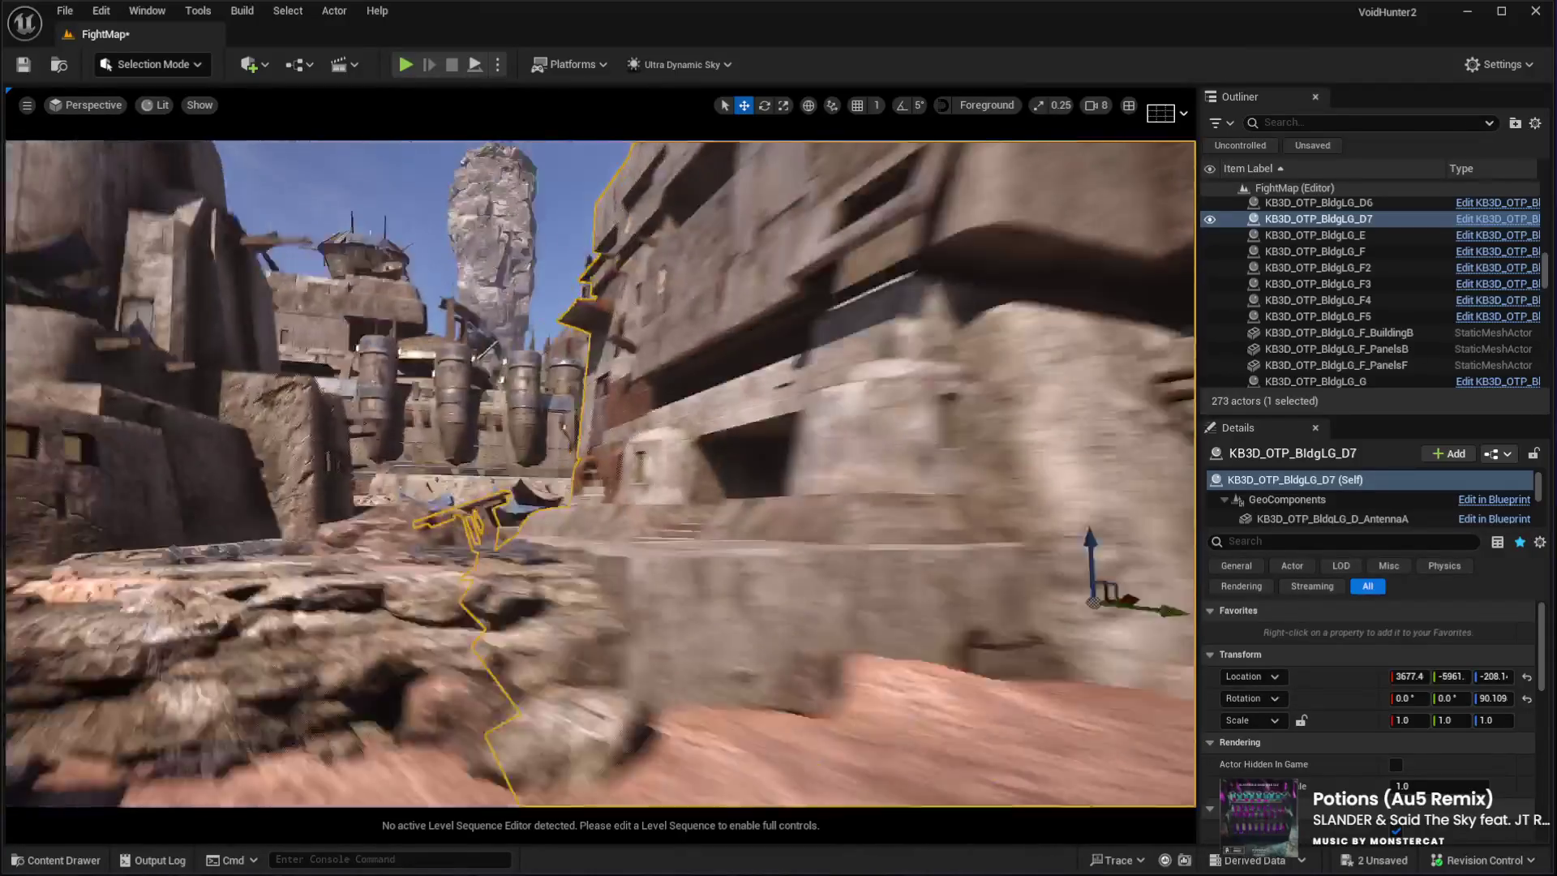
{"action": "key", "text": "w"}
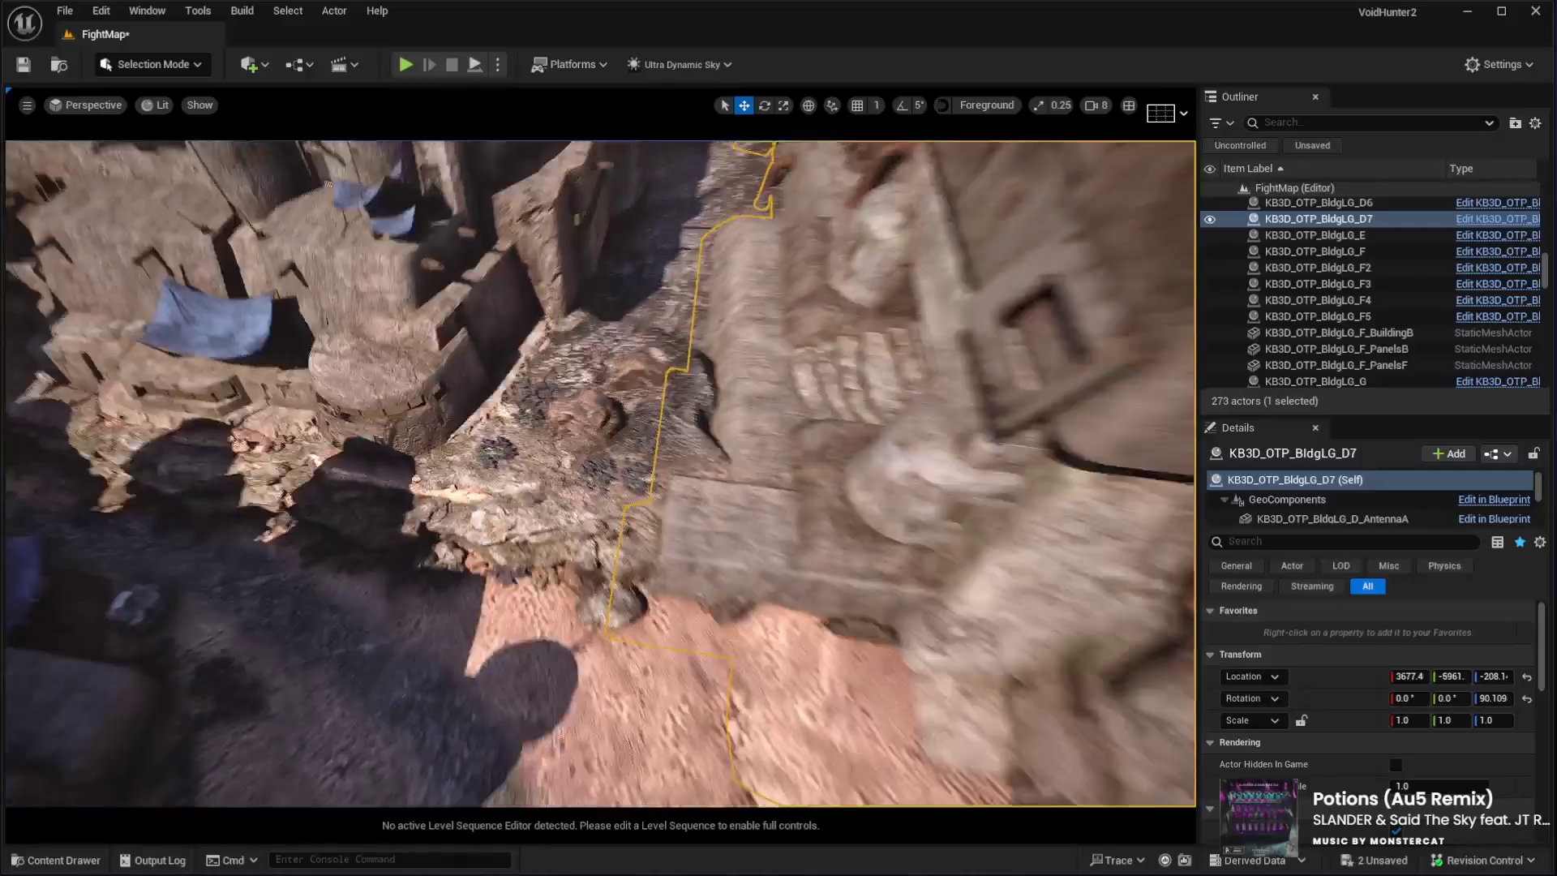
{"action": "key", "text": "w"}
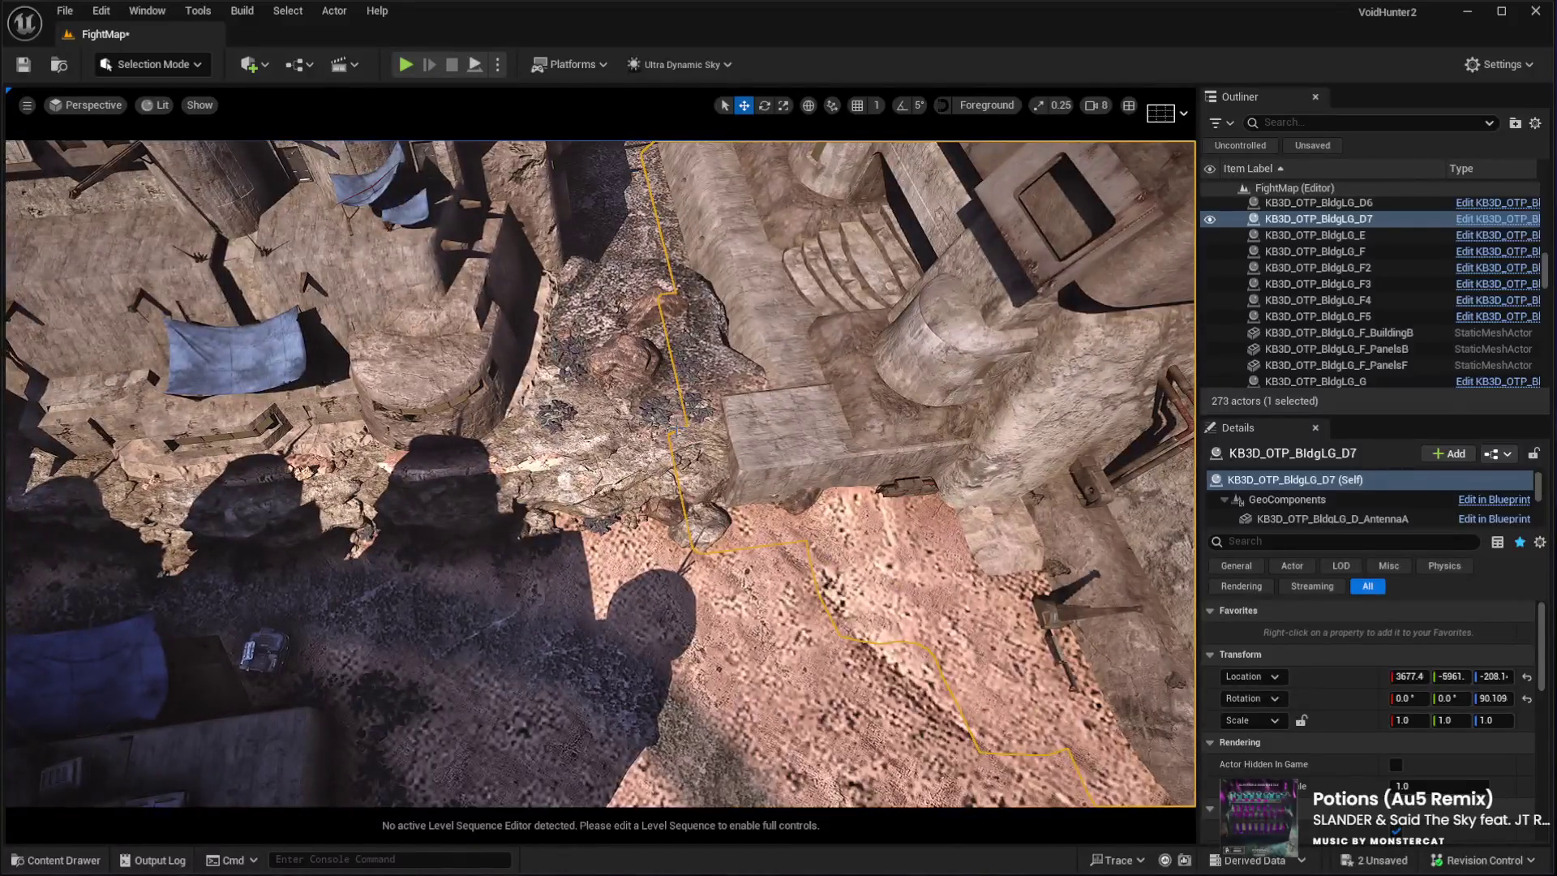
{"action": "left_click", "coordinate": [681, 430]}
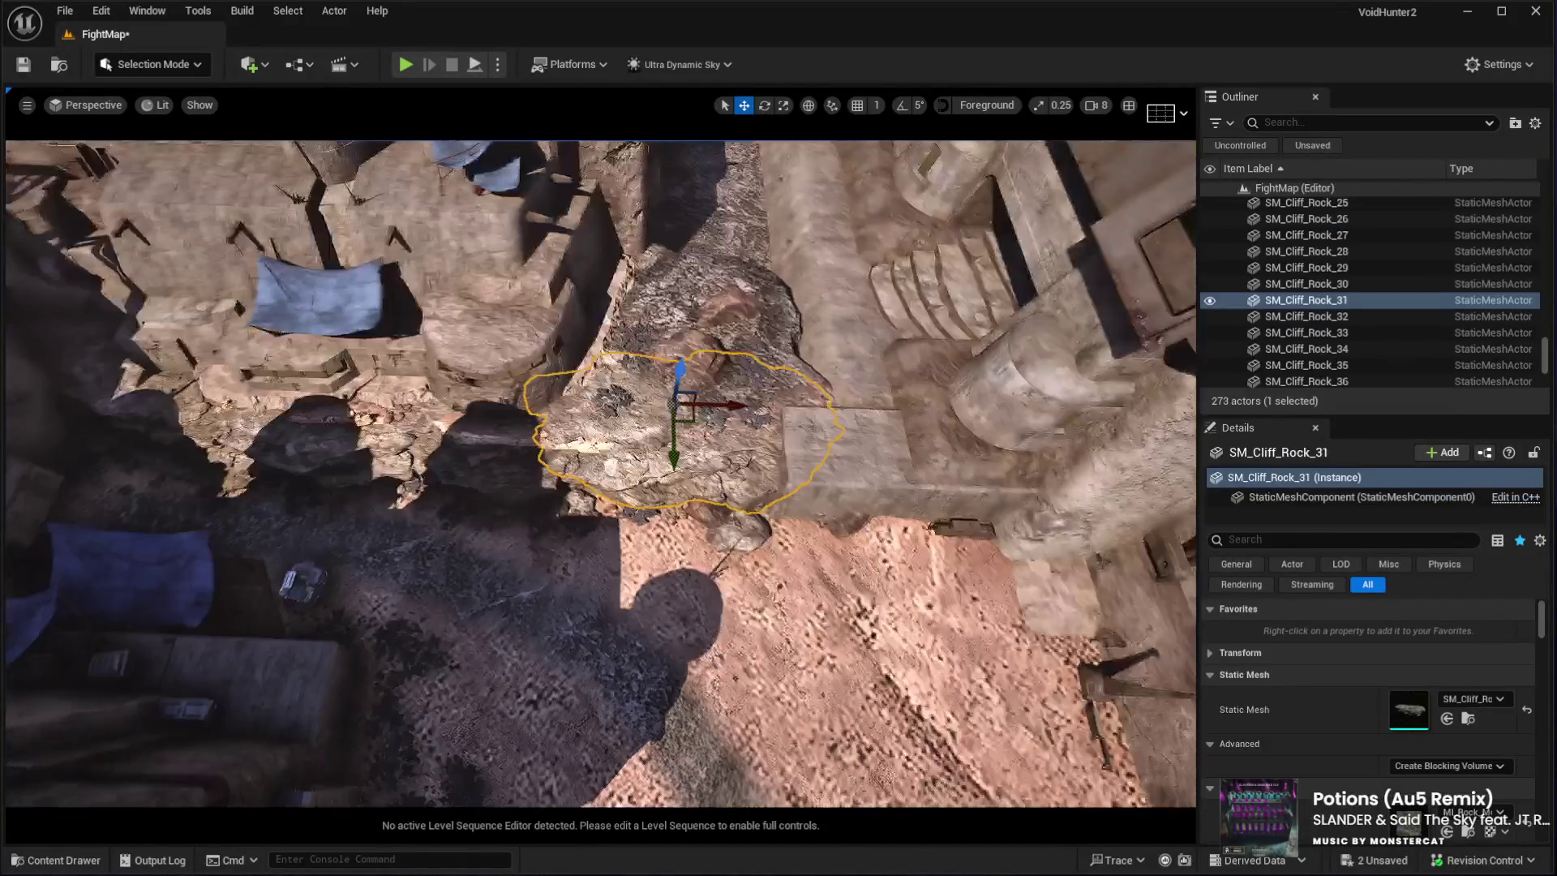
{"action": "left_click", "coordinate": [716, 395], "text": "ctrl"}
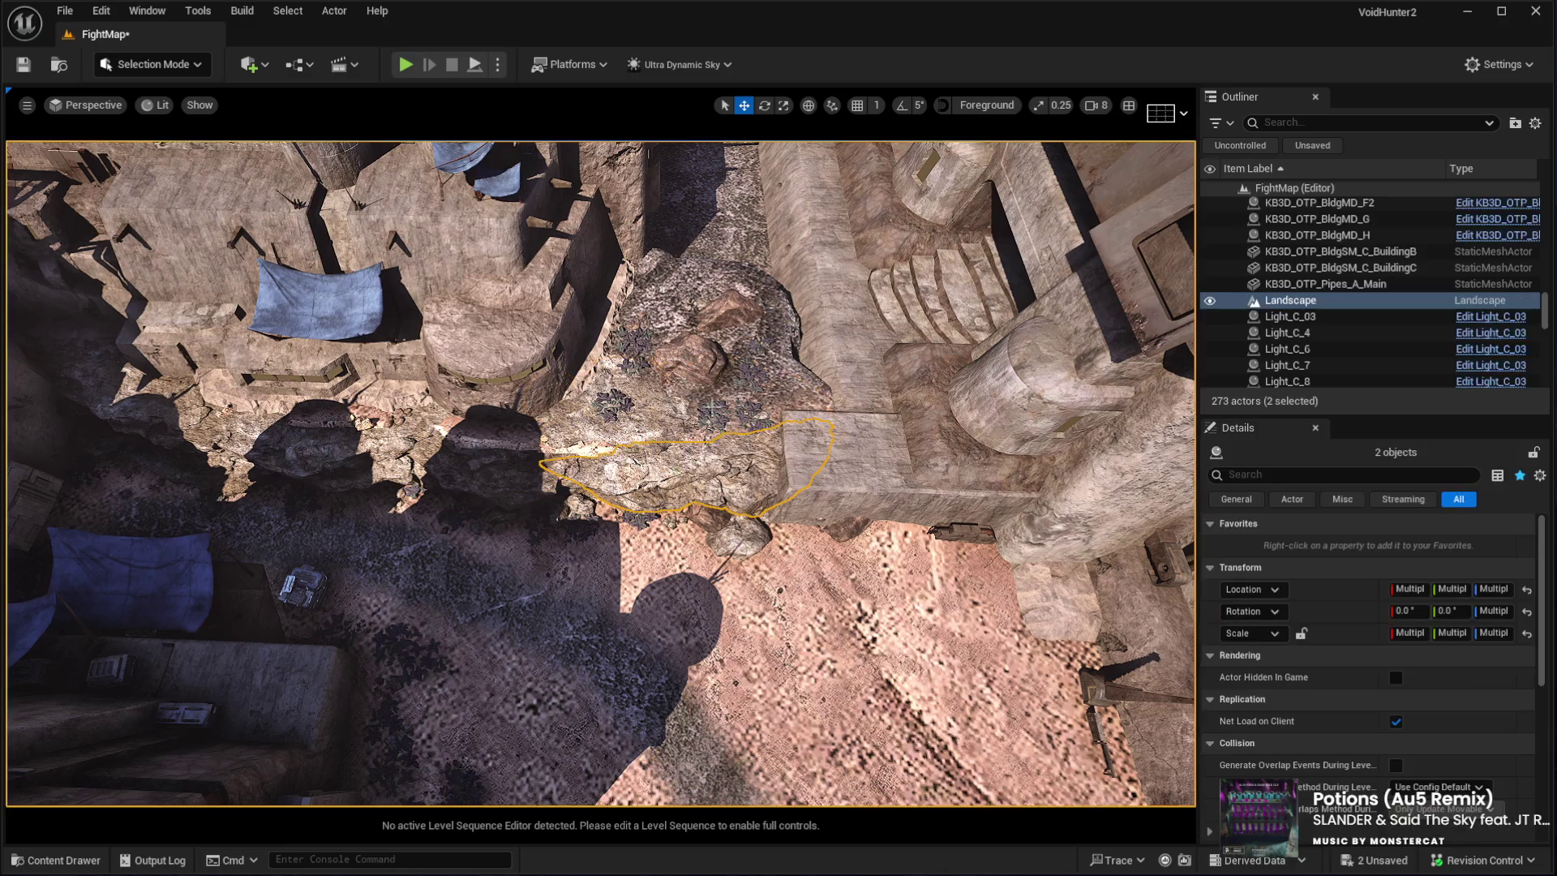
{"action": "left_click", "coordinate": [768, 332]}
{"action": "left_click", "coordinate": [682, 430]}
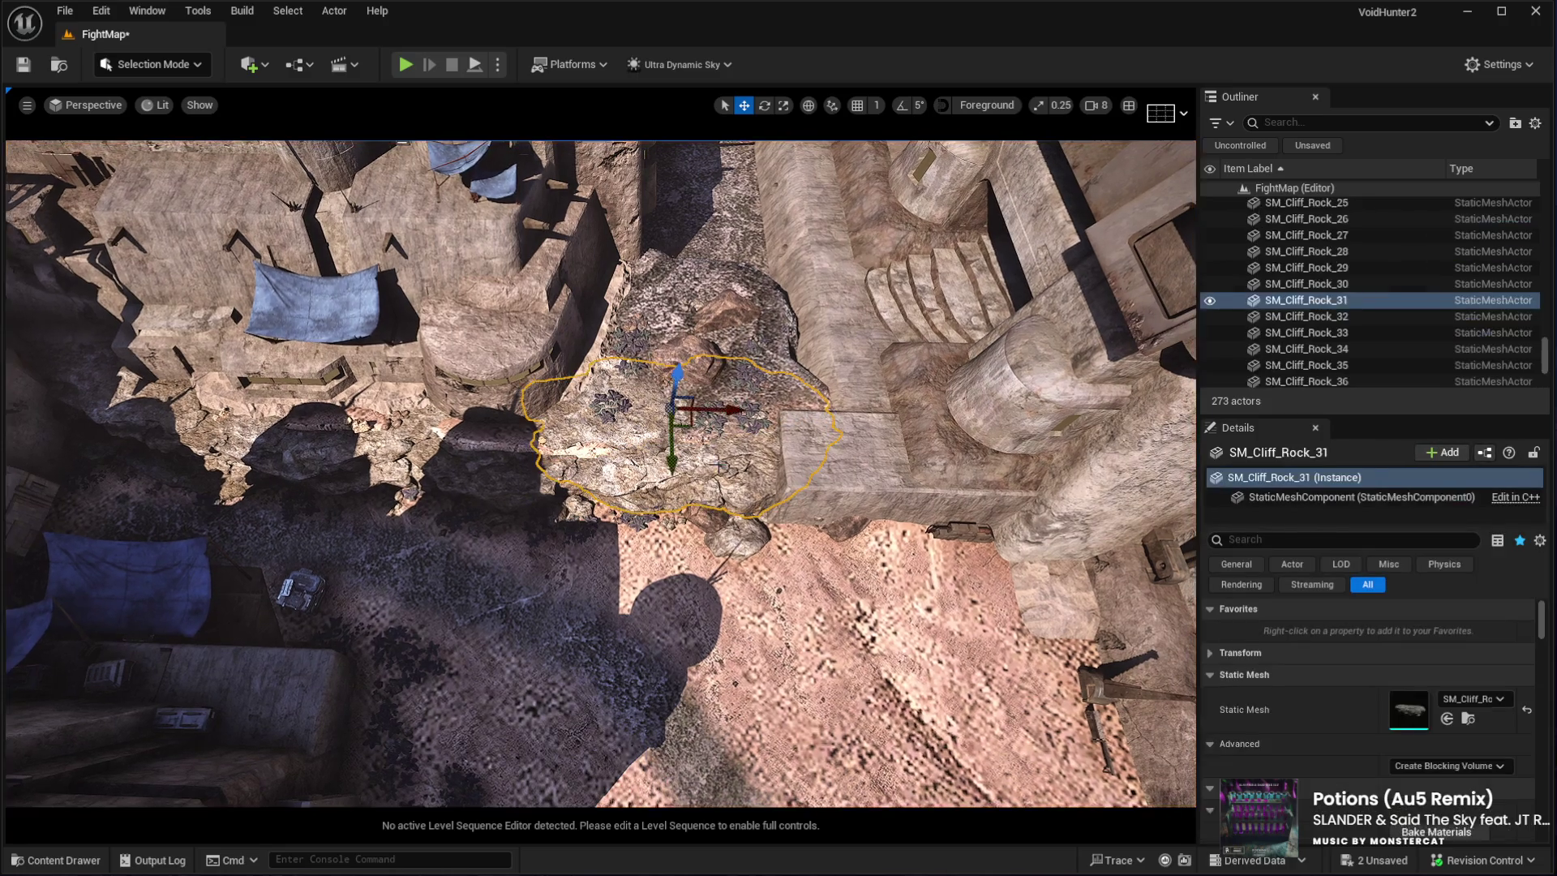
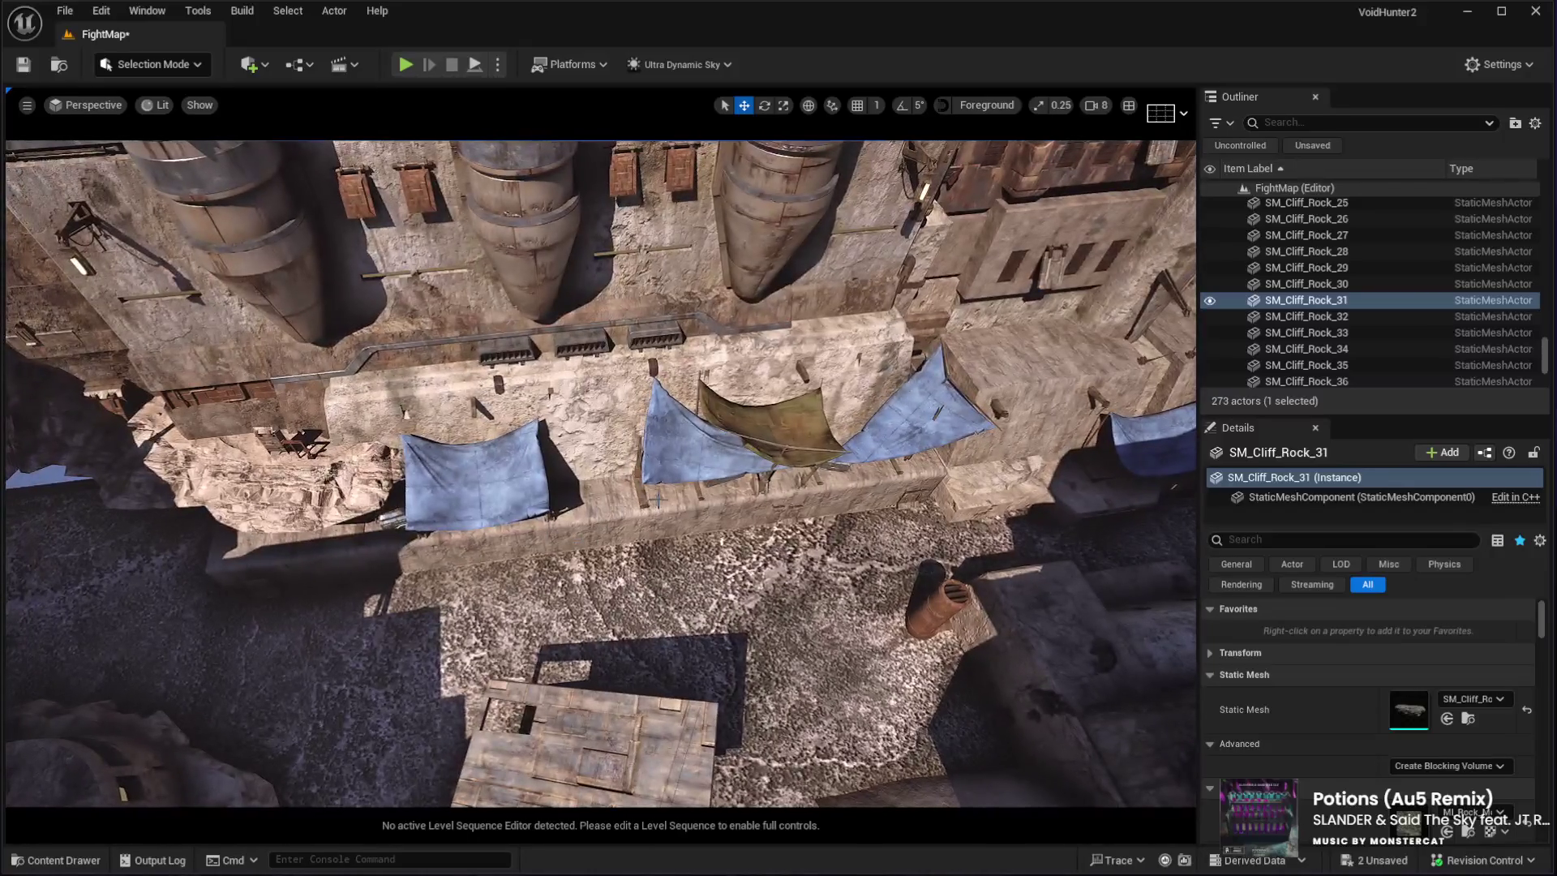
Slide building KB3D_OTP_BldgLG_G along Y to expose the rock, then shift BldgLG_A2 along Y
{"action": "left_click", "coordinate": [657, 499]}
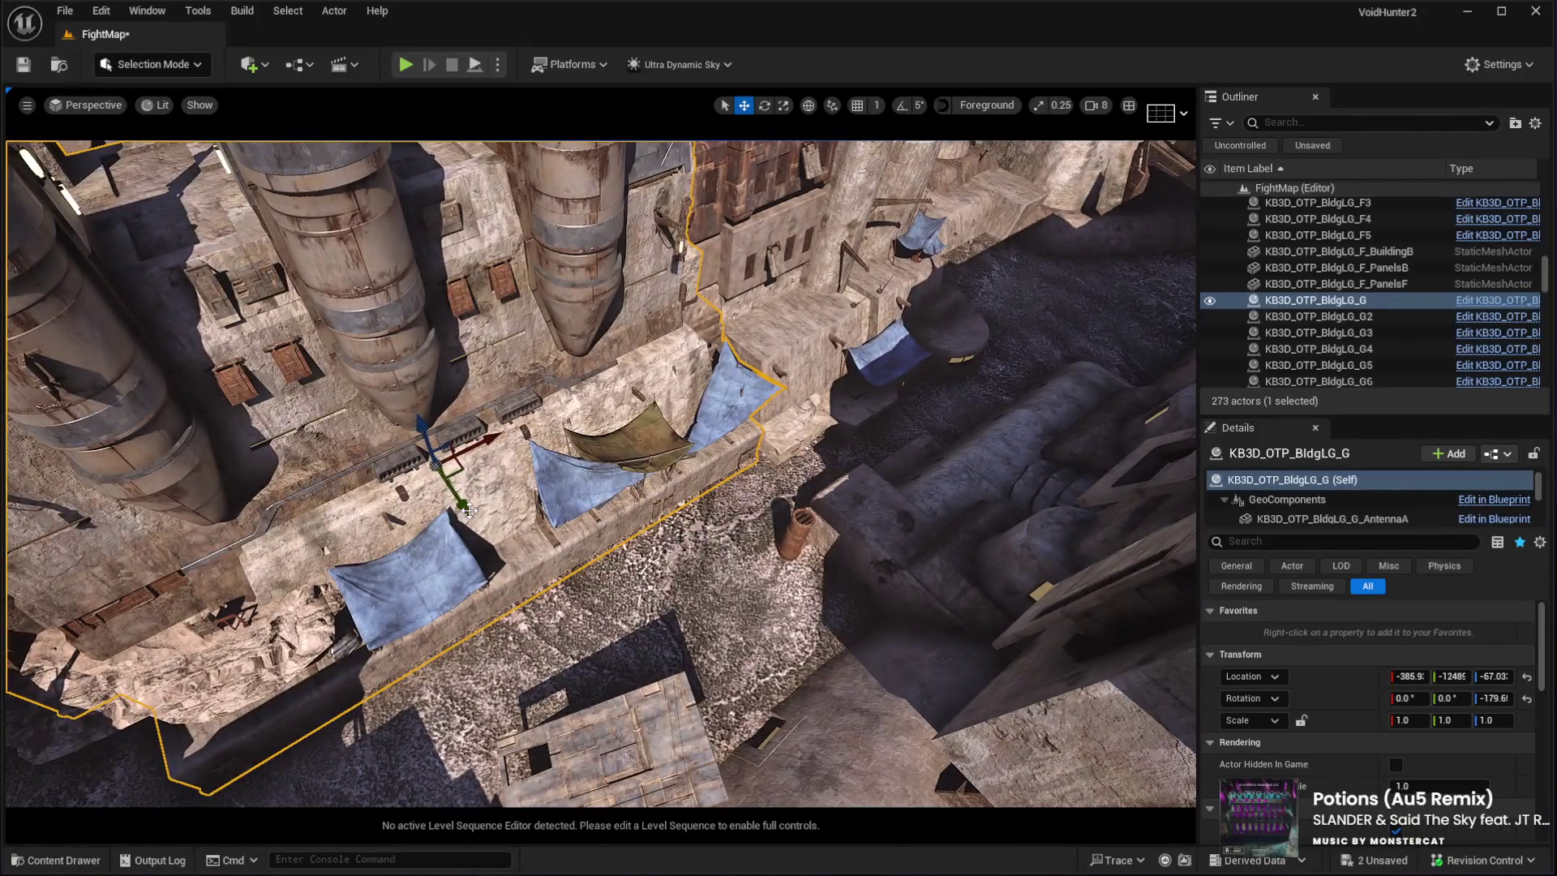
{"action": "left_click_drag", "start_coordinate": [469, 509], "coordinate": [439, 485]}
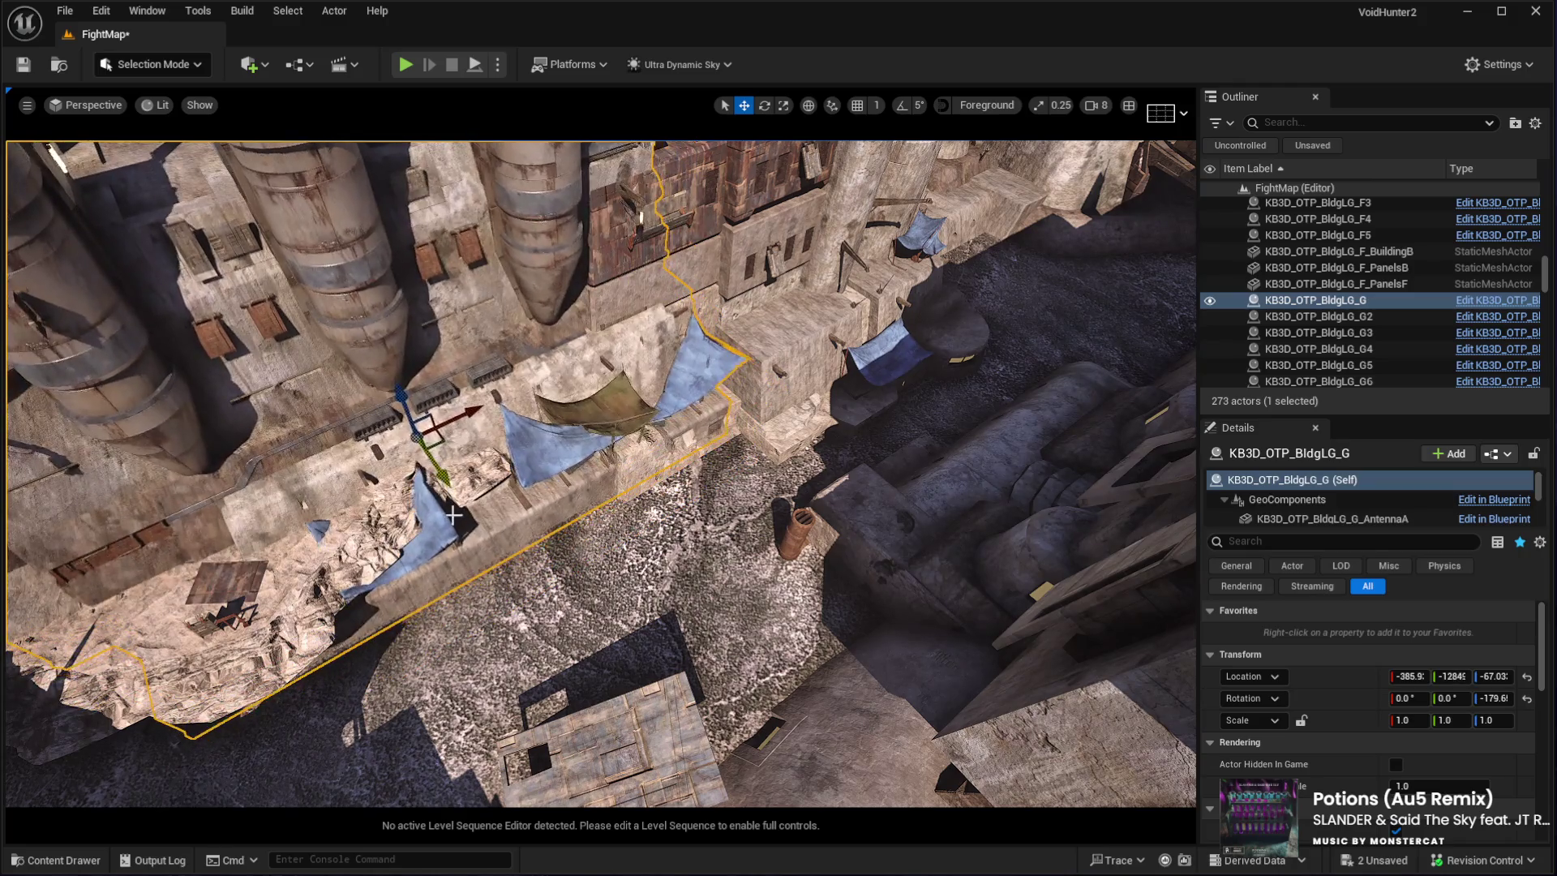
{"action": "left_click", "coordinate": [586, 501]}
{"action": "key", "text": "f"}
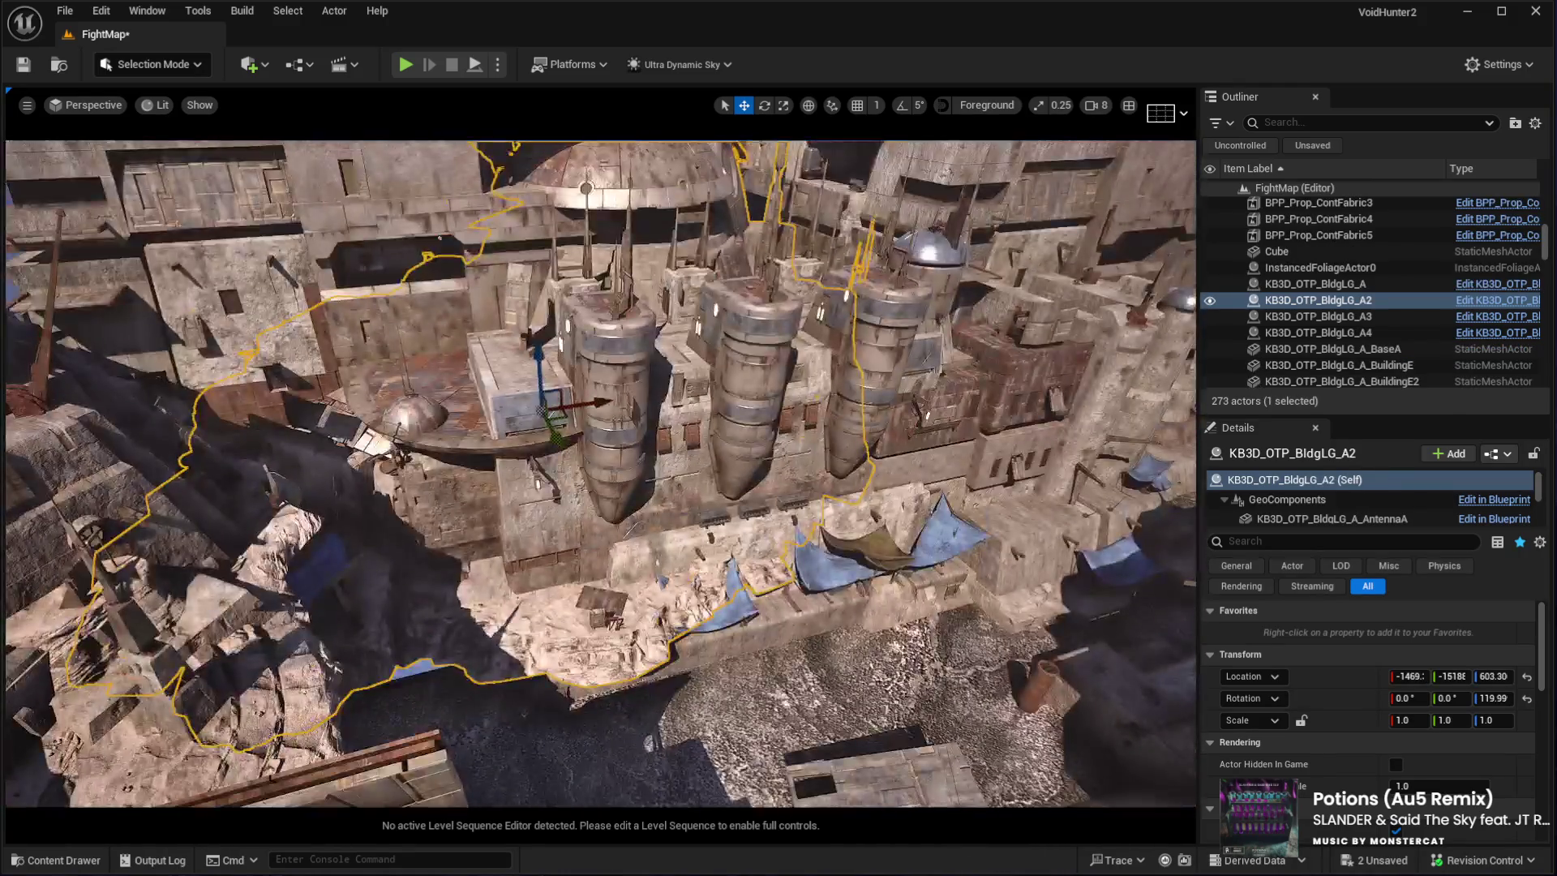
{"action": "mouse_move", "coordinate": [559, 446]}
{"action": "left_mouse_down"}
{"action": "mouse_move", "coordinate": [527, 415]}
{"action": "mouse_move", "coordinate": [523, 519]}
{"action": "left_mouse_up"}
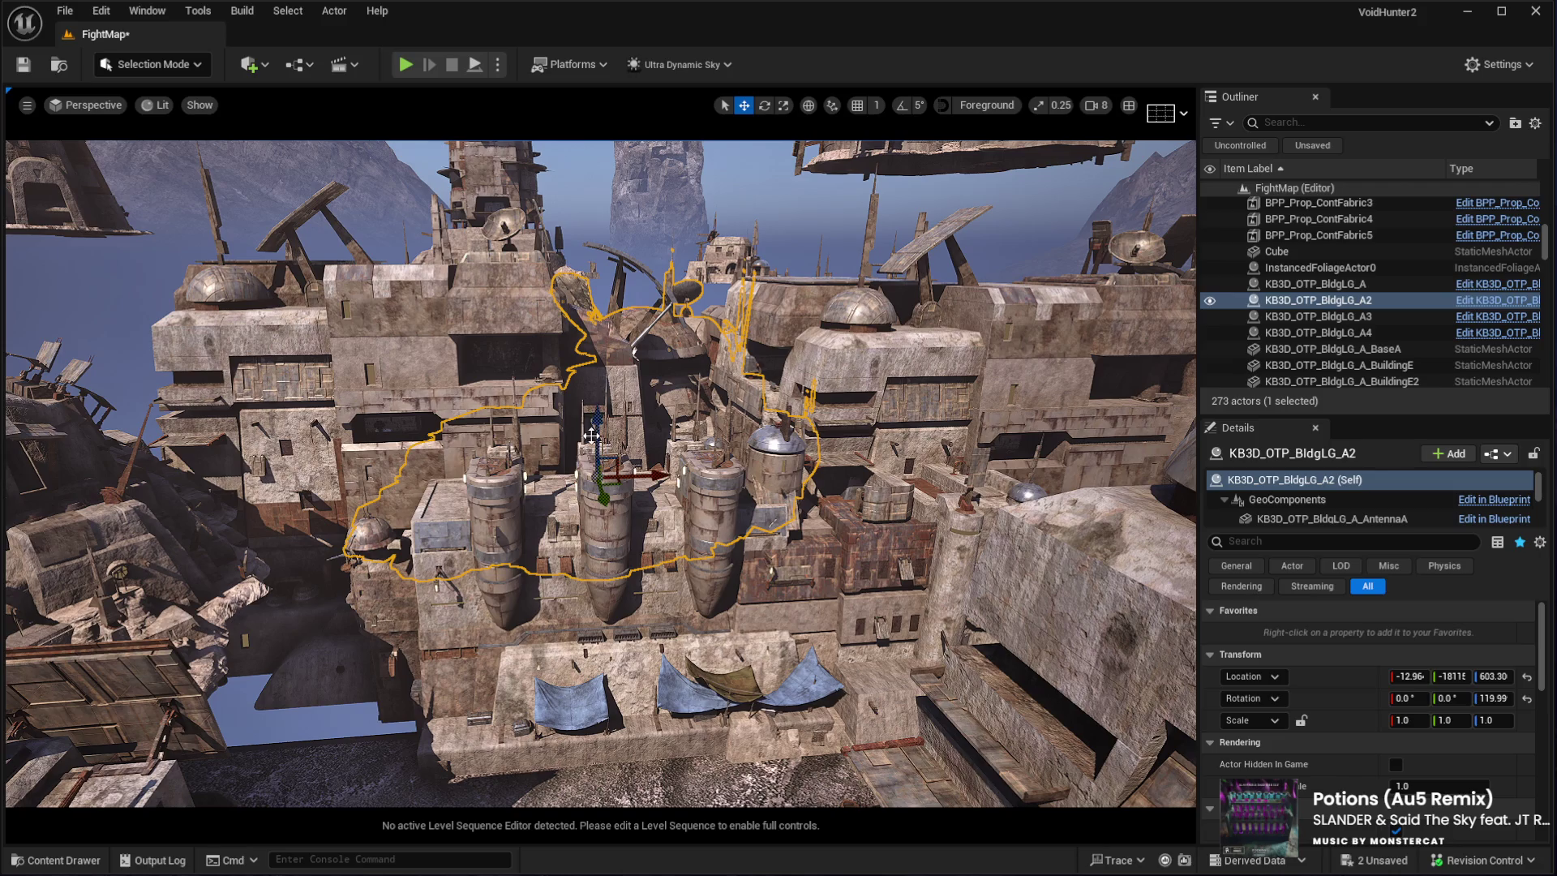
Raise BldgLG_A2 to Z 2024, nudge it along X, and start a Play In Editor session
{"action": "left_click_drag", "start_coordinate": [597, 367], "coordinate": [572, 381]}
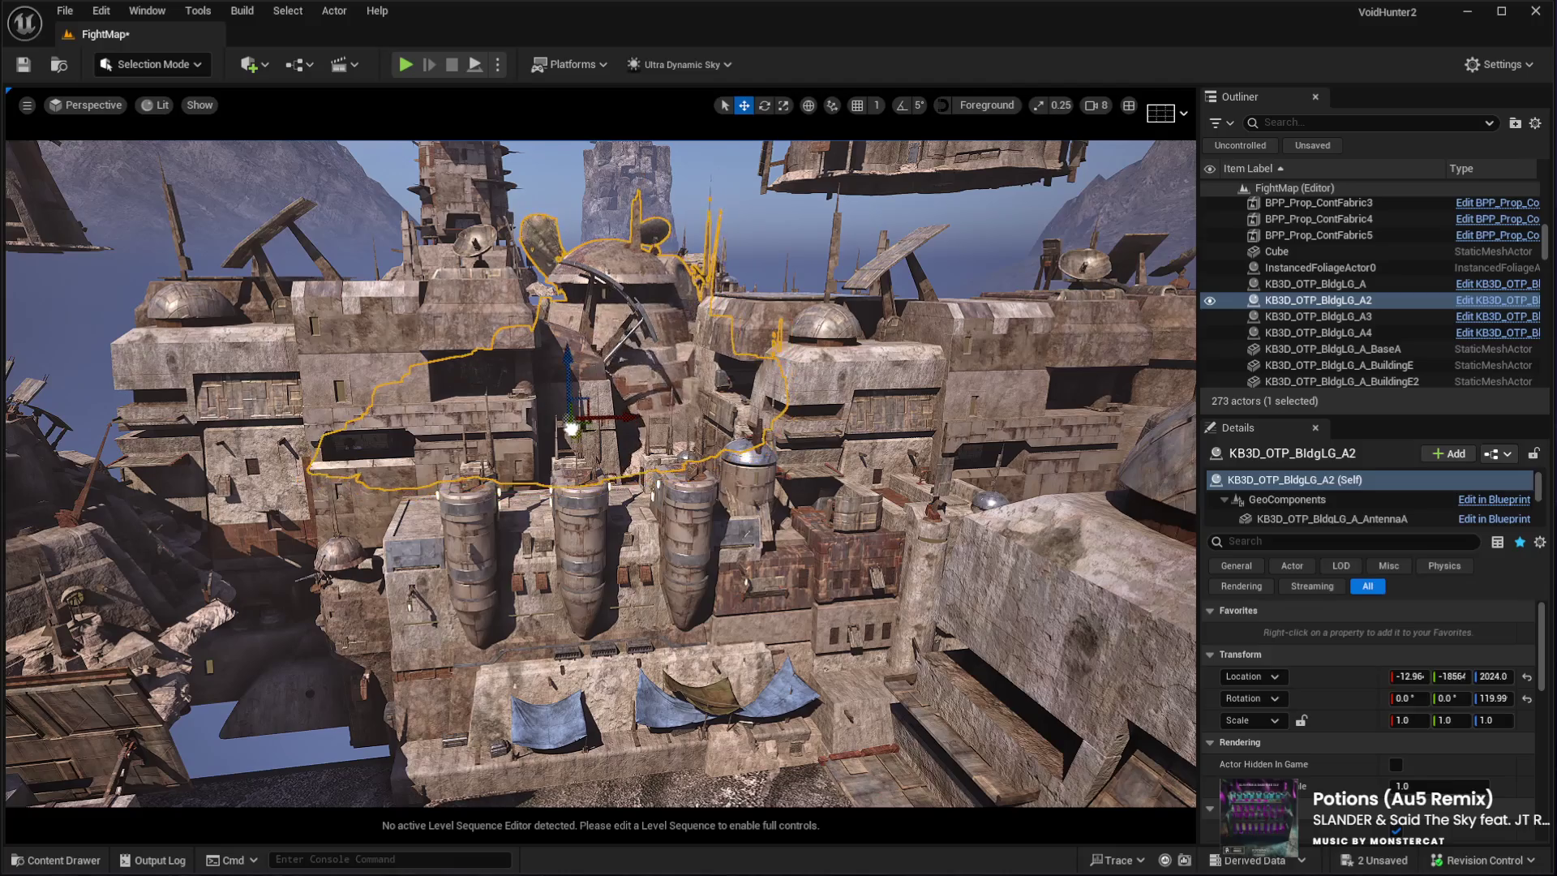
{"action": "left_click_drag", "start_coordinate": [639, 421], "coordinate": [592, 357]}
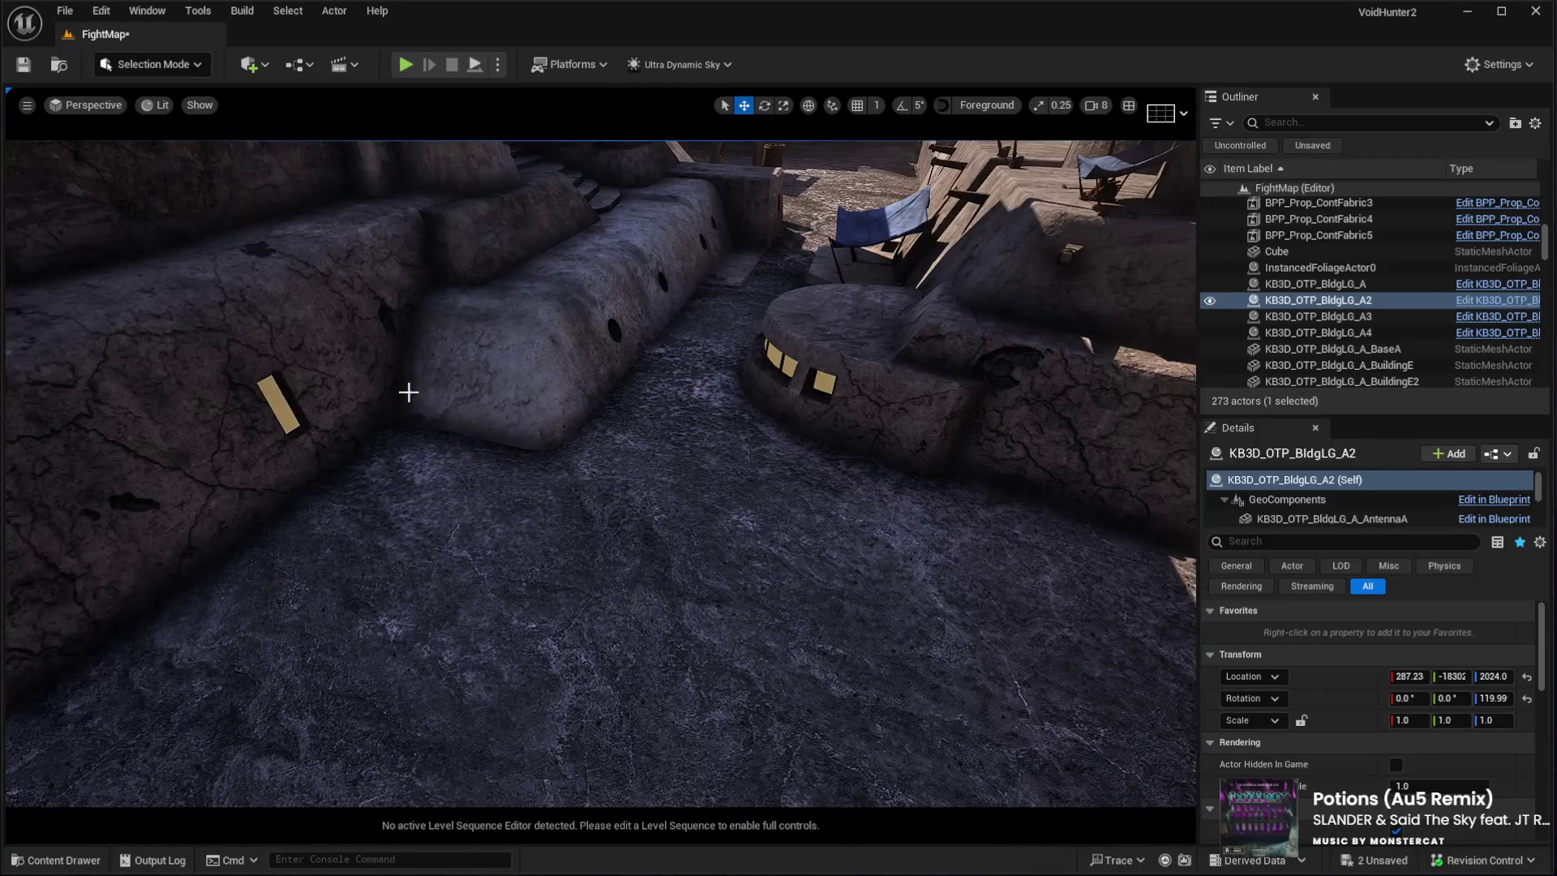
{"action": "left_click", "coordinate": [694, 706]}
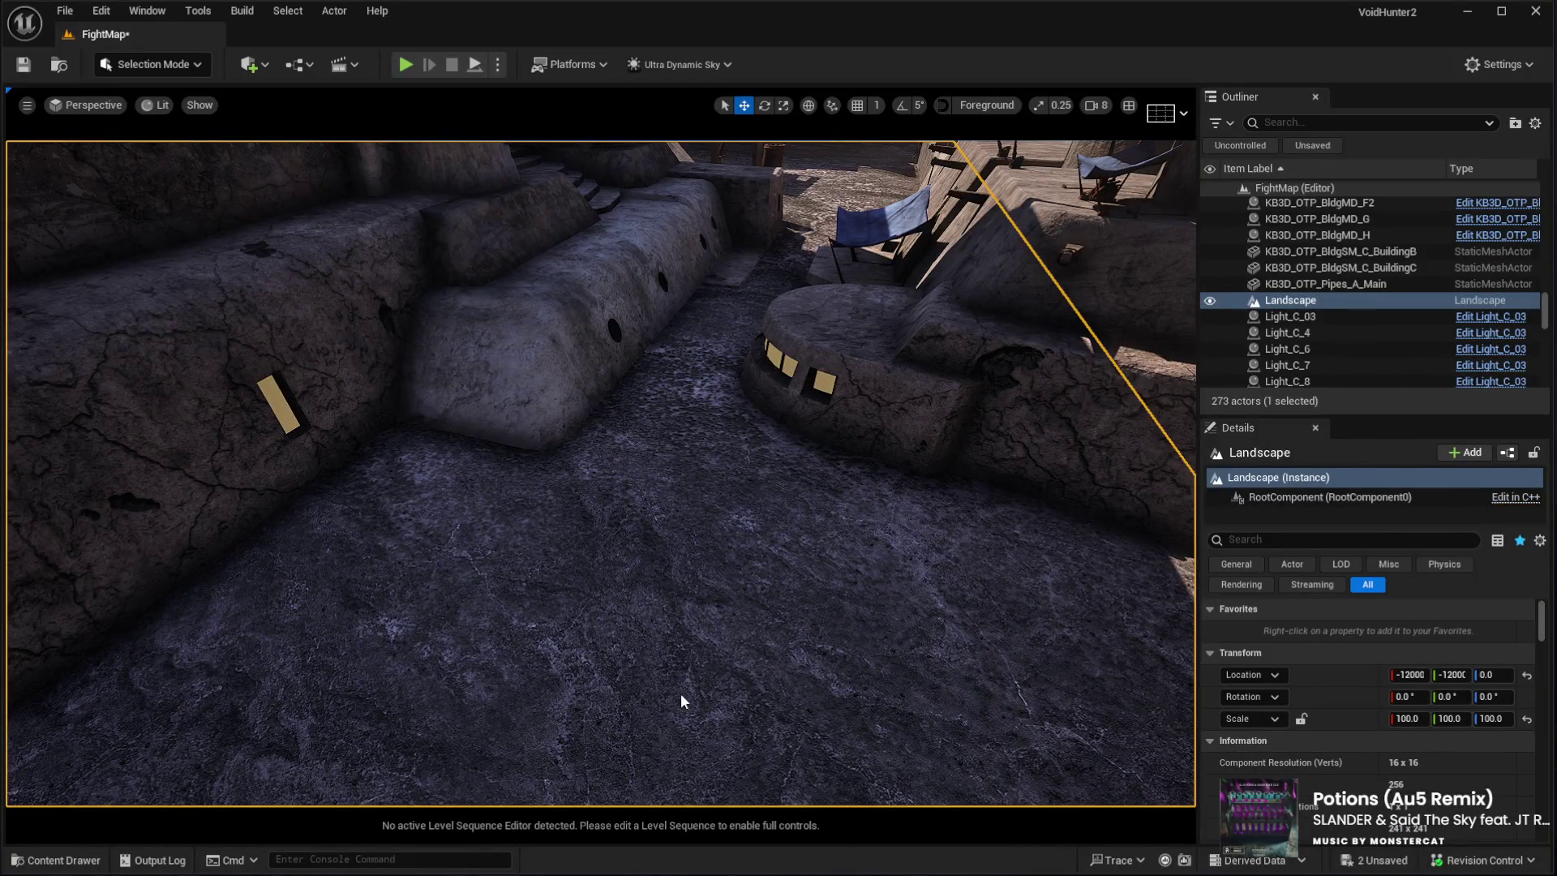
{"action": "key", "text": "alt+p"}
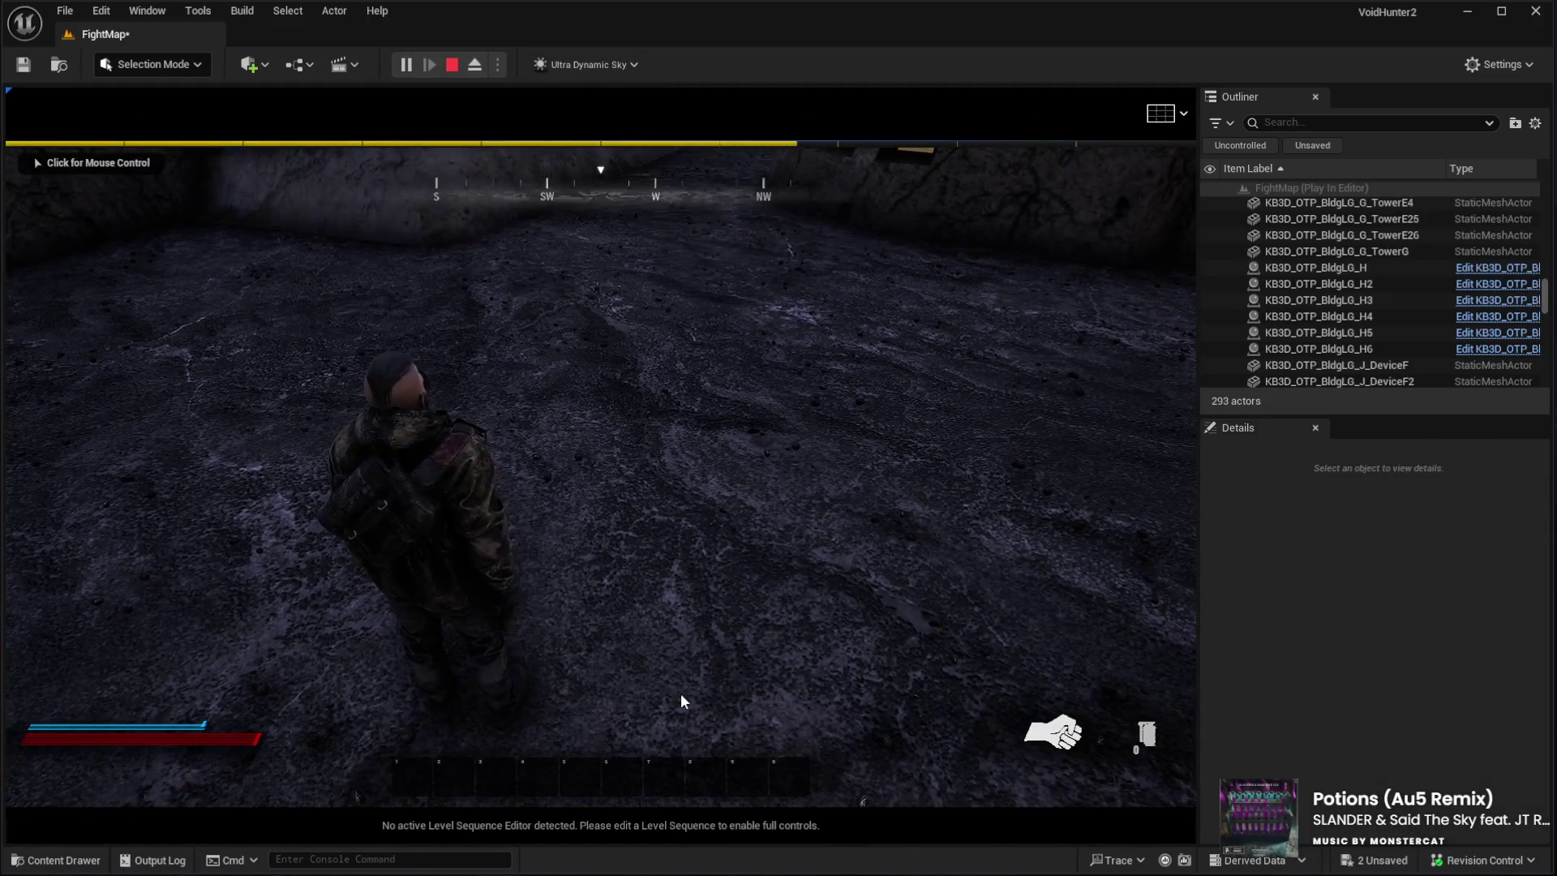
{"action": "left_click", "coordinate": [670, 698]}
{"action": "key", "text": "w"}
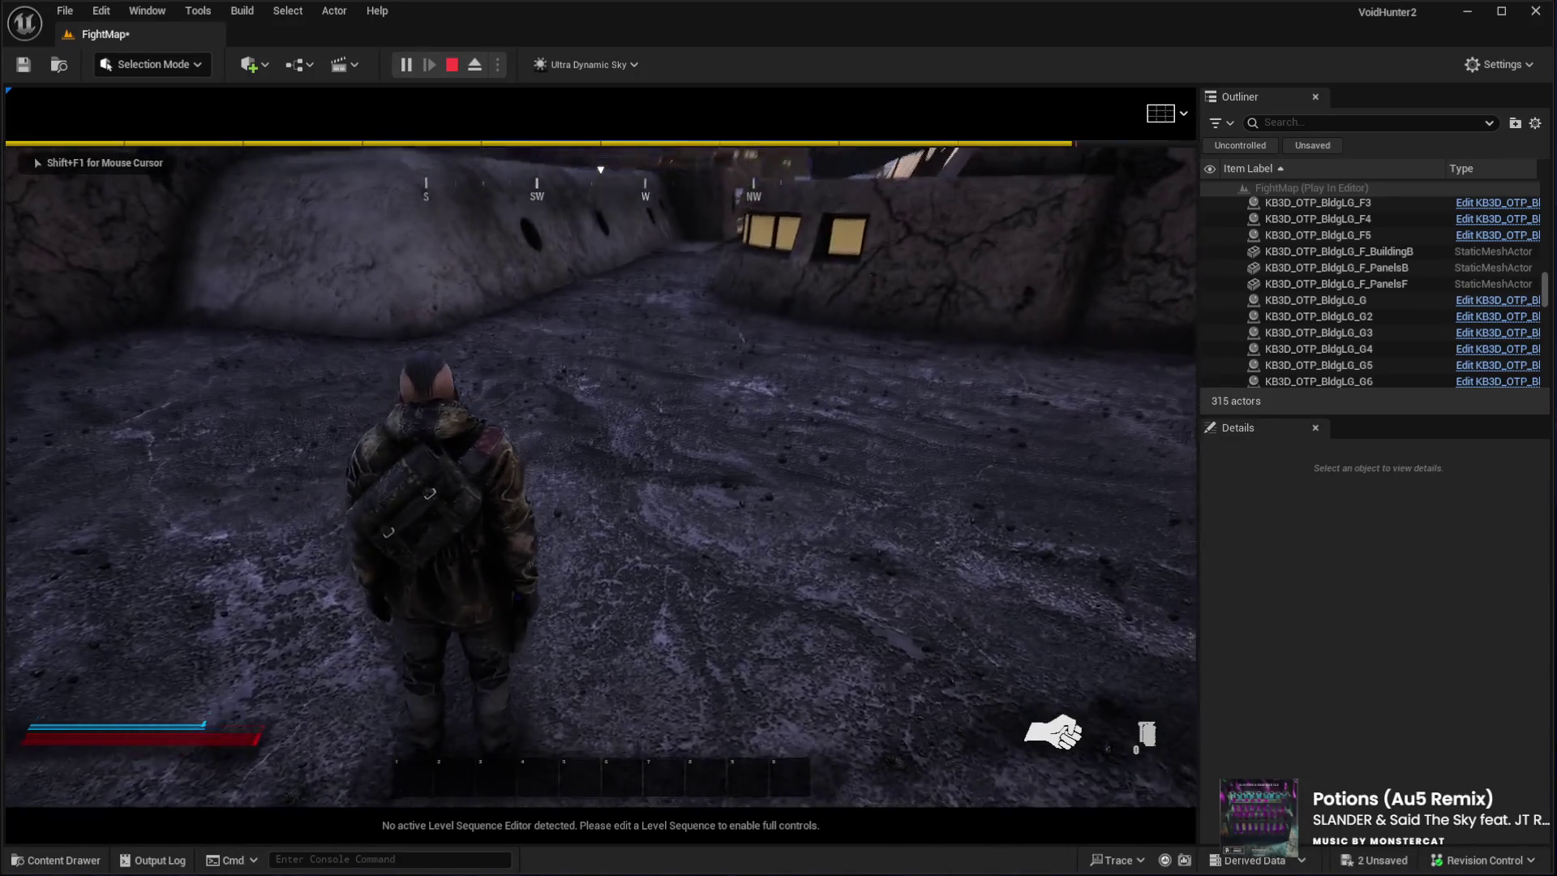
{"action": "key", "text": "w"}
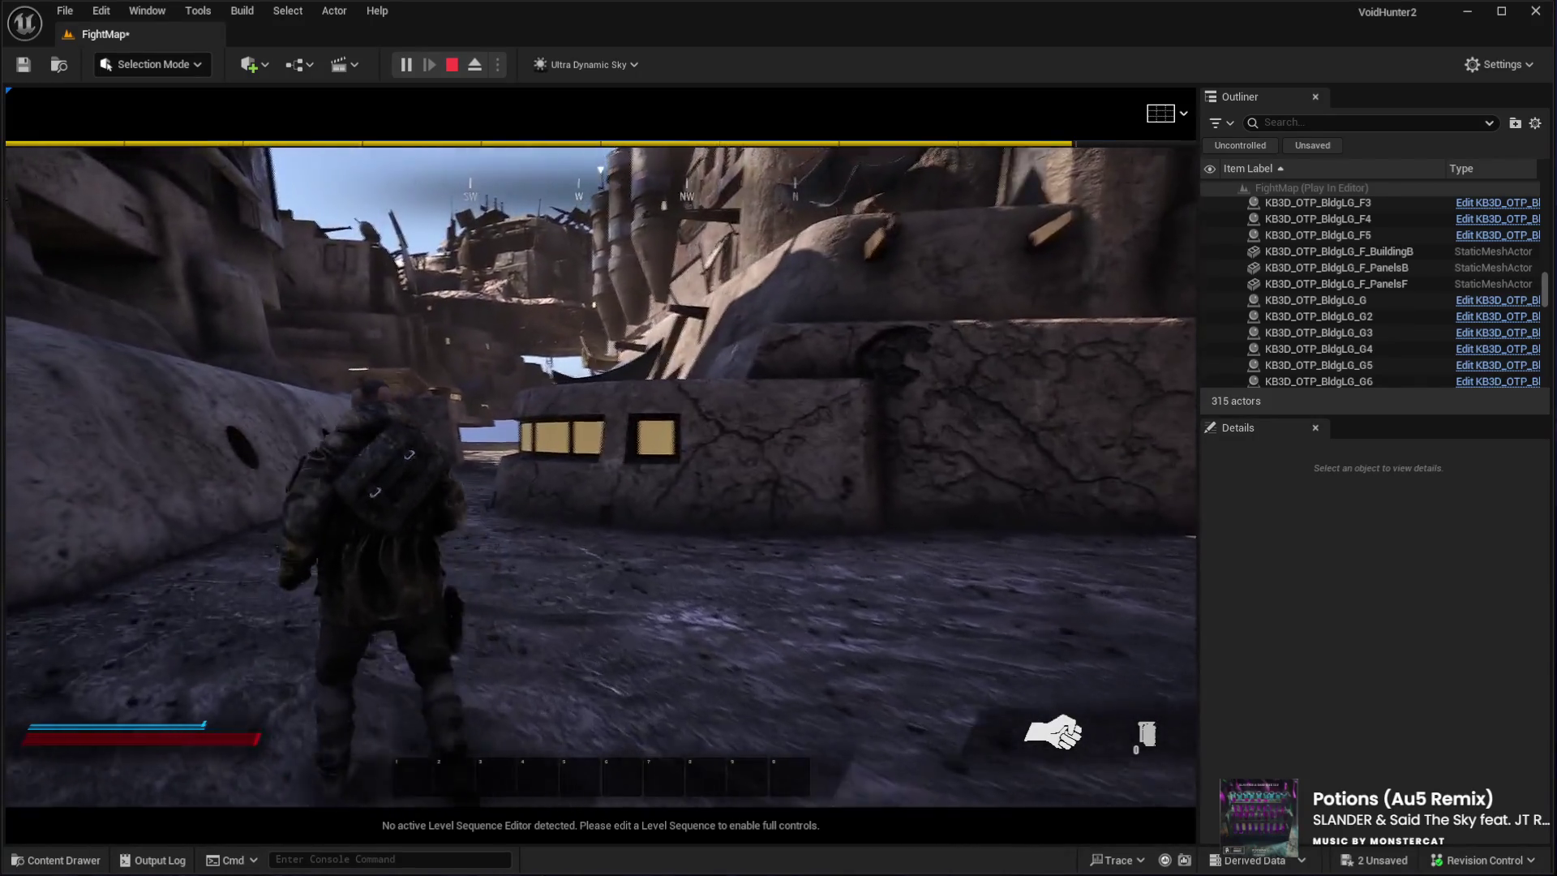
{"action": "key", "text": "w"}
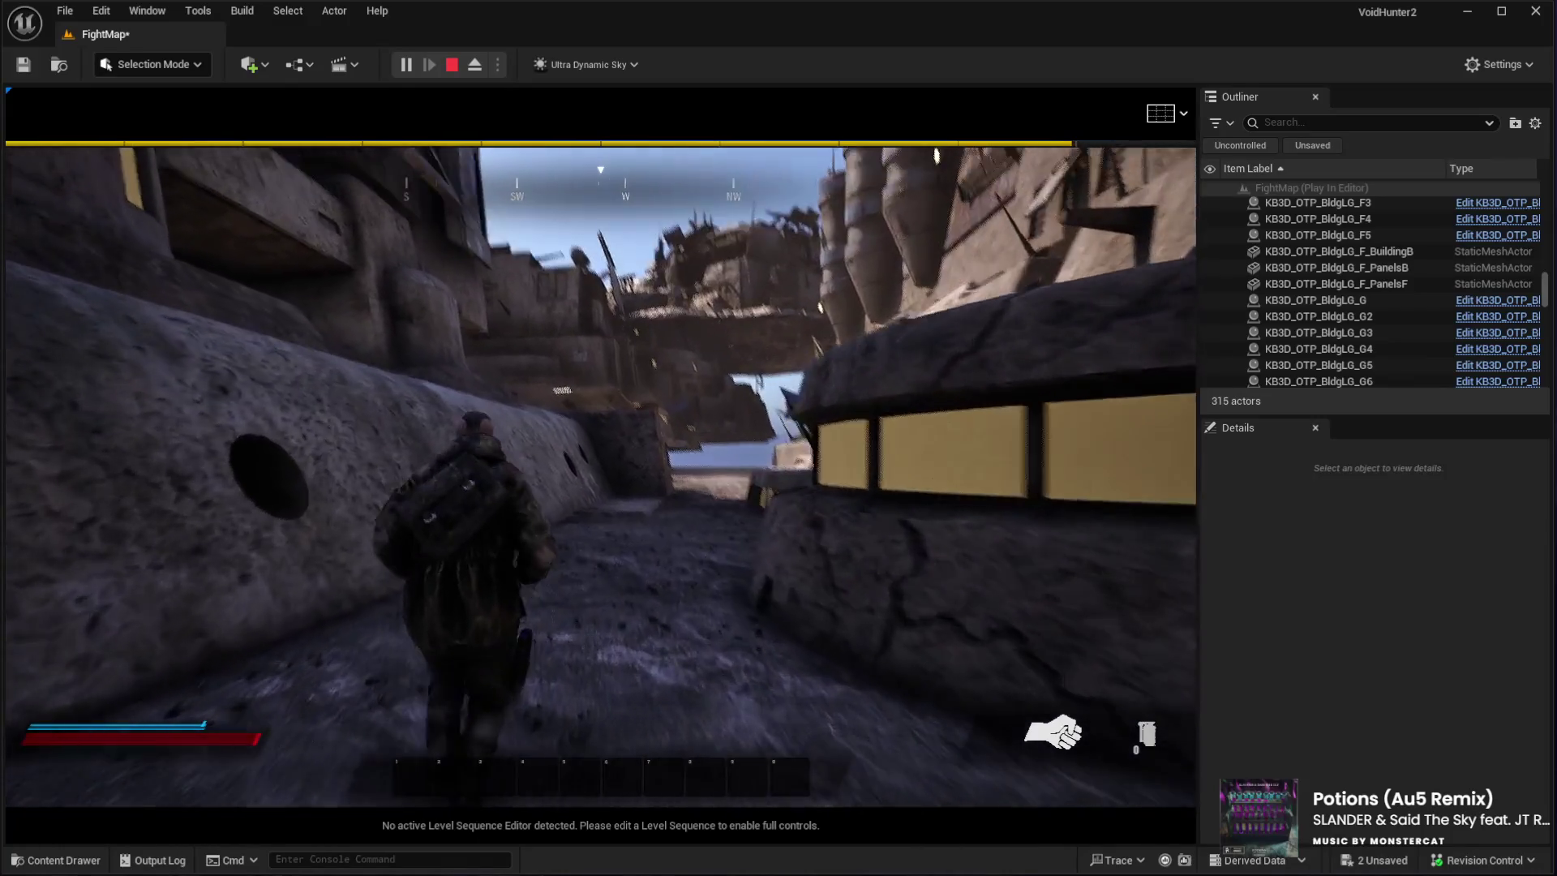
{"action": "key", "text": "Escape"}
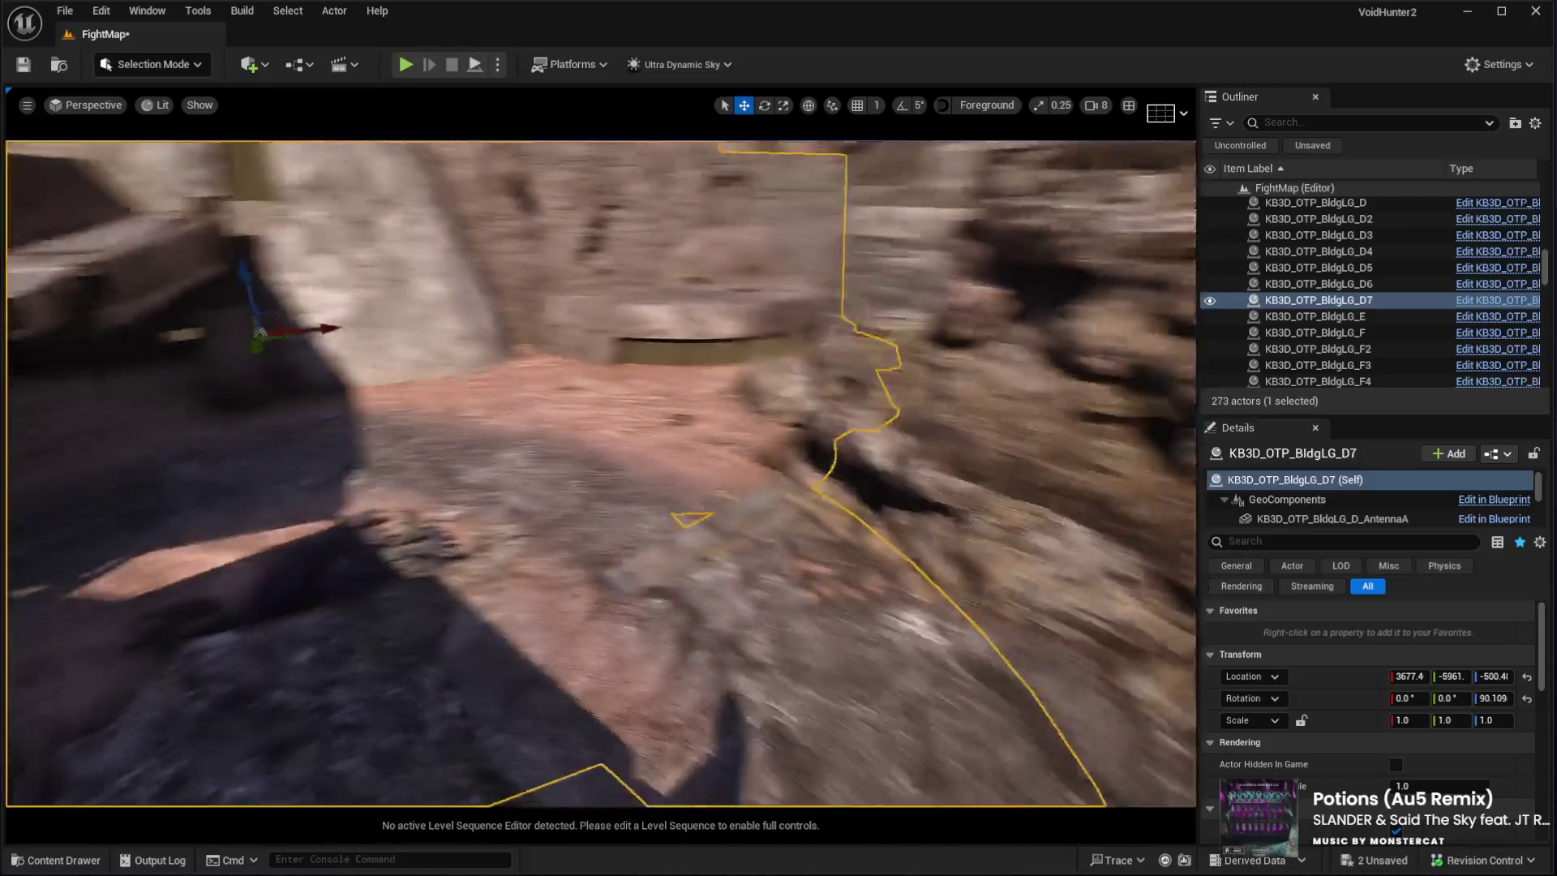
Fly the view around the overhanging platform, then launch Play In Editor from the Landscape
{"action": "mouse_move", "coordinate": [600, 471]}
{"action": "left_mouse_down"}
{"action": "mouse_move", "coordinate": [697, 446]}
{"action": "mouse_move", "coordinate": [648, 450]}
{"action": "left_mouse_up"}
{"action": "left_click_drag", "start_coordinate": [490, 344], "coordinate": [507, 357]}
{"action": "left_click_drag", "start_coordinate": [452, 410], "coordinate": [409, 406]}
{"action": "left_click_drag", "start_coordinate": [809, 347], "coordinate": [541, 767]}
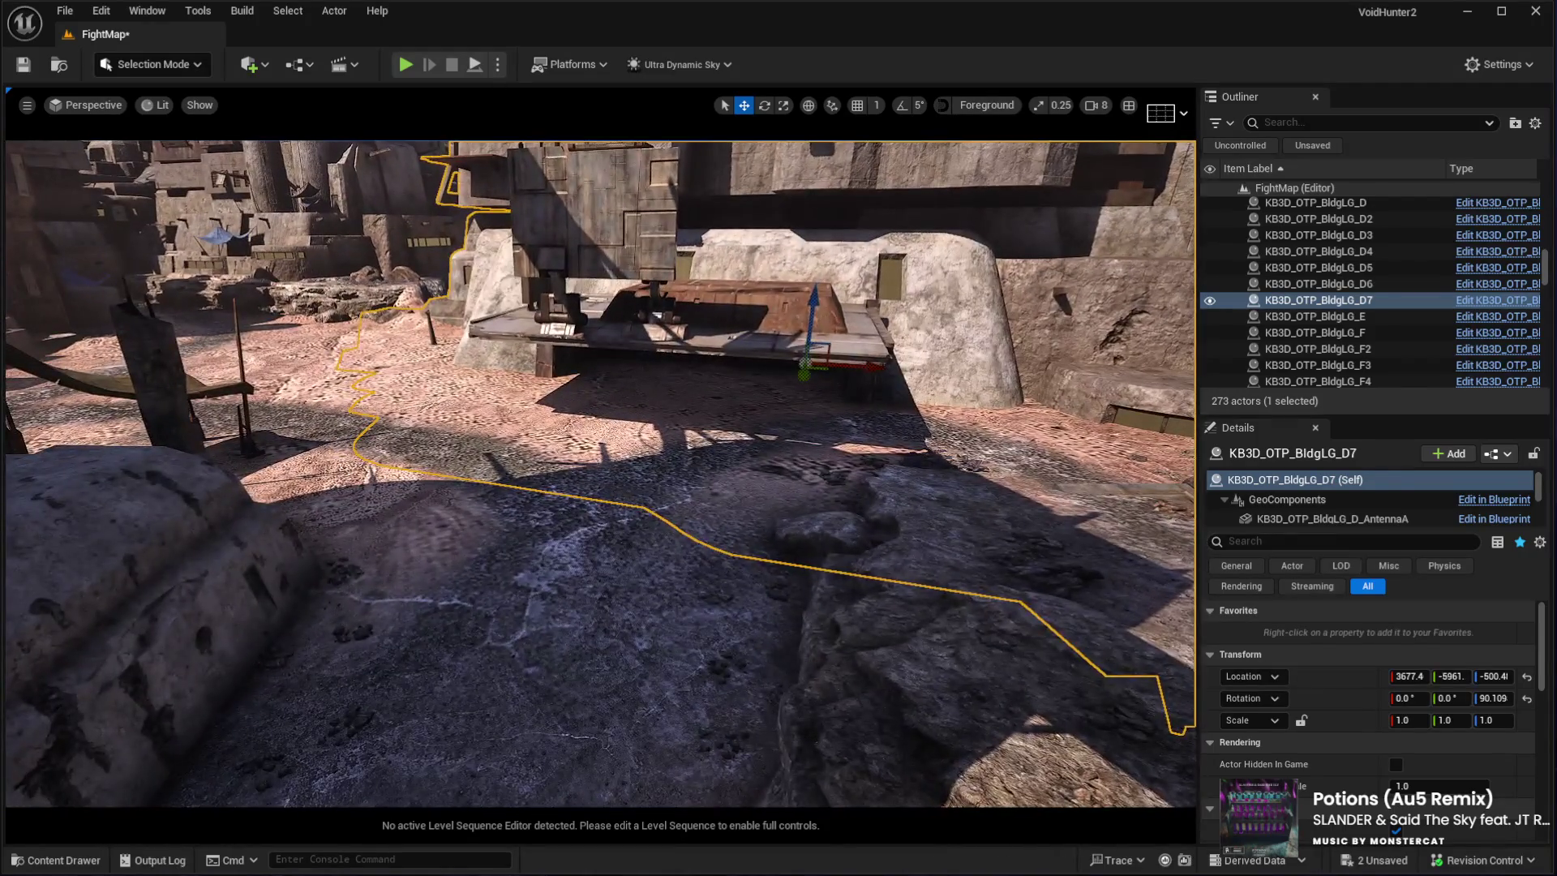
{"action": "left_click", "coordinate": [571, 756]}
{"action": "key", "text": "alt+p"}
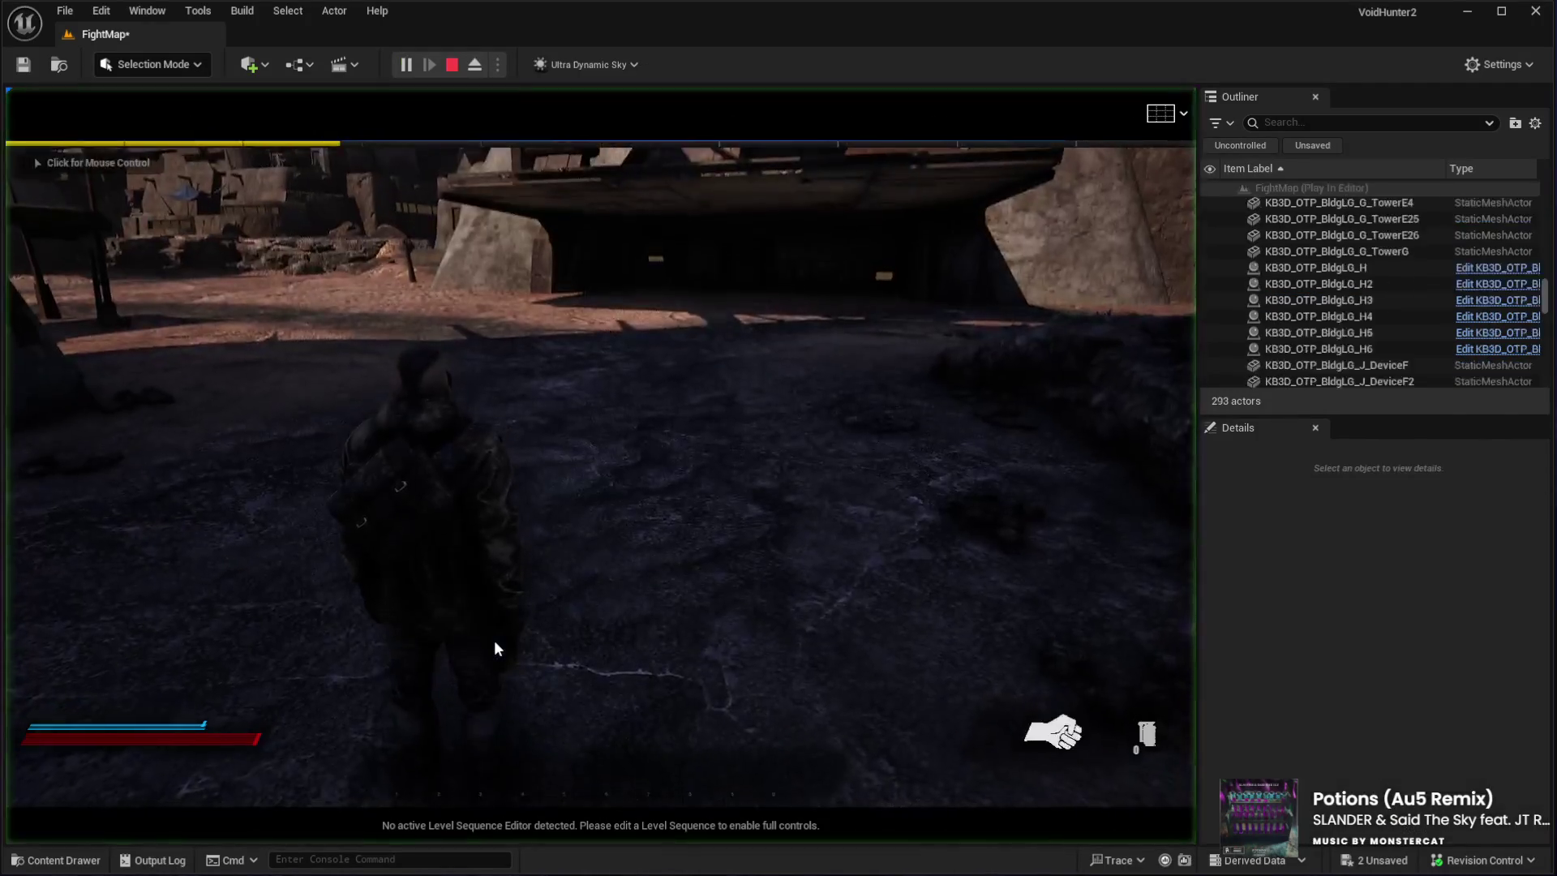
Run the character out from under the building and across the rocky ground toward the tall buildings
{"action": "left_click", "coordinate": [538, 644]}
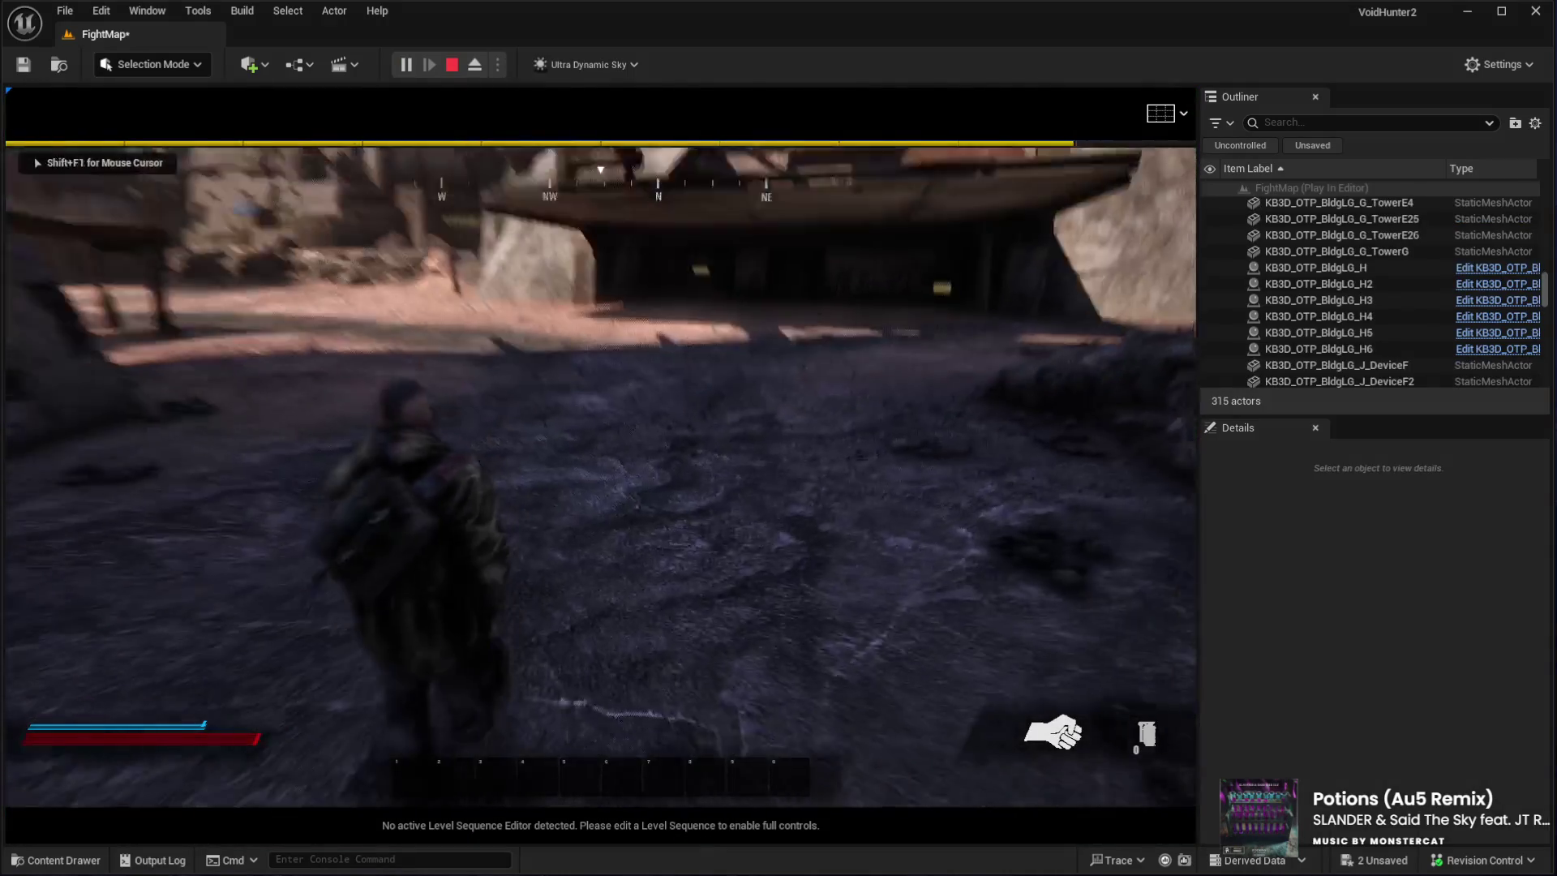
{"action": "key", "text": "w"}
{"action": "key", "text": "w"}
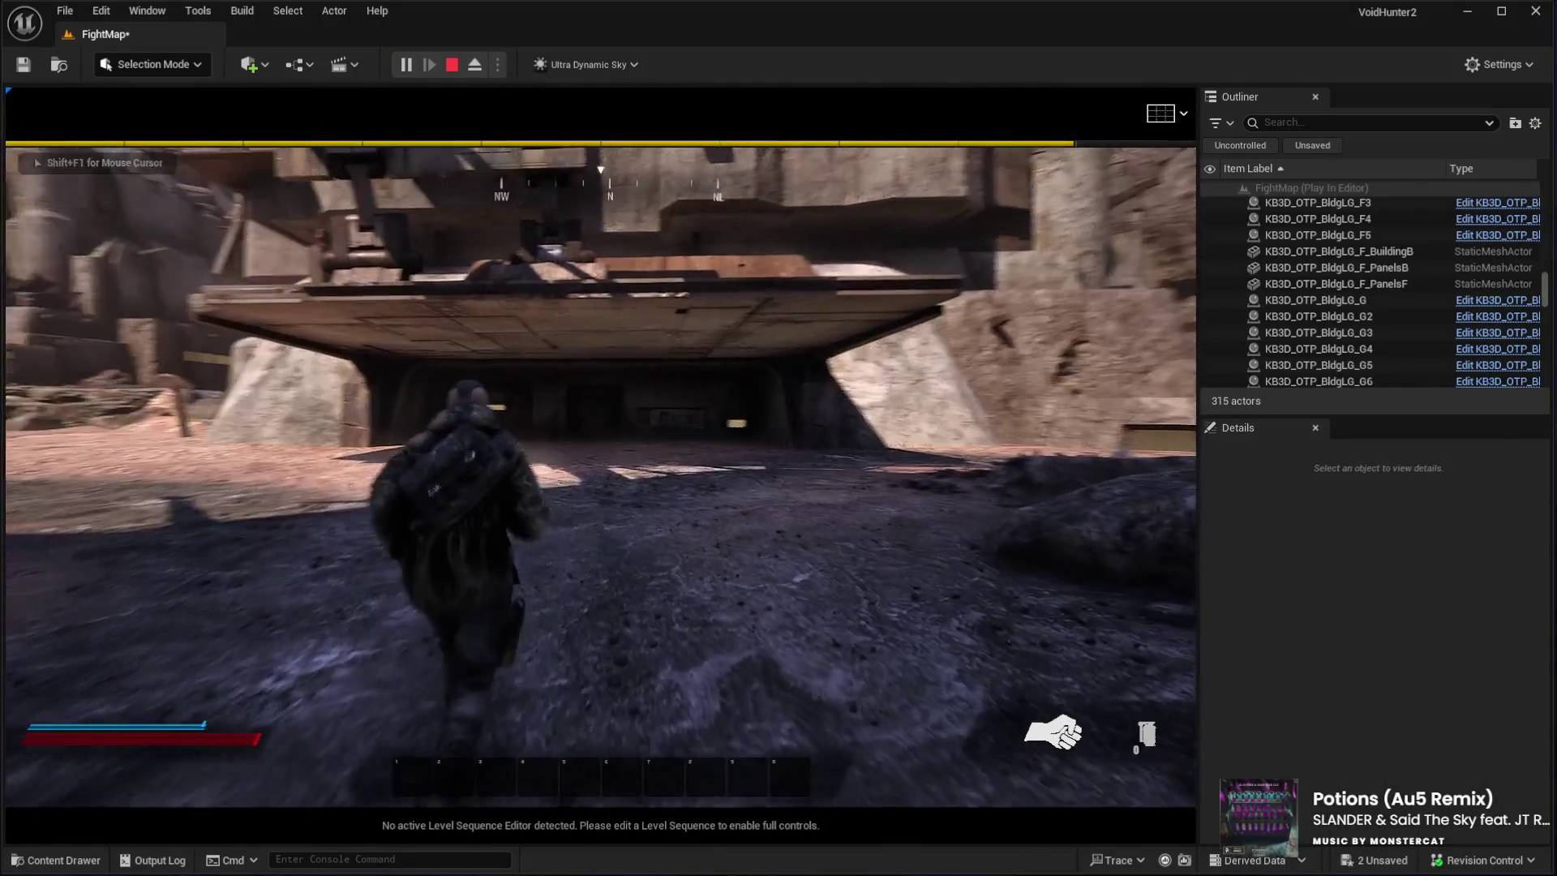
{"action": "key", "text": "w"}
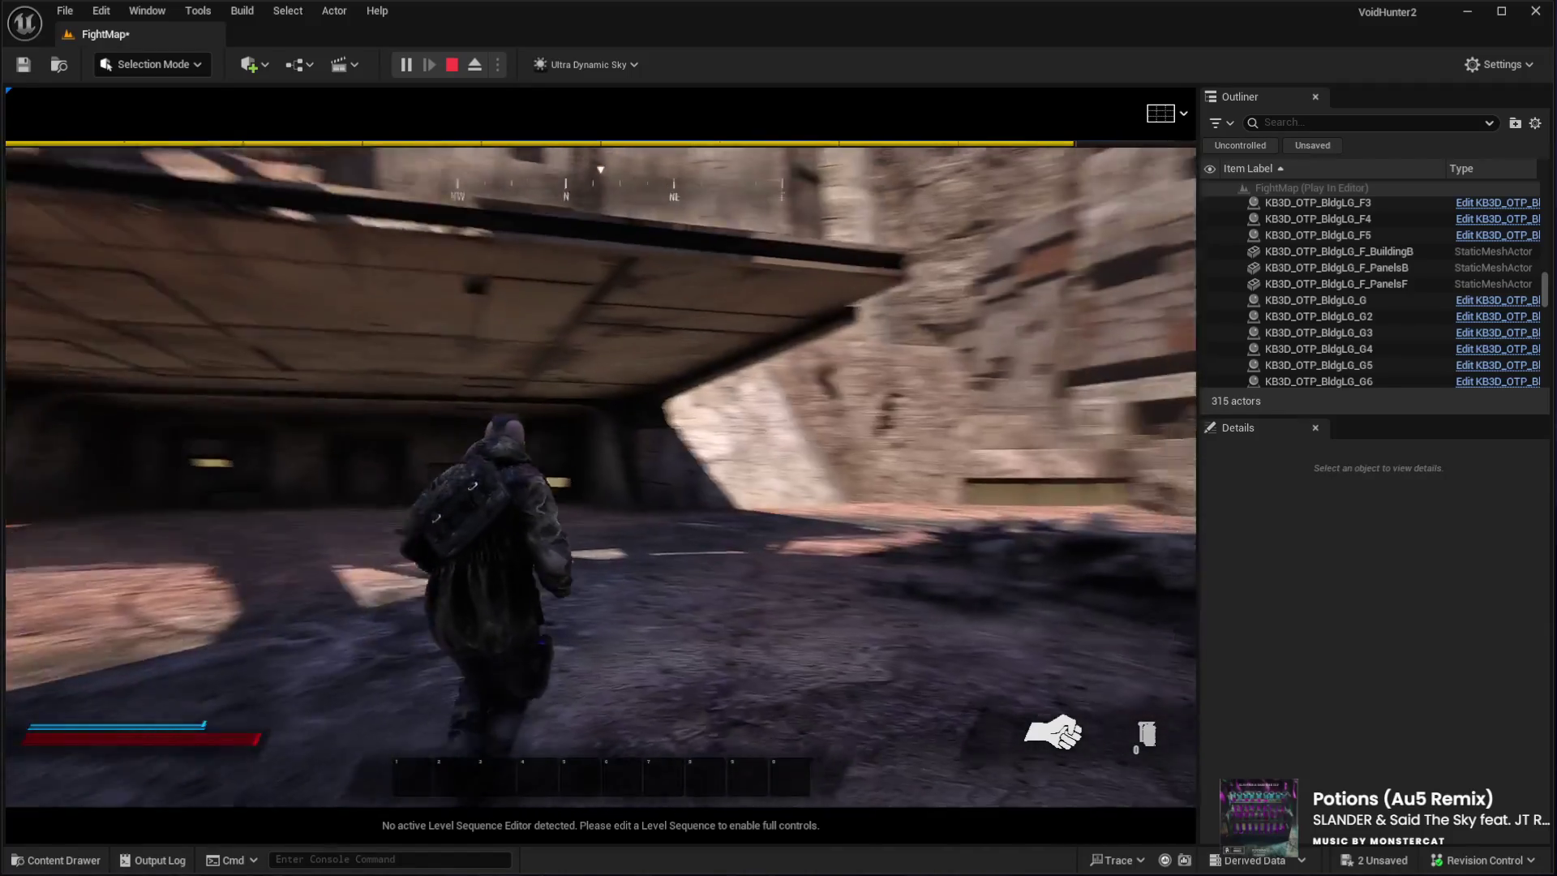
{"action": "key", "text": "w"}
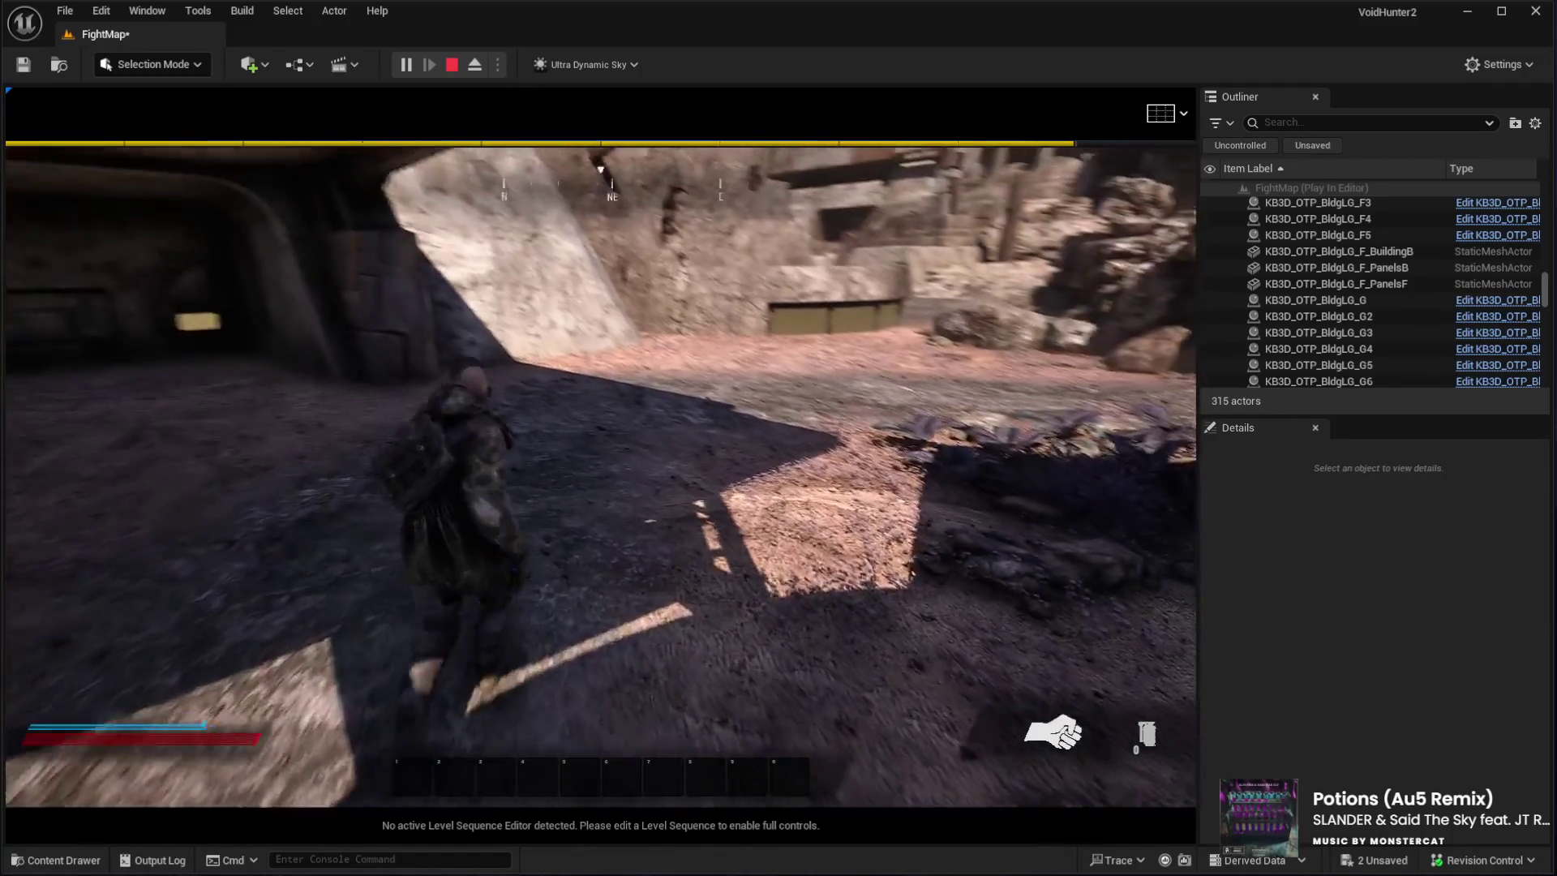
{"action": "key", "text": "w"}
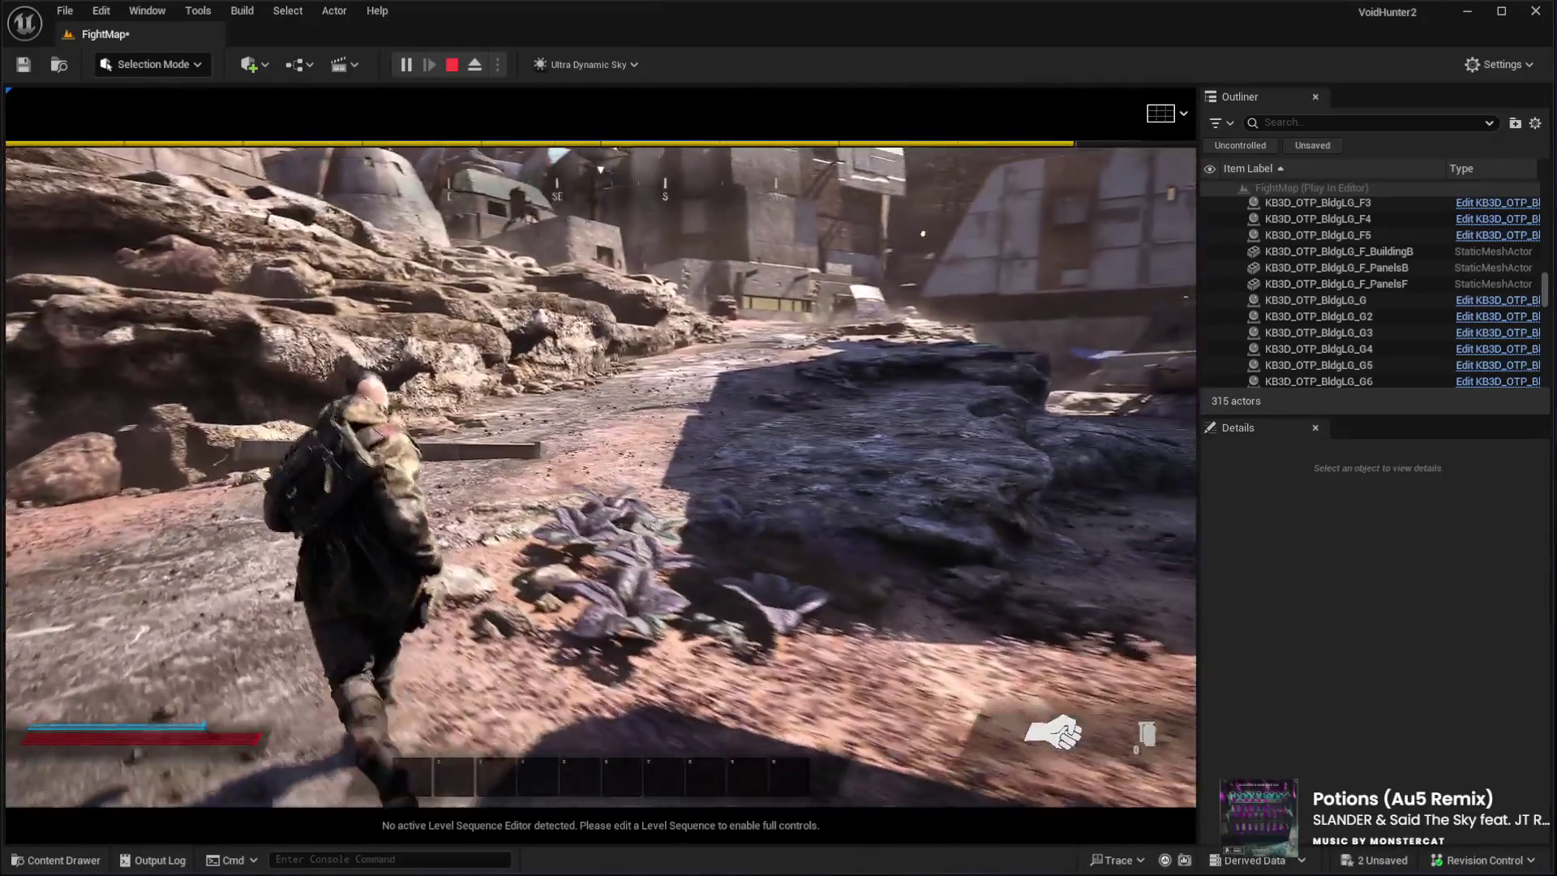
{"action": "key", "text": "w"}
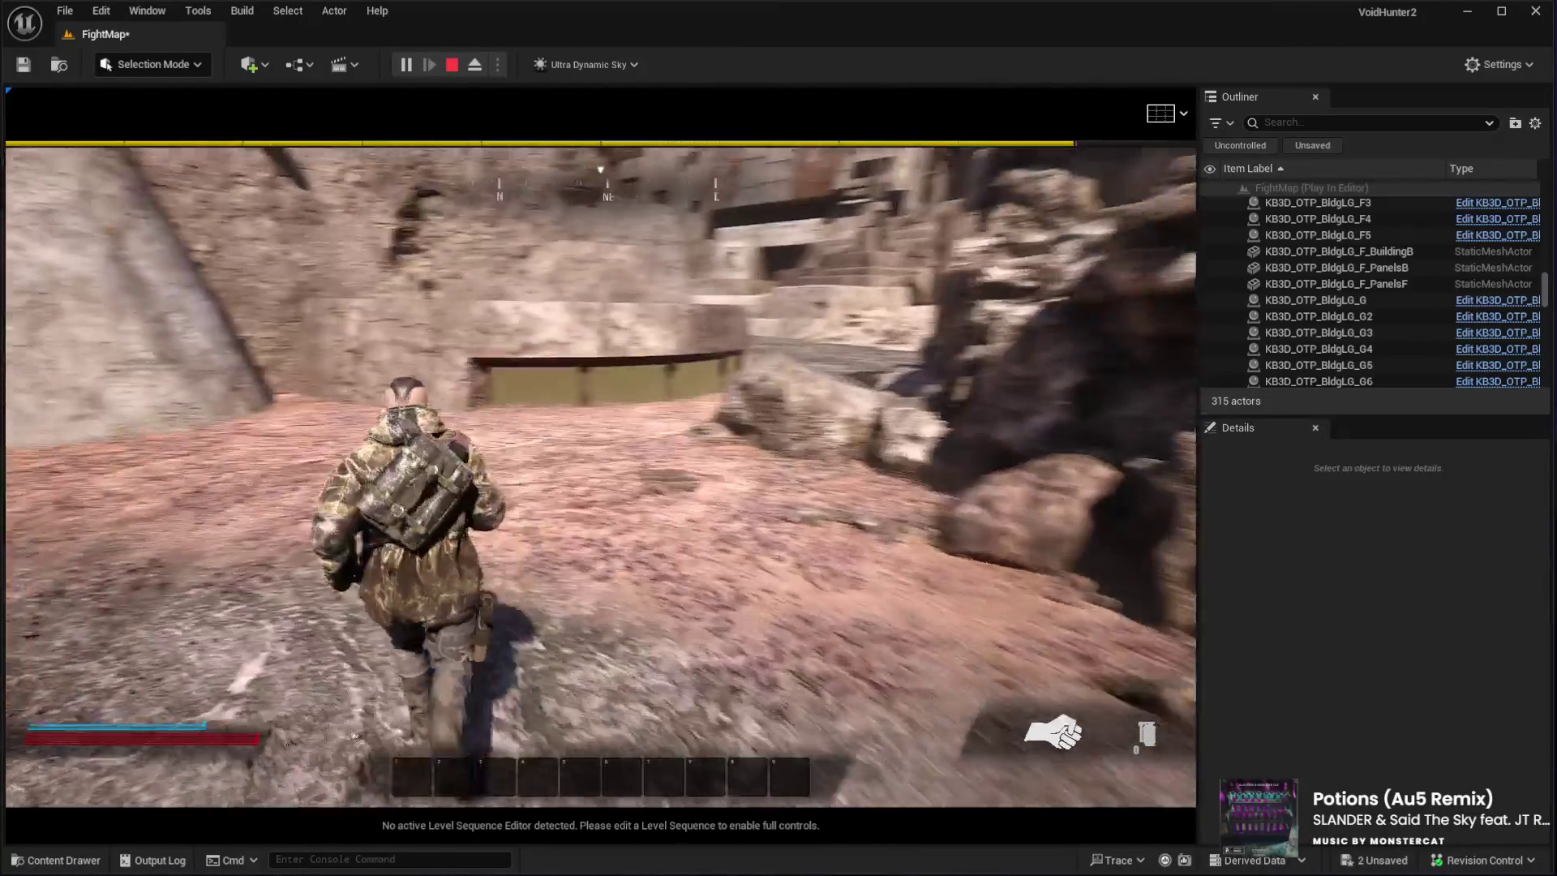
{"action": "key", "text": "w"}
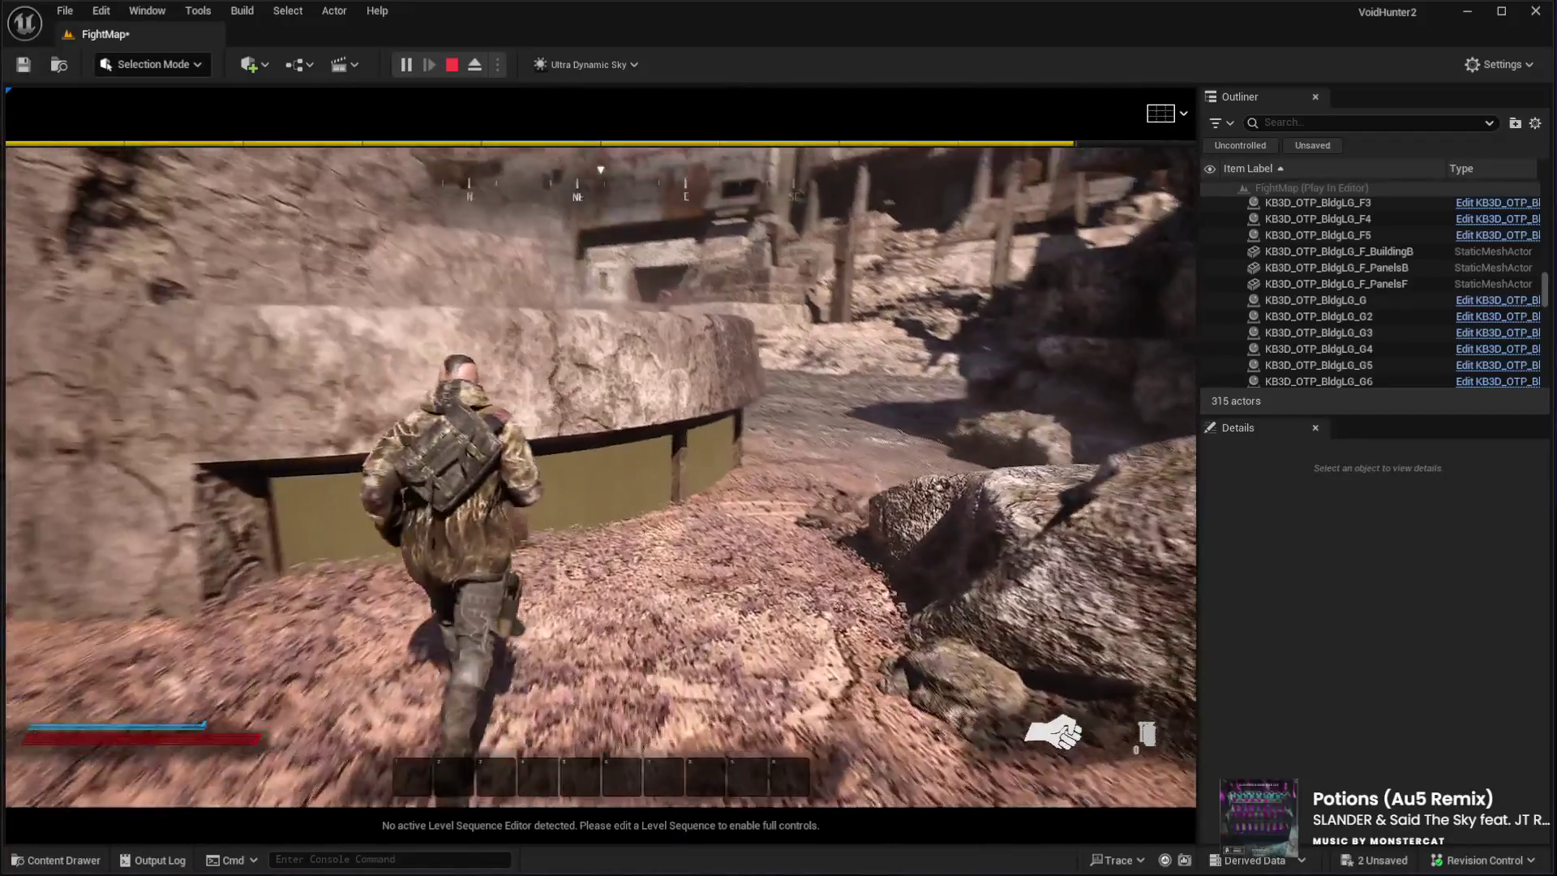
{"action": "key", "text": "w"}
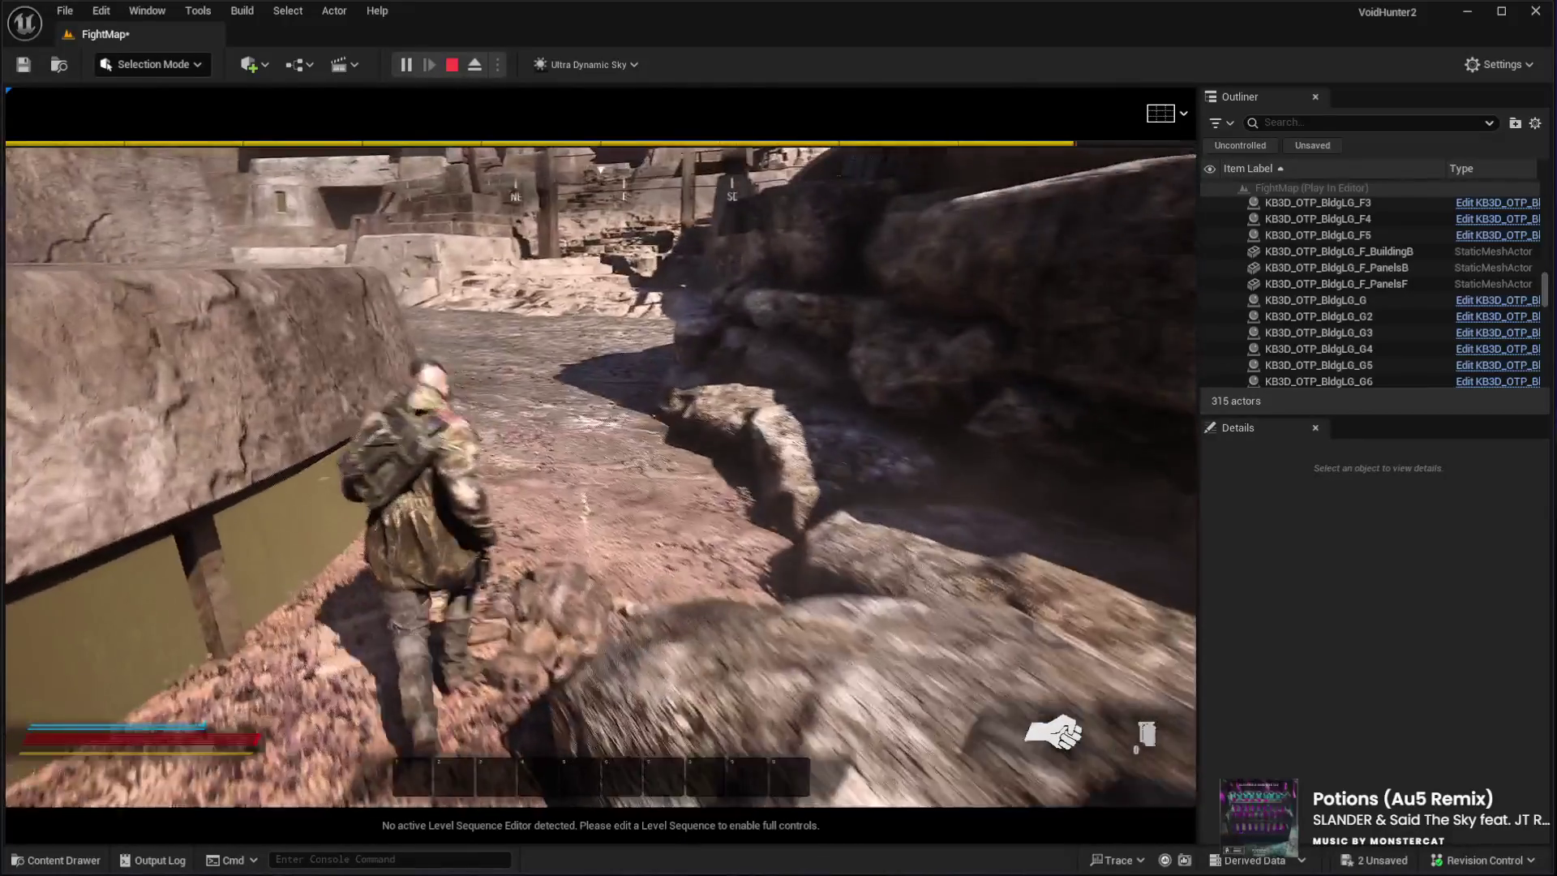
{"action": "key", "text": "w"}
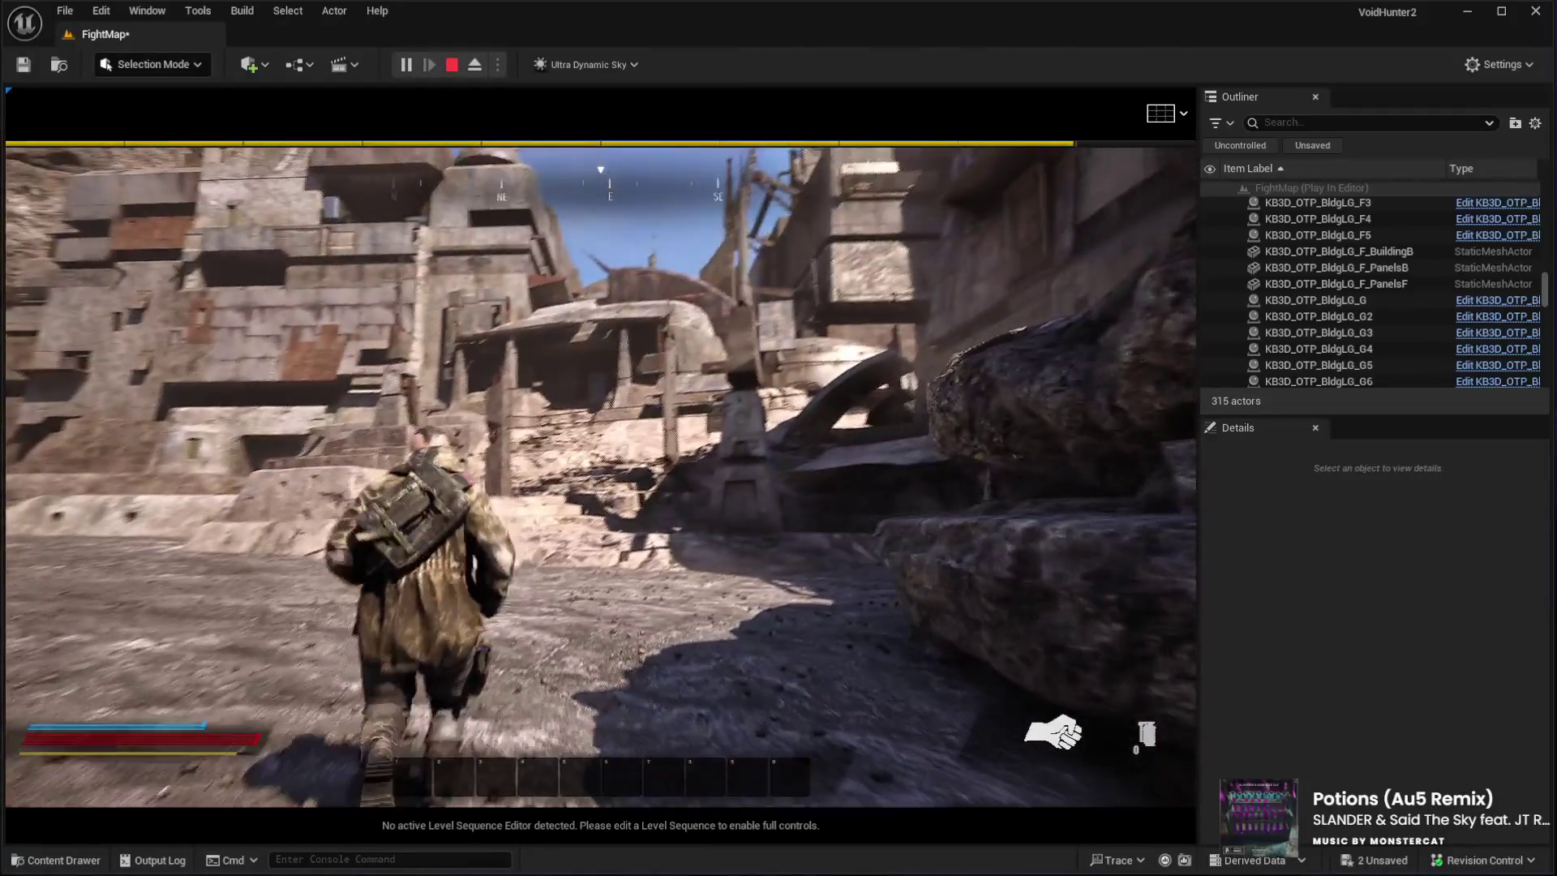
{"action": "key", "text": "w"}
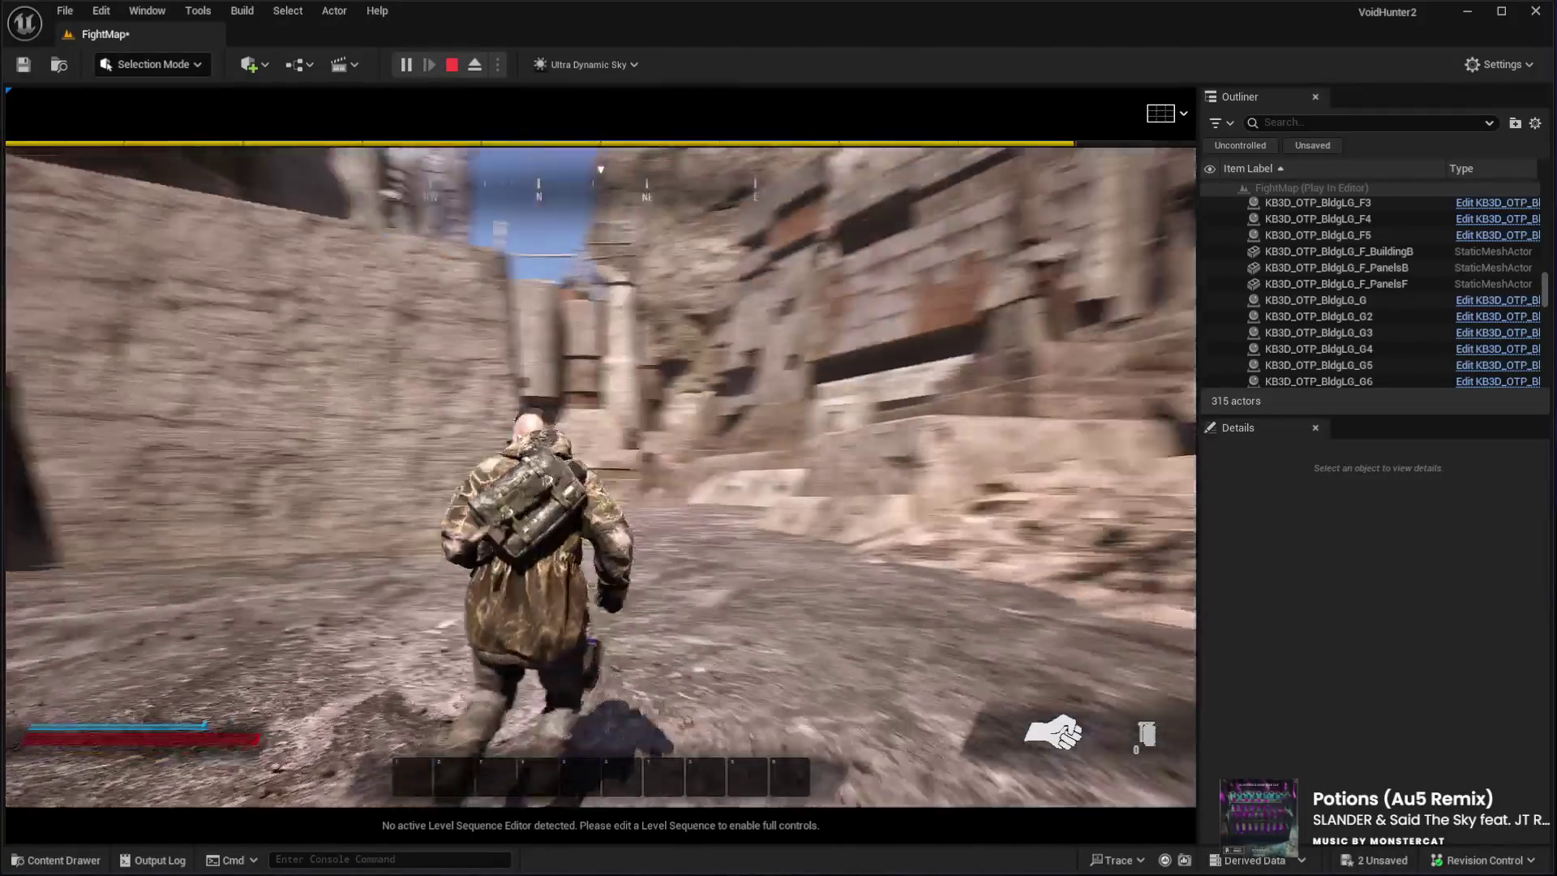
{"action": "key", "text": "w"}
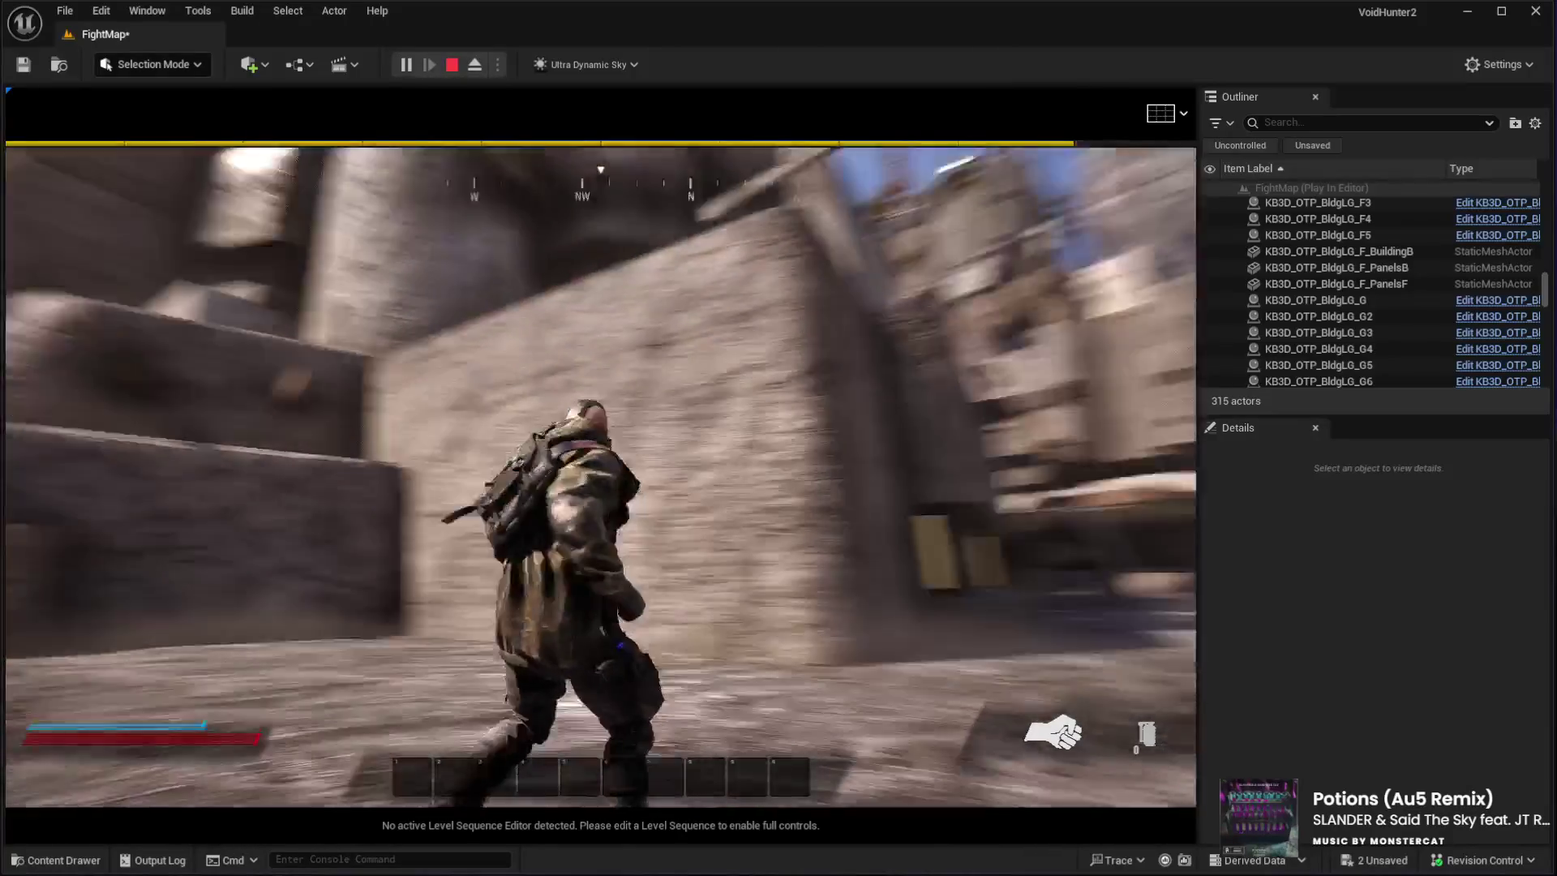
{"action": "key", "text": "w"}
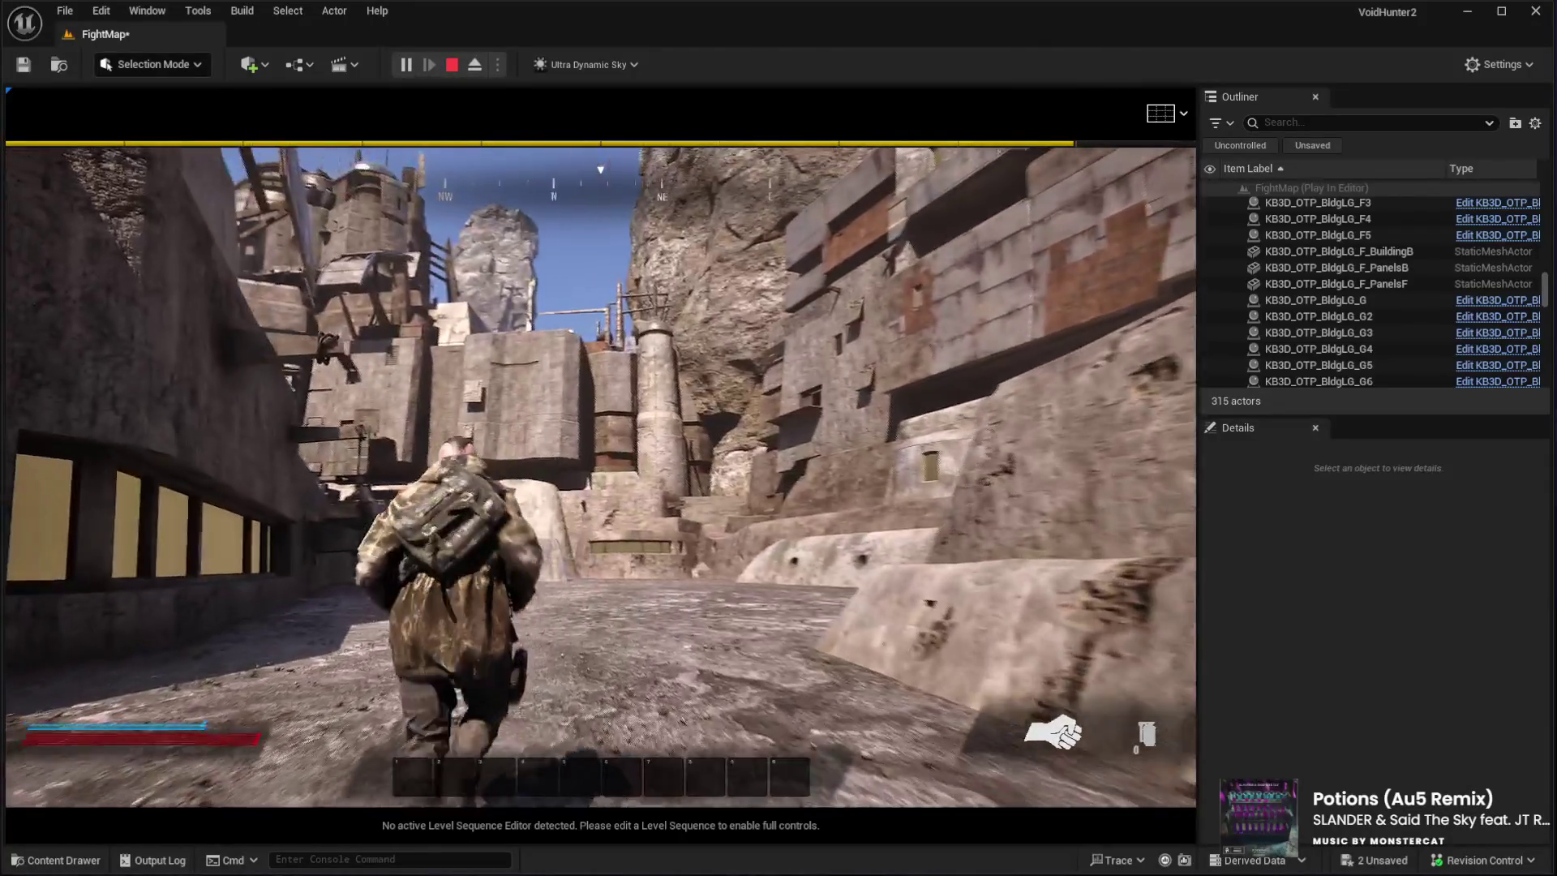
{"action": "key", "text": "w"}
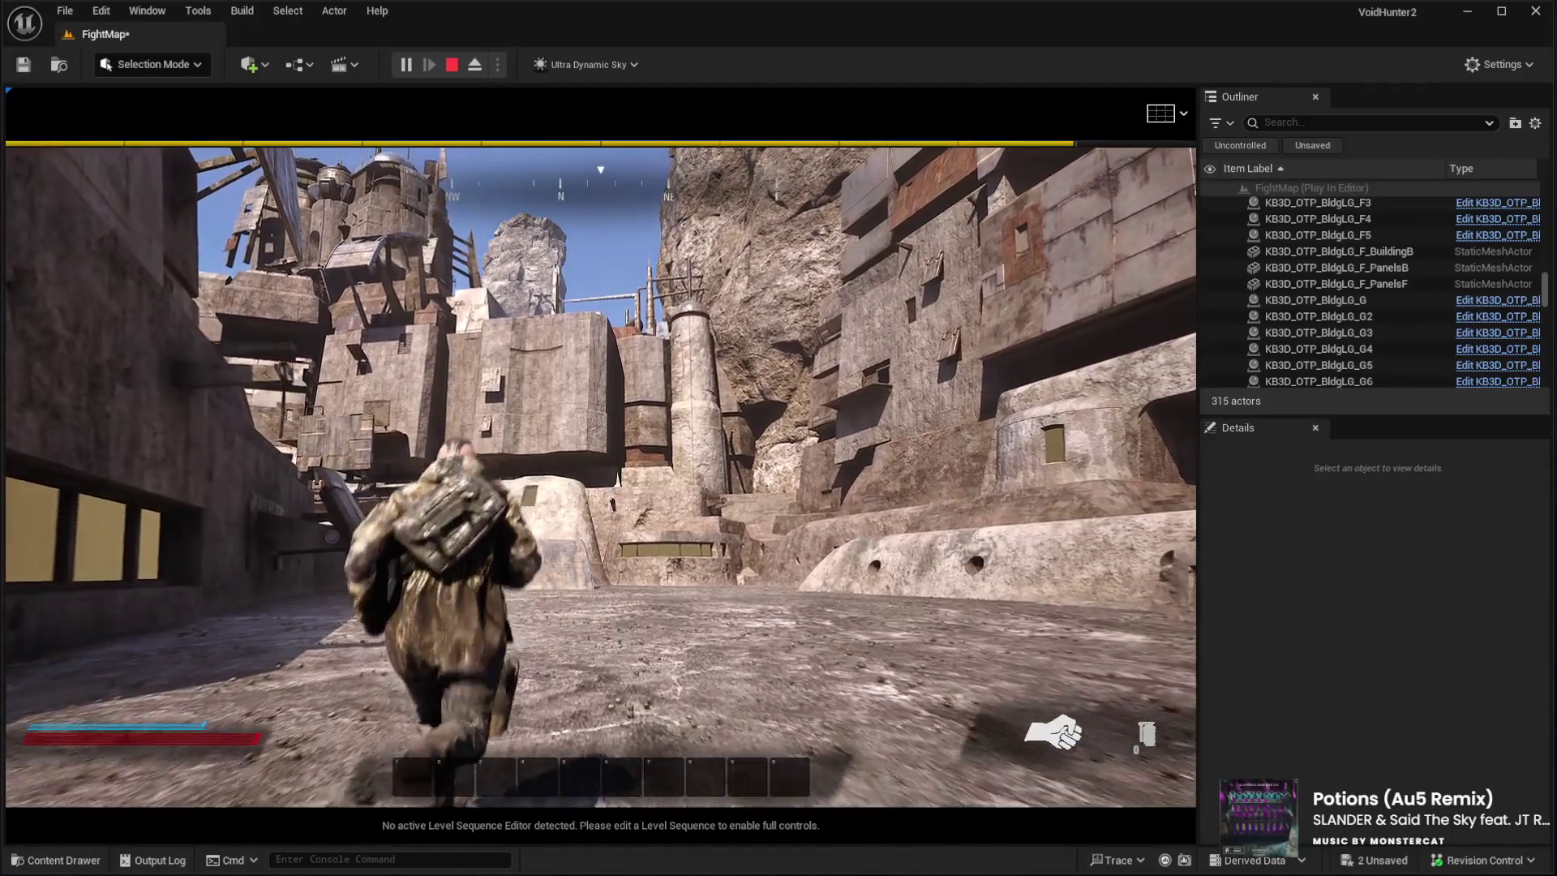
{"action": "key", "text": "w"}
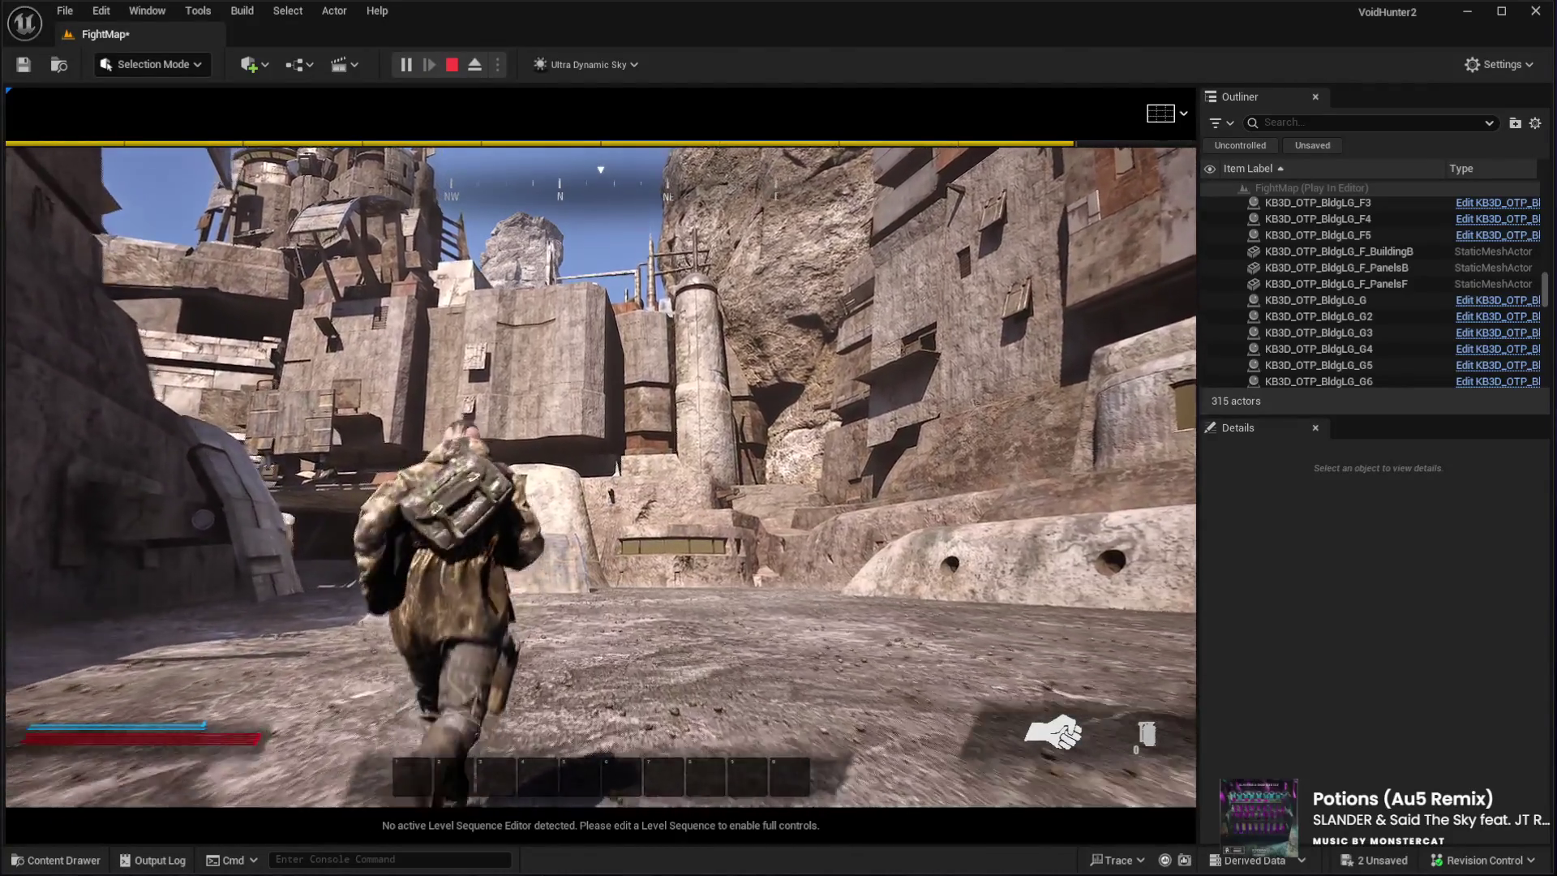
Steer the character between the base buildings under the overhang, then end the playtest
{"action": "key", "text": "w"}
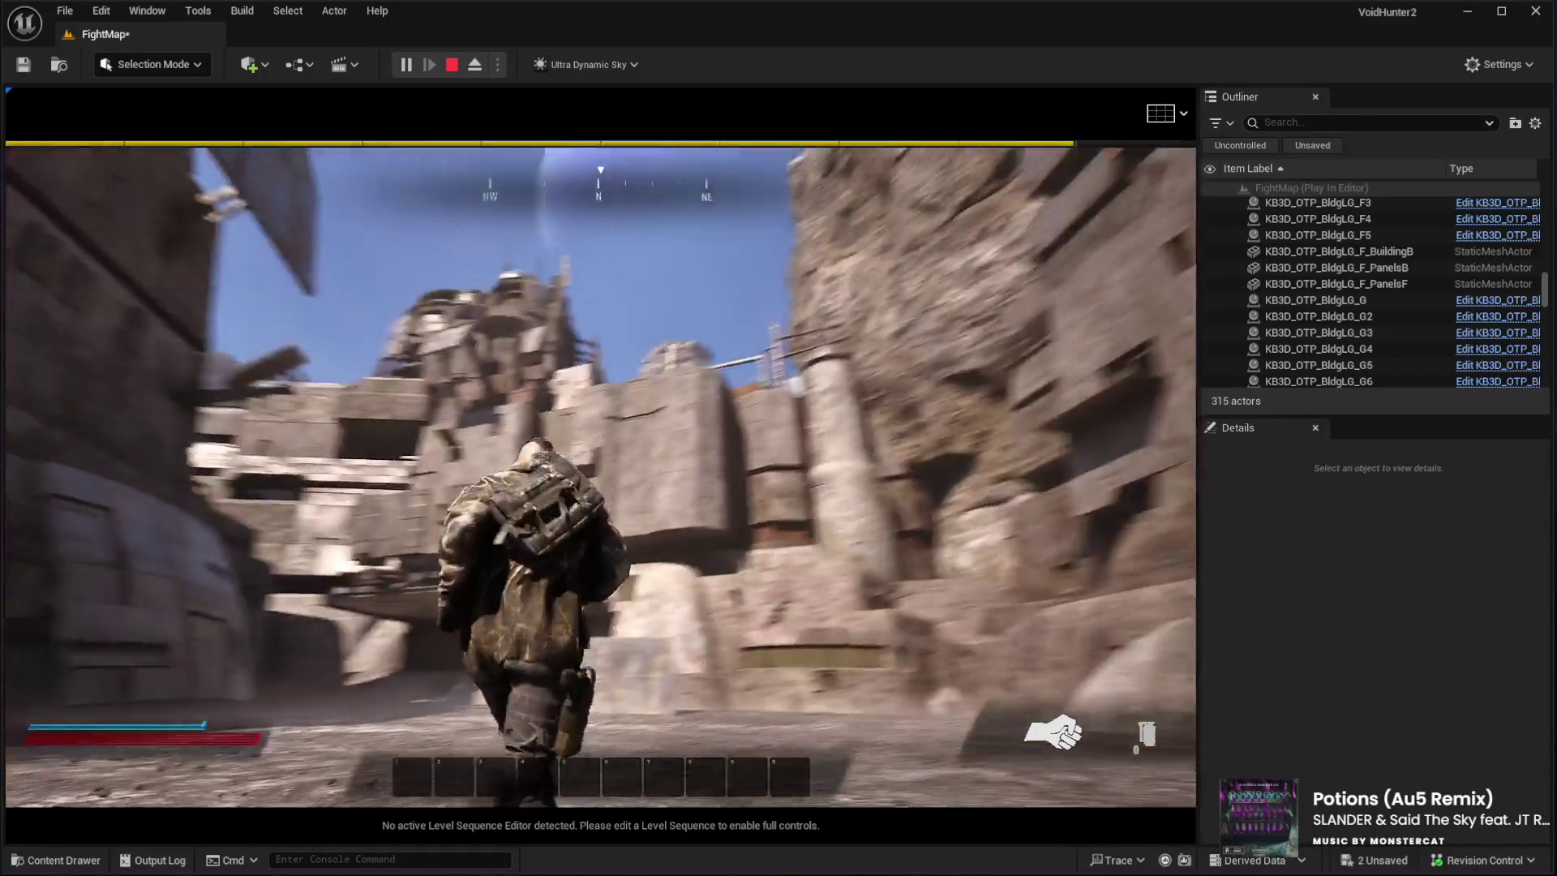
{"action": "key", "text": "w"}
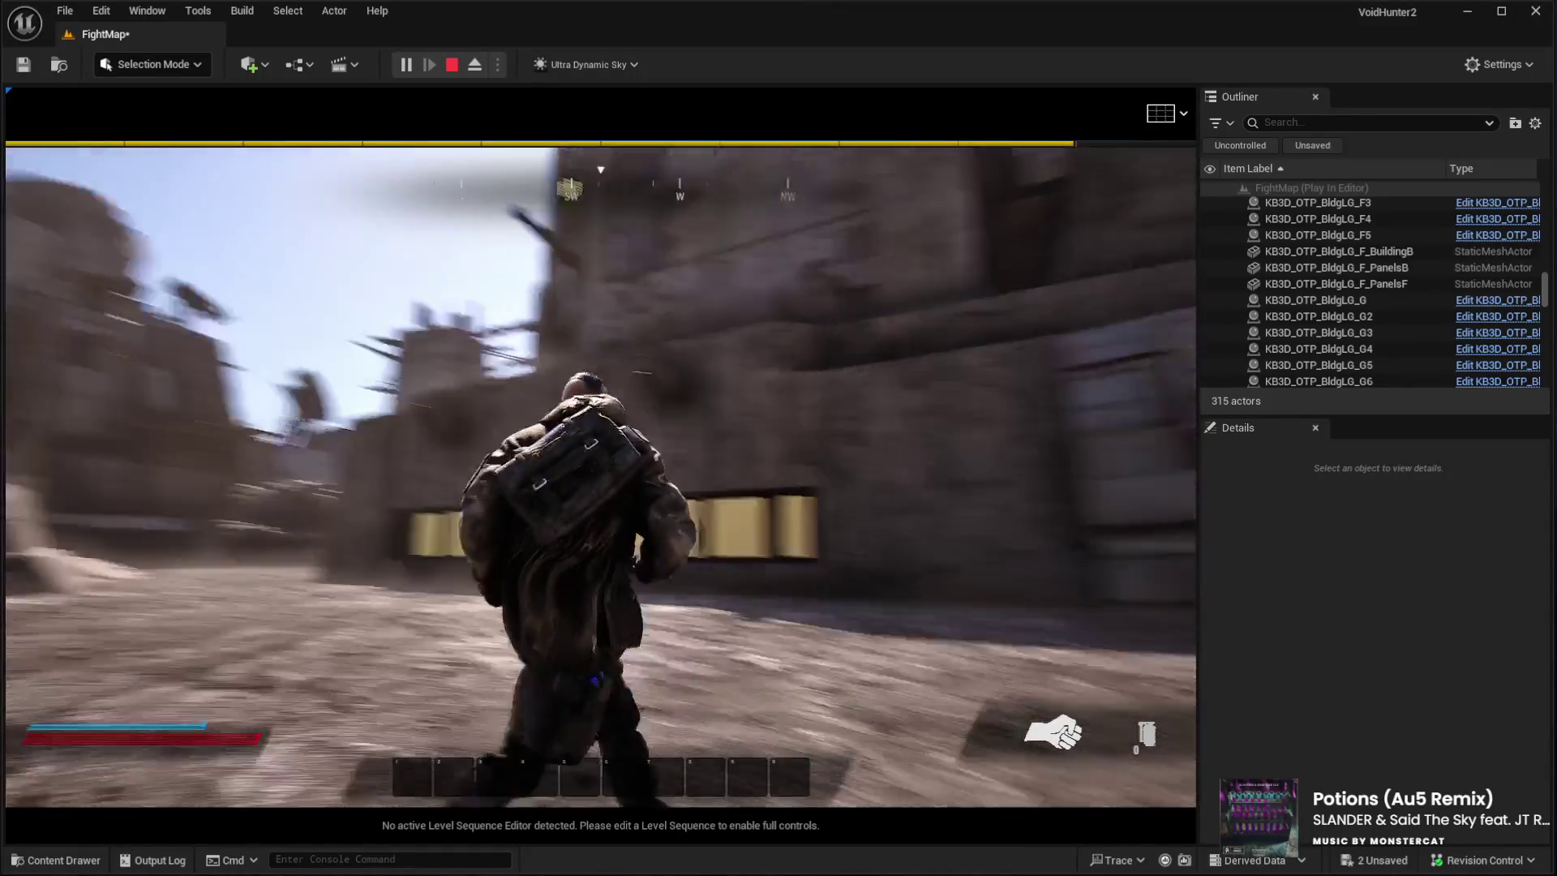
{"action": "key", "text": "w"}
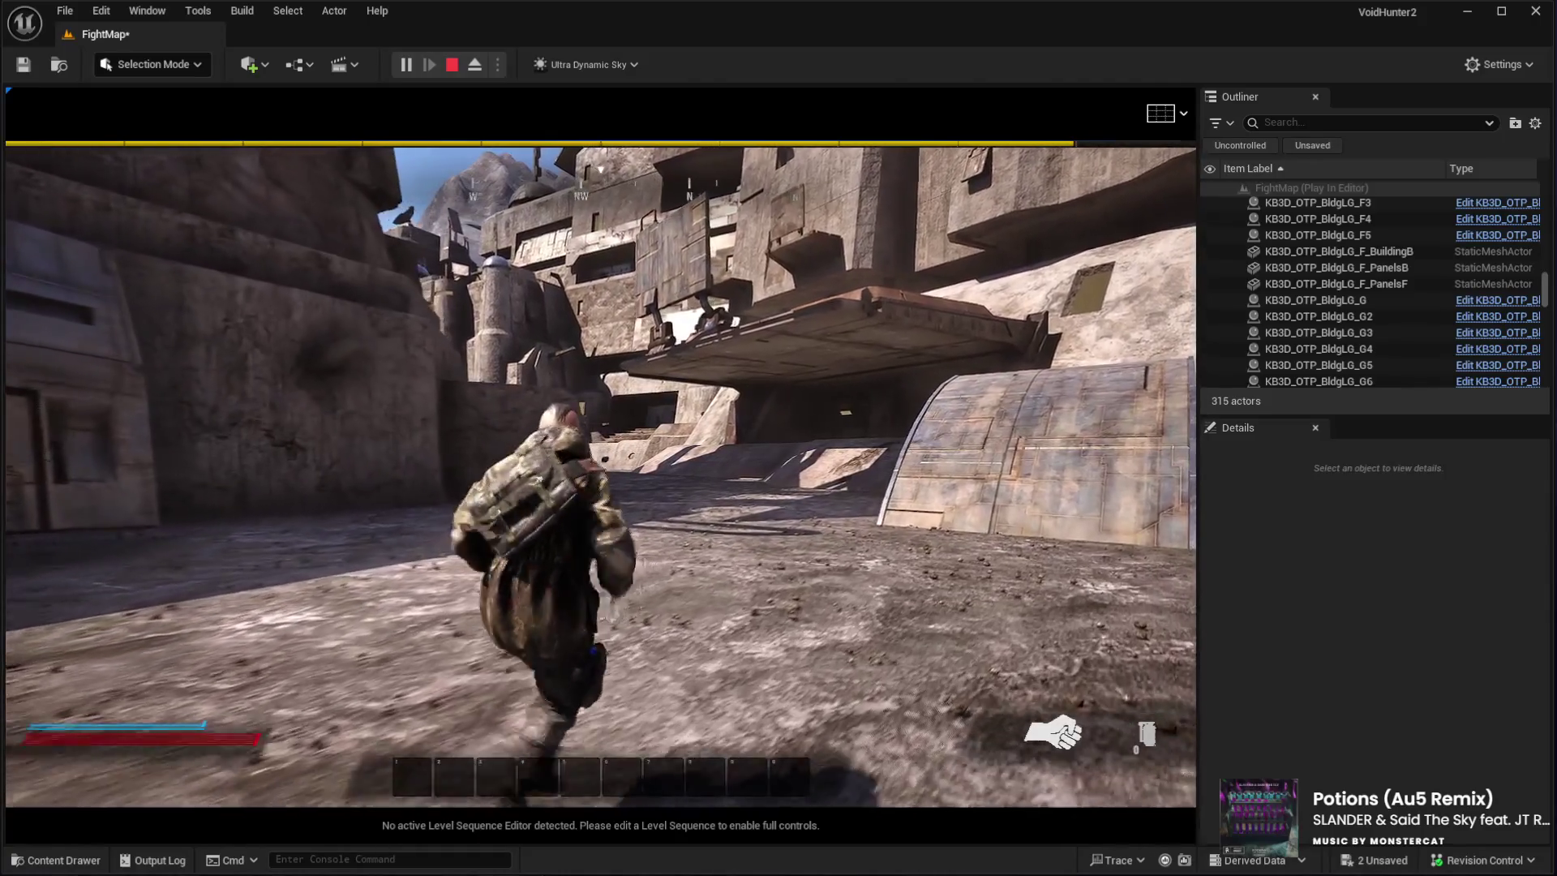
{"action": "key", "text": "w"}
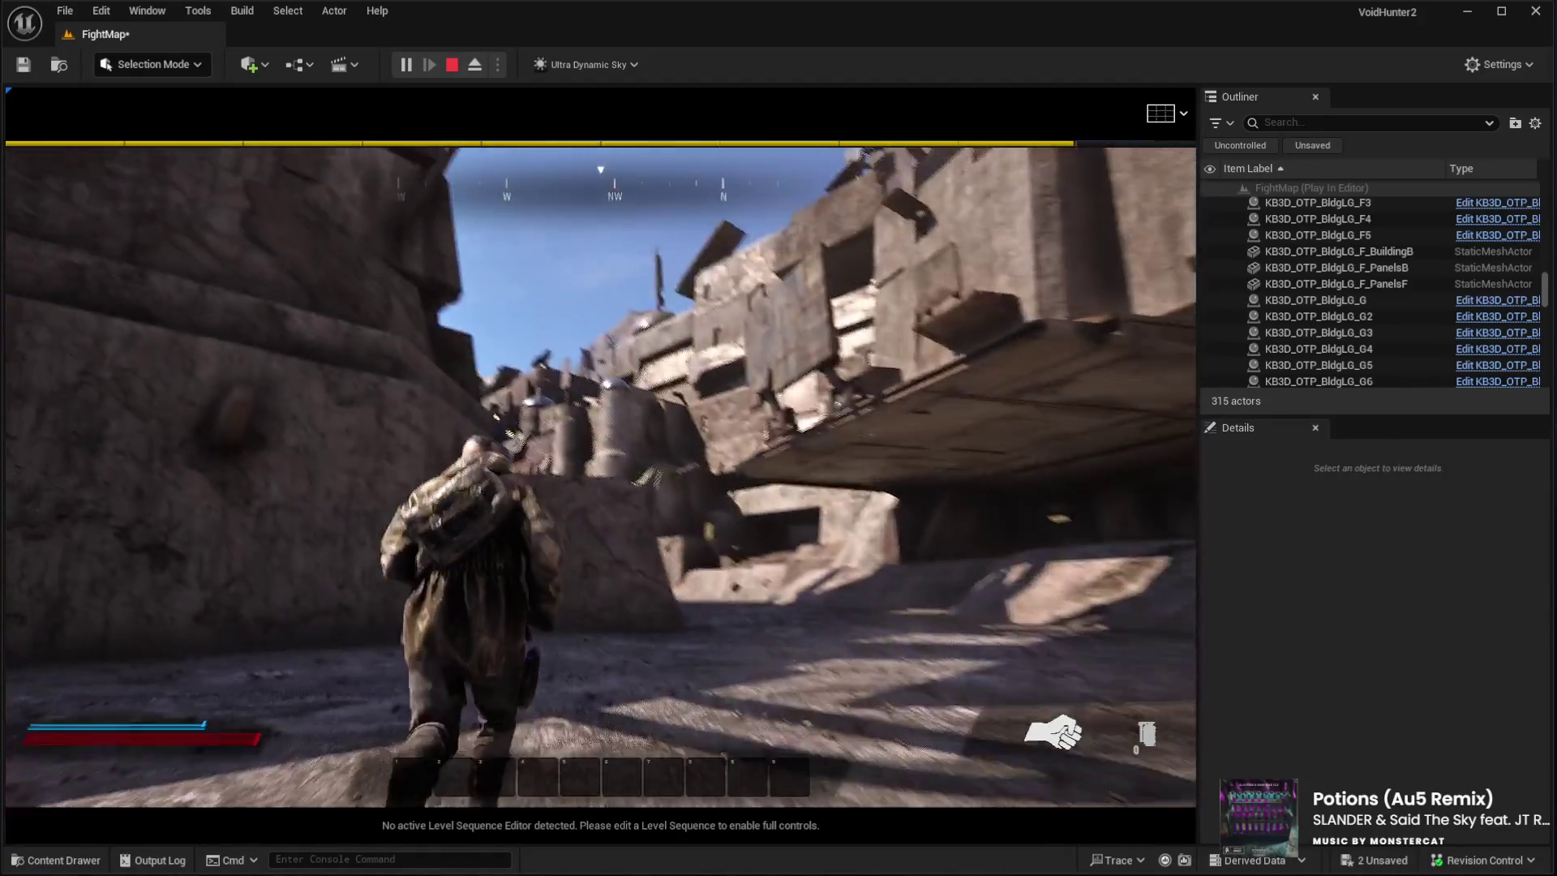
{"action": "key", "text": "w"}
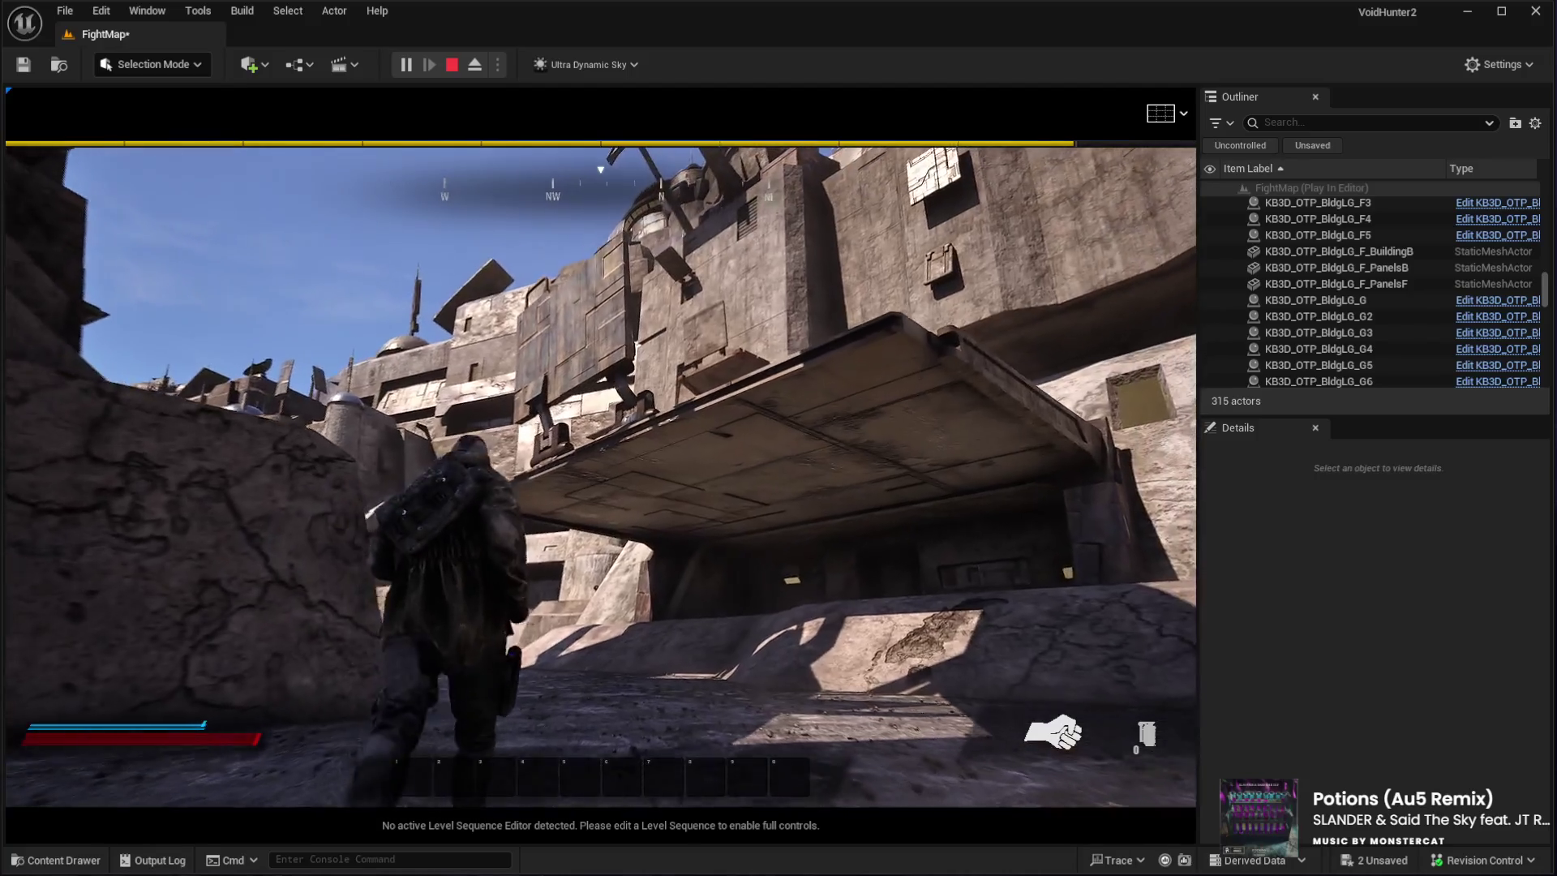
{"action": "key", "text": "w"}
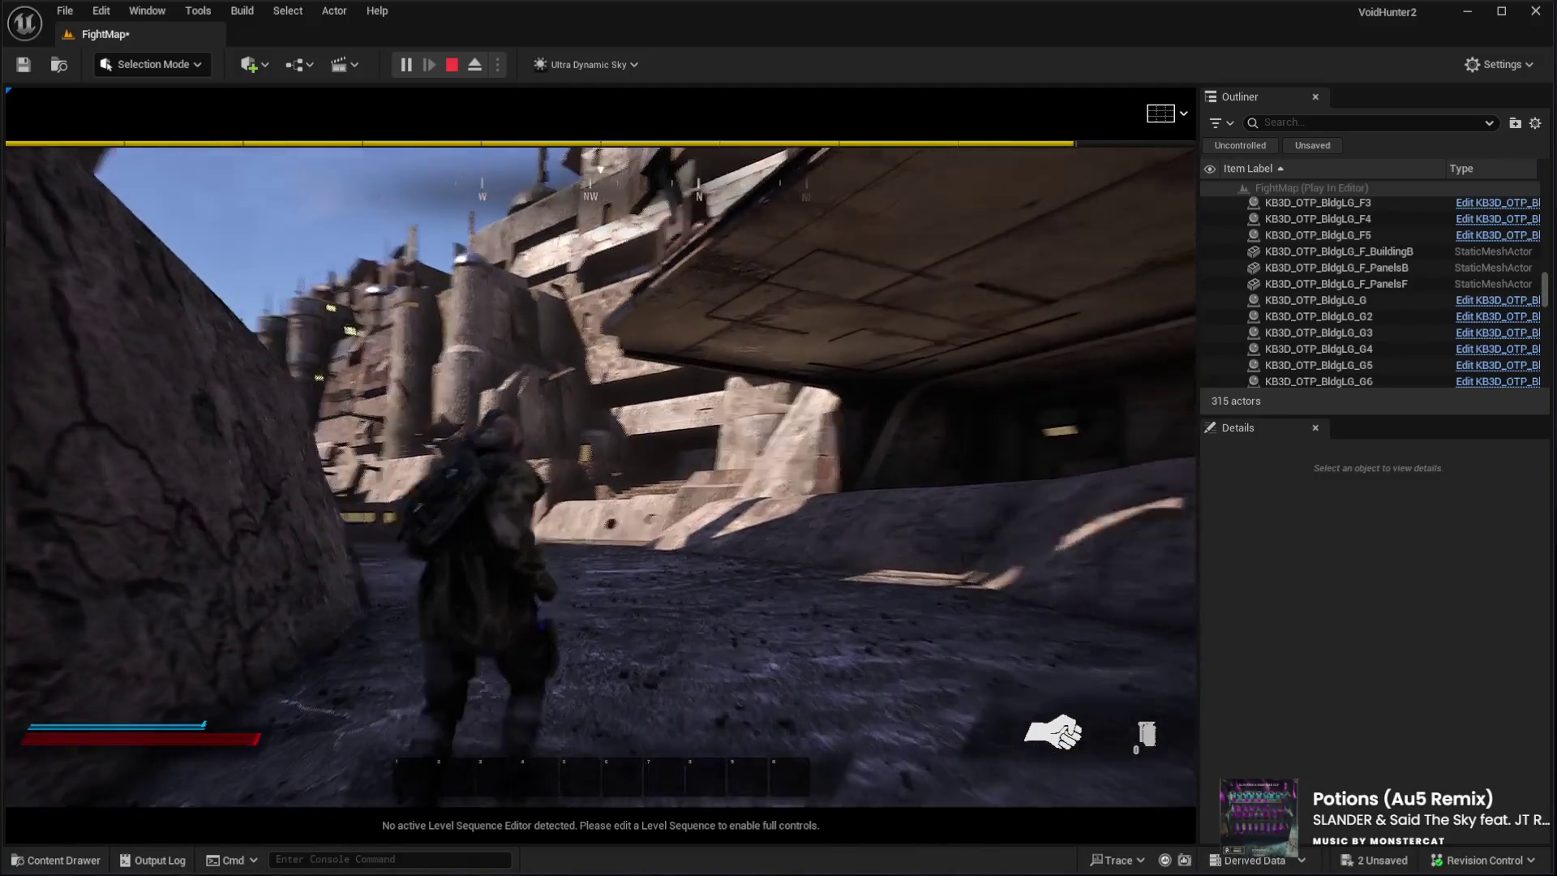
{"action": "key", "text": "w"}
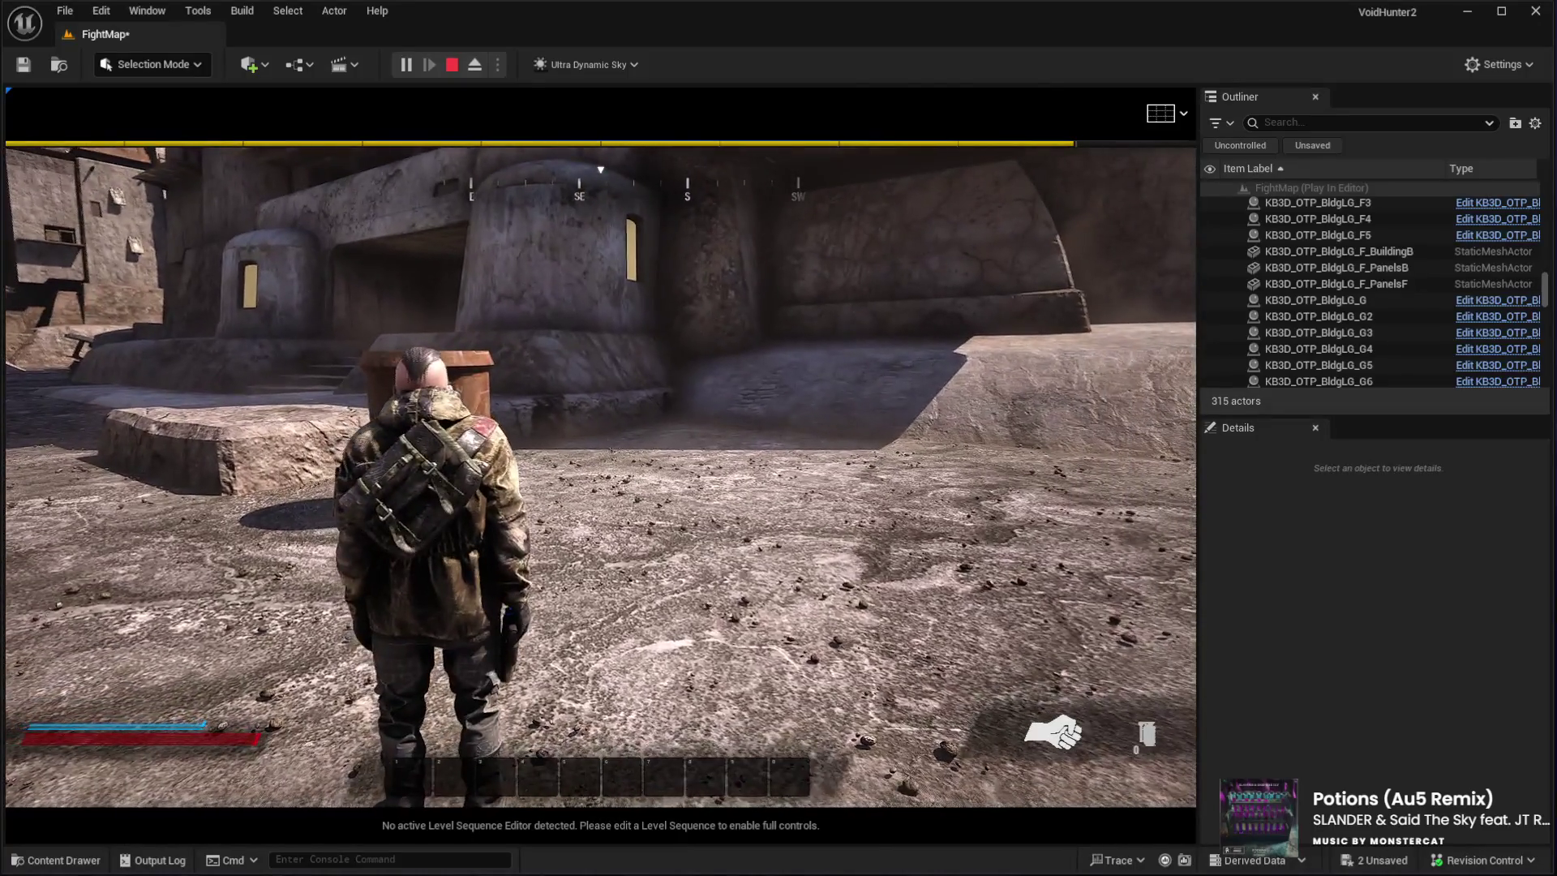
{"action": "key", "text": "Escape"}
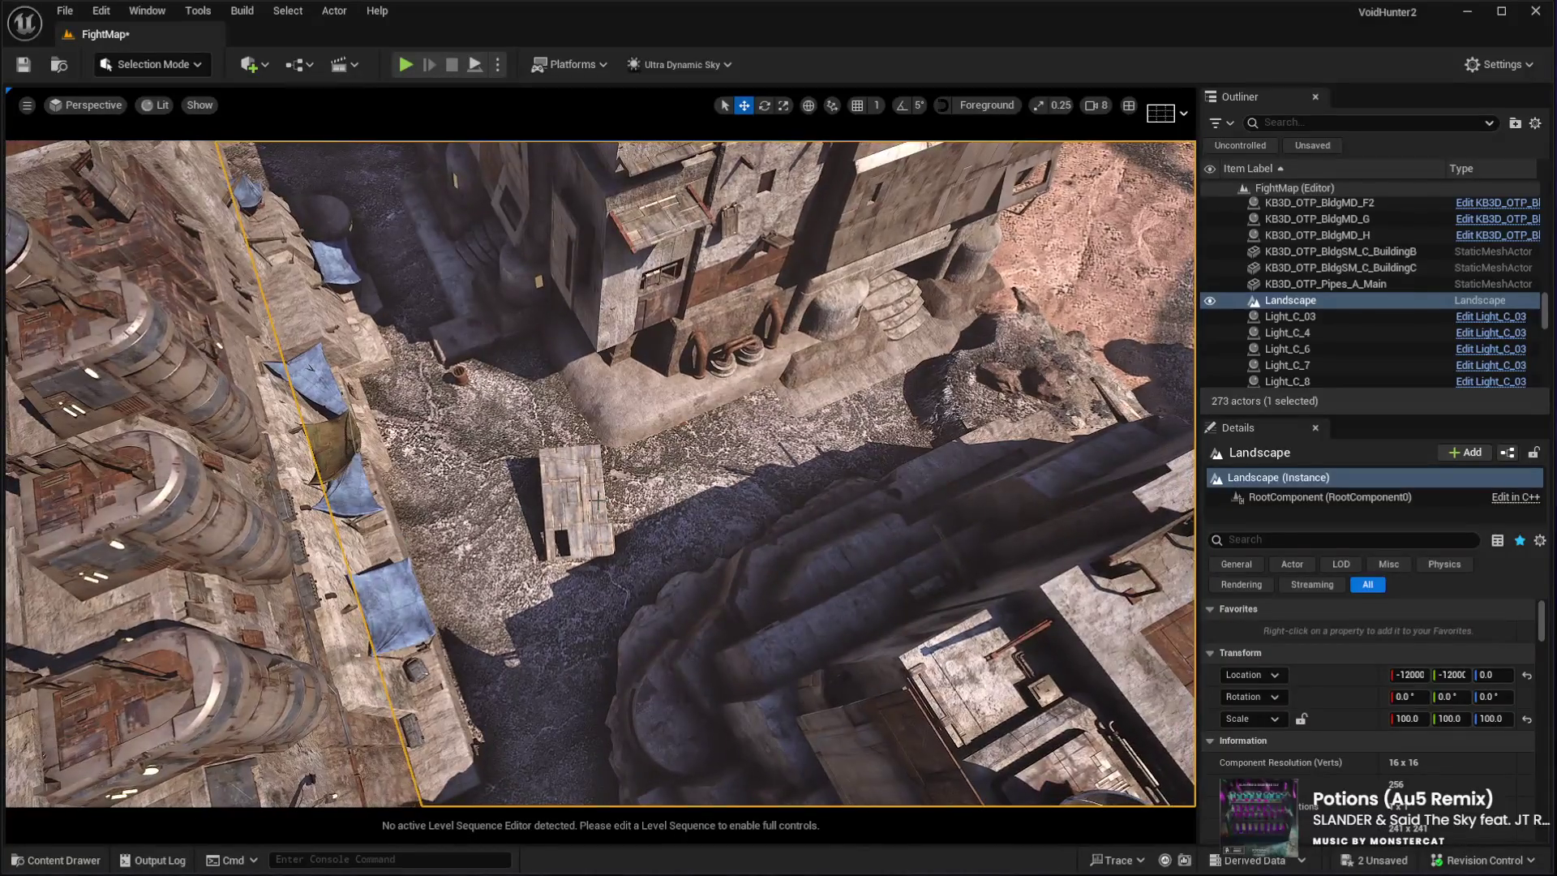
Move the PanelsD part of KB3D_OTP_BldgLG_D7 along the street and lower it slightly
{"action": "left_click", "coordinate": [576, 339]}
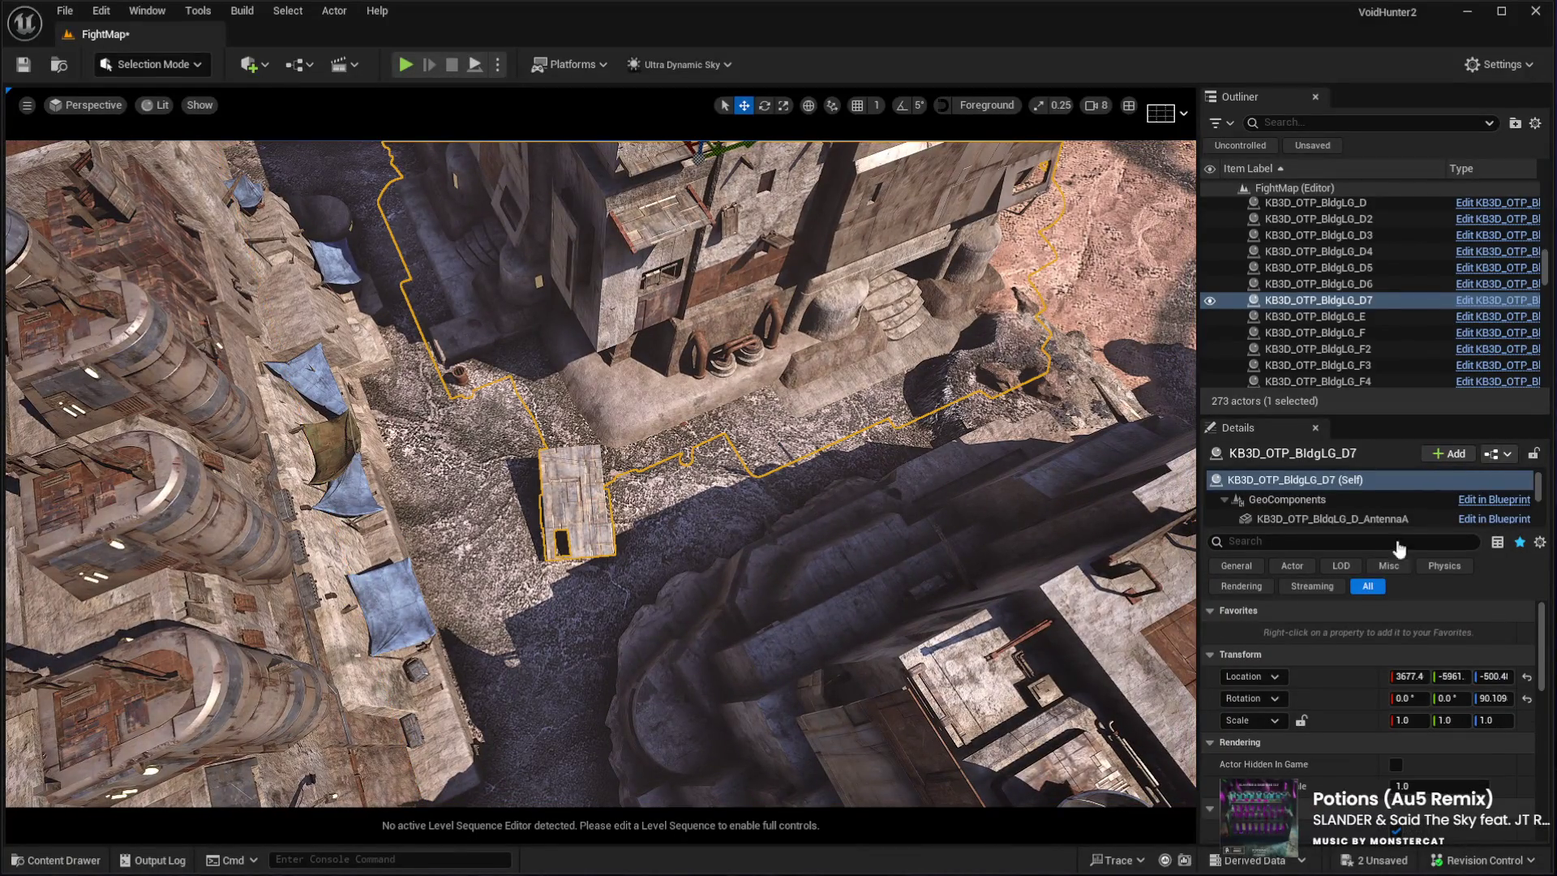
{"action": "left_click", "coordinate": [1289, 519]}
{"action": "left_click", "coordinate": [579, 519]}
{"action": "key", "text": "f"}
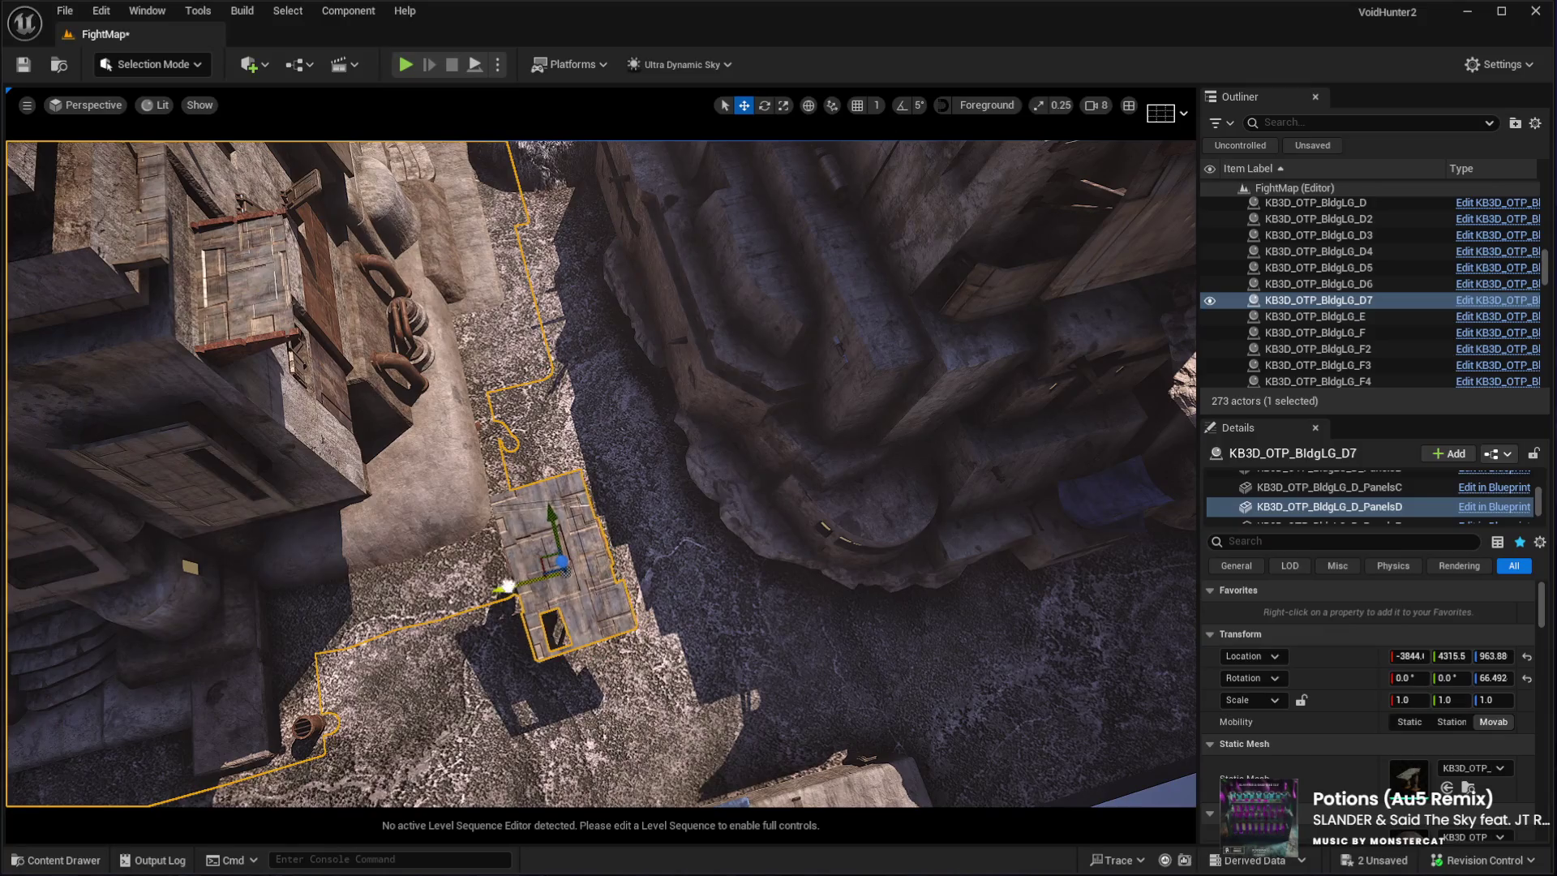
{"action": "left_click_drag", "start_coordinate": [507, 584], "coordinate": [465, 403]}
{"action": "scroll", "coordinate": [601, 386], "scroll_direction": "up", "scroll_amount": 4}
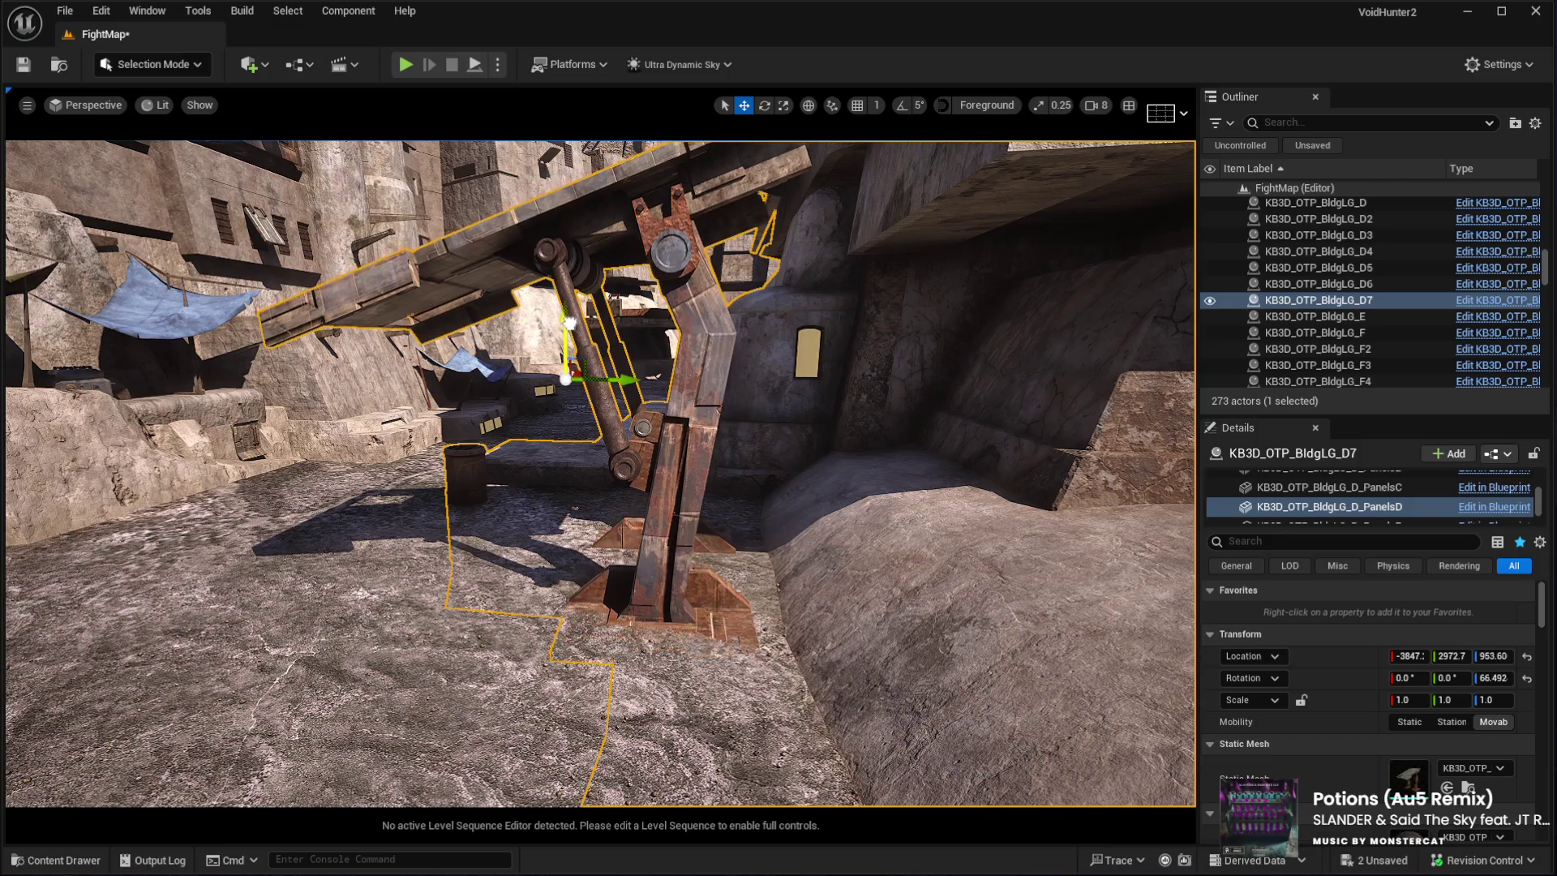
{"action": "left_click_drag", "start_coordinate": [569, 324], "coordinate": [566, 330]}
{"action": "mouse_move", "coordinate": [478, 478]}
{"action": "left_mouse_down"}
{"action": "mouse_move", "coordinate": [511, 469]}
{"action": "mouse_move", "coordinate": [511, 533]}
{"action": "mouse_move", "coordinate": [511, 501]}
{"action": "mouse_move", "coordinate": [62, 412]}
{"action": "left_mouse_up"}
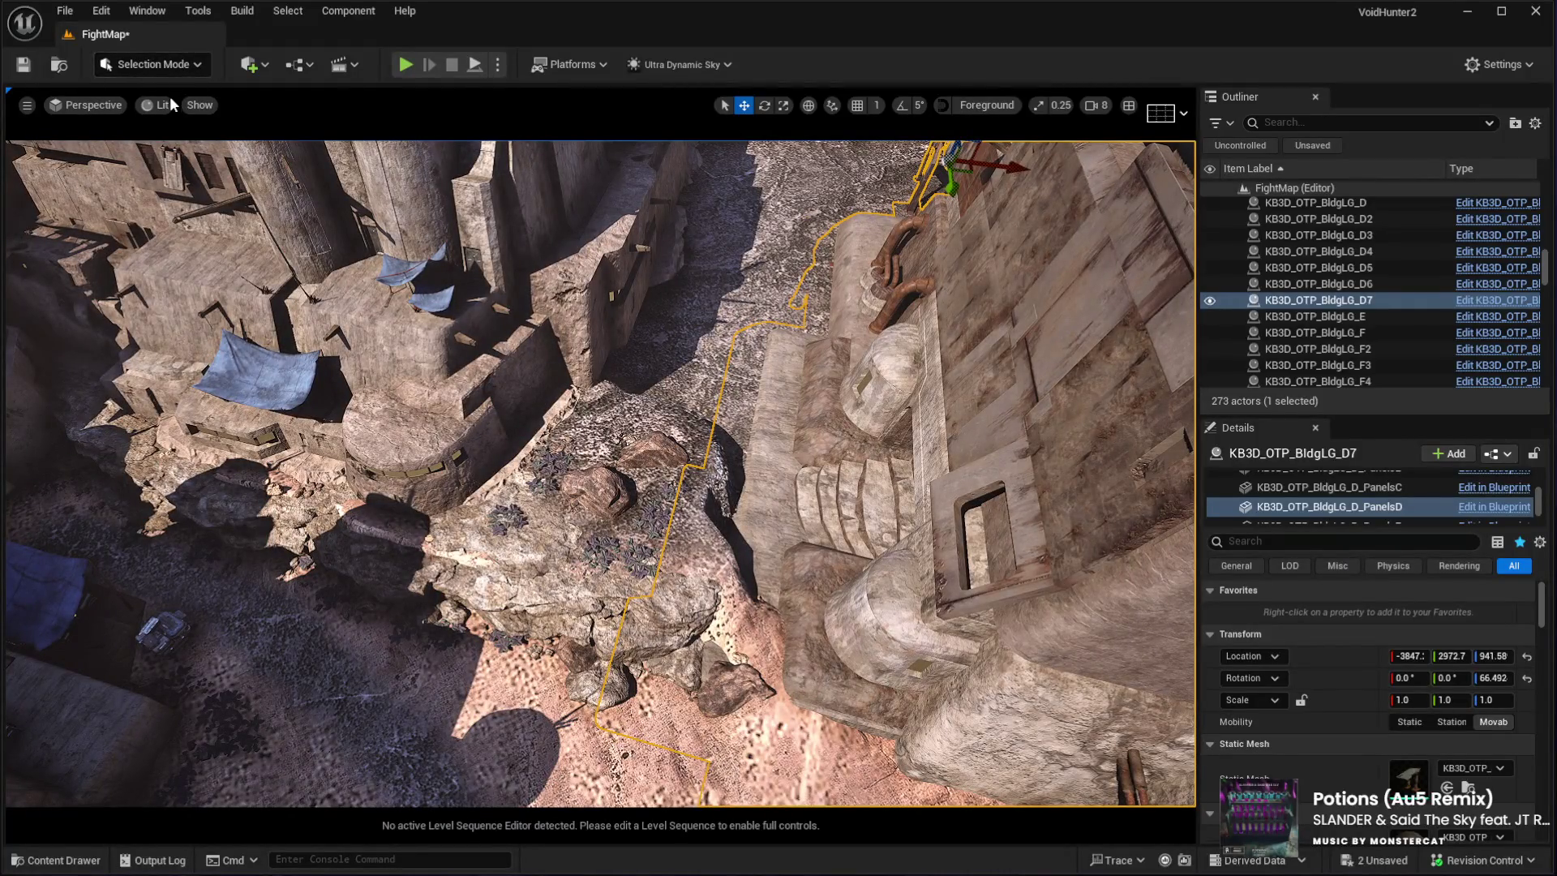
{"action": "key", "text": "shift+2"}
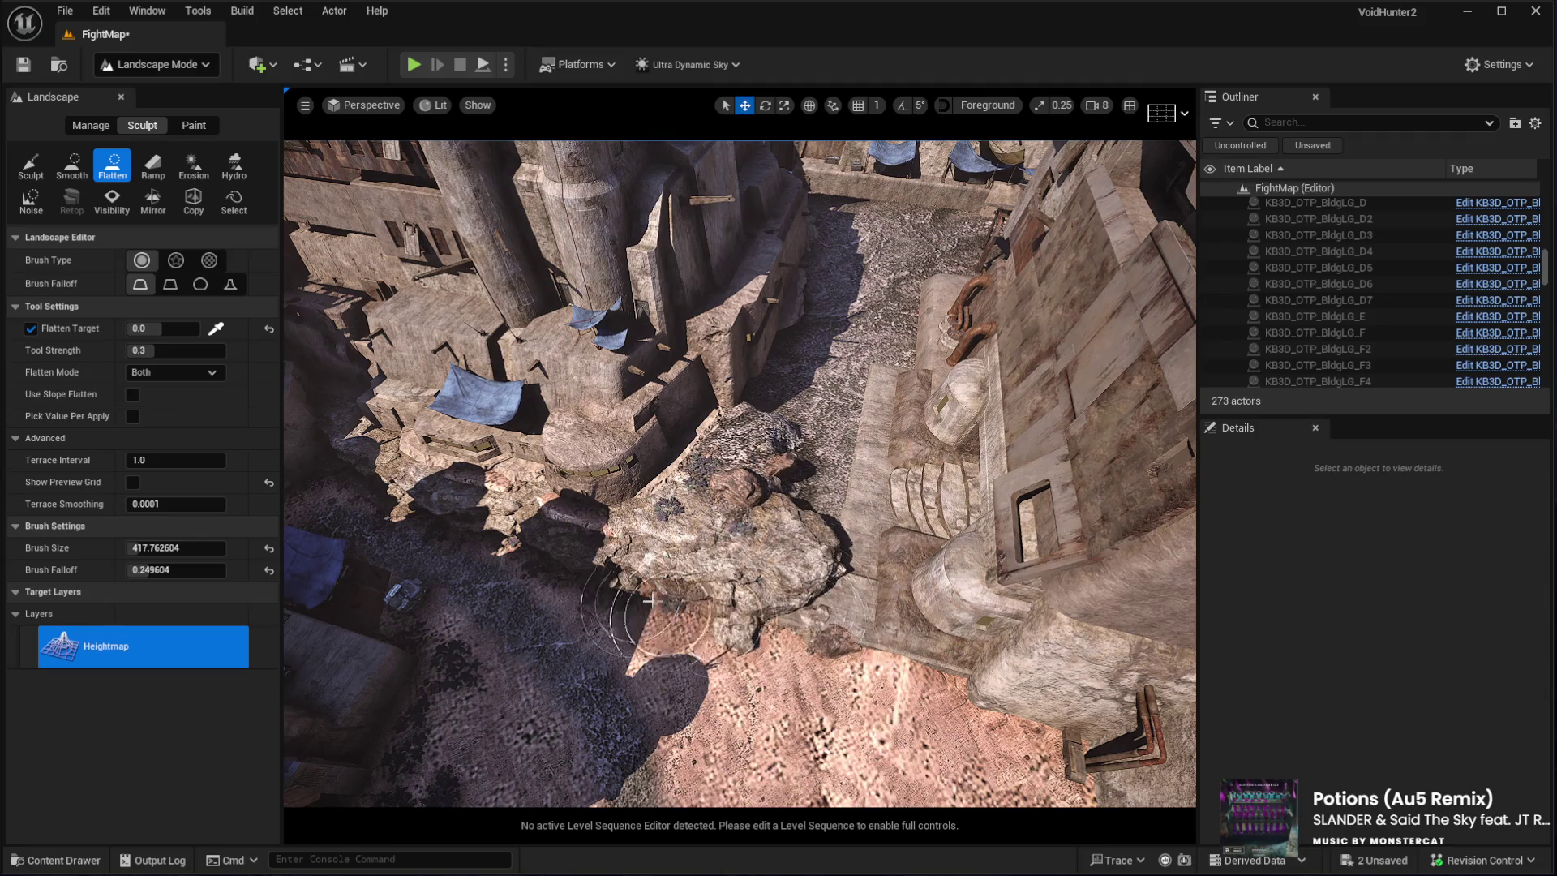
Brush the Flatten tool over the ground around the large rock by the building wall
{"action": "mouse_move", "coordinate": [739, 548]}
{"action": "left_mouse_down"}
{"action": "mouse_move", "coordinate": [796, 426]}
{"action": "mouse_move", "coordinate": [702, 567]}
{"action": "mouse_move", "coordinate": [678, 640]}
{"action": "left_mouse_up"}
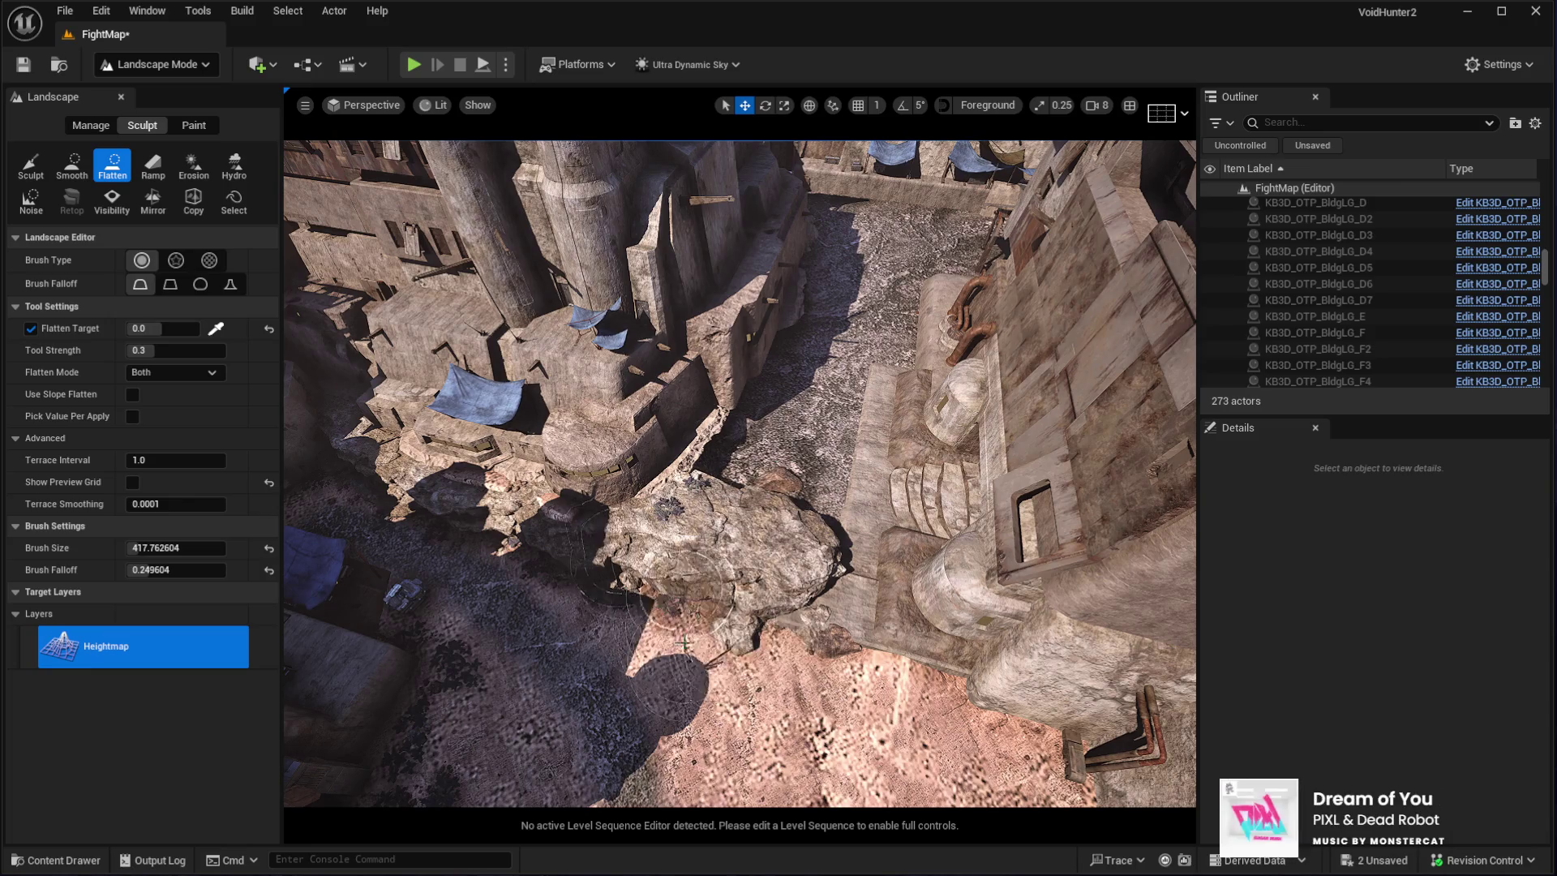
{"action": "scroll", "coordinate": [678, 639], "scroll_direction": "up", "scroll_amount": 5}
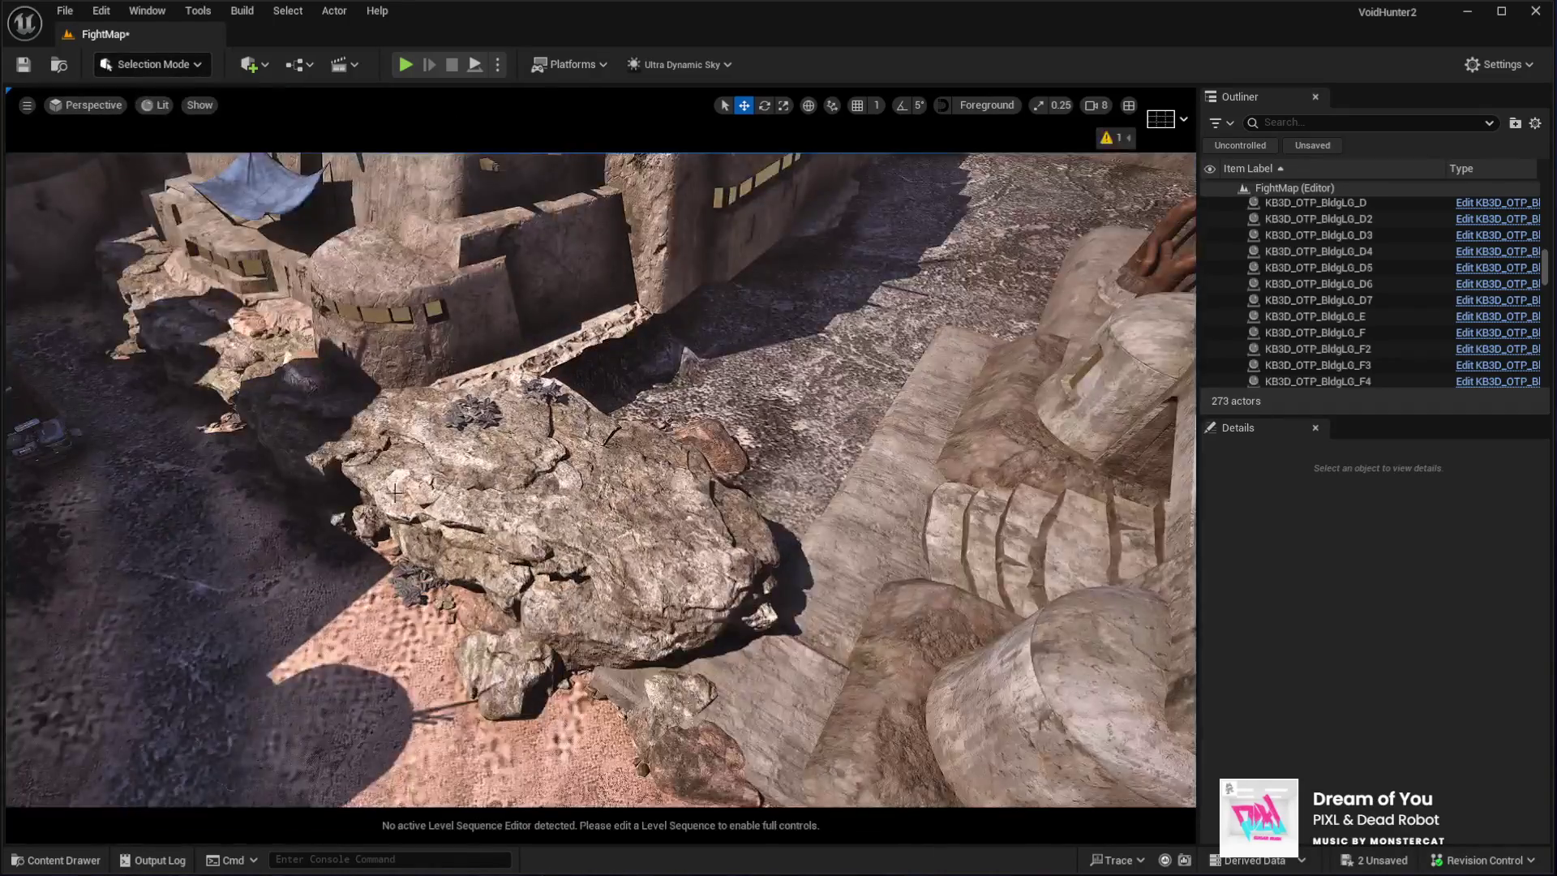
Rotate SM_Cliff_Rock_31 about 17 degrees and shift SM_Cliff_Rock_34 up and to the left
{"action": "key", "text": "e"}
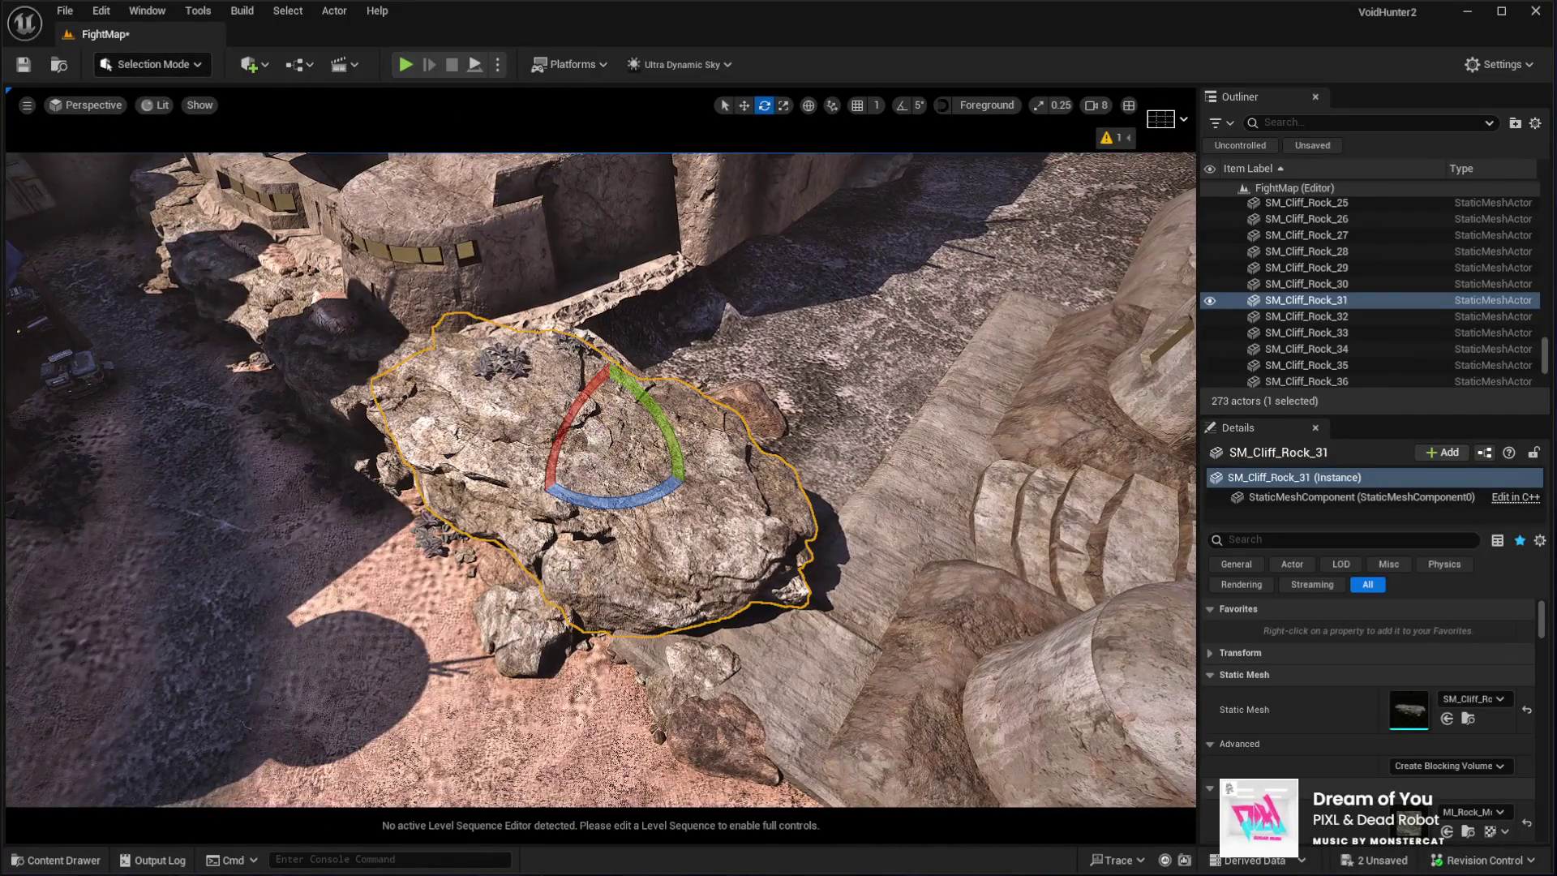
{"action": "mouse_move", "coordinate": [573, 496]}
{"action": "left_mouse_down"}
{"action": "mouse_move", "coordinate": [697, 496]}
{"action": "mouse_move", "coordinate": [604, 406]}
{"action": "mouse_move", "coordinate": [584, 332]}
{"action": "left_mouse_up"}
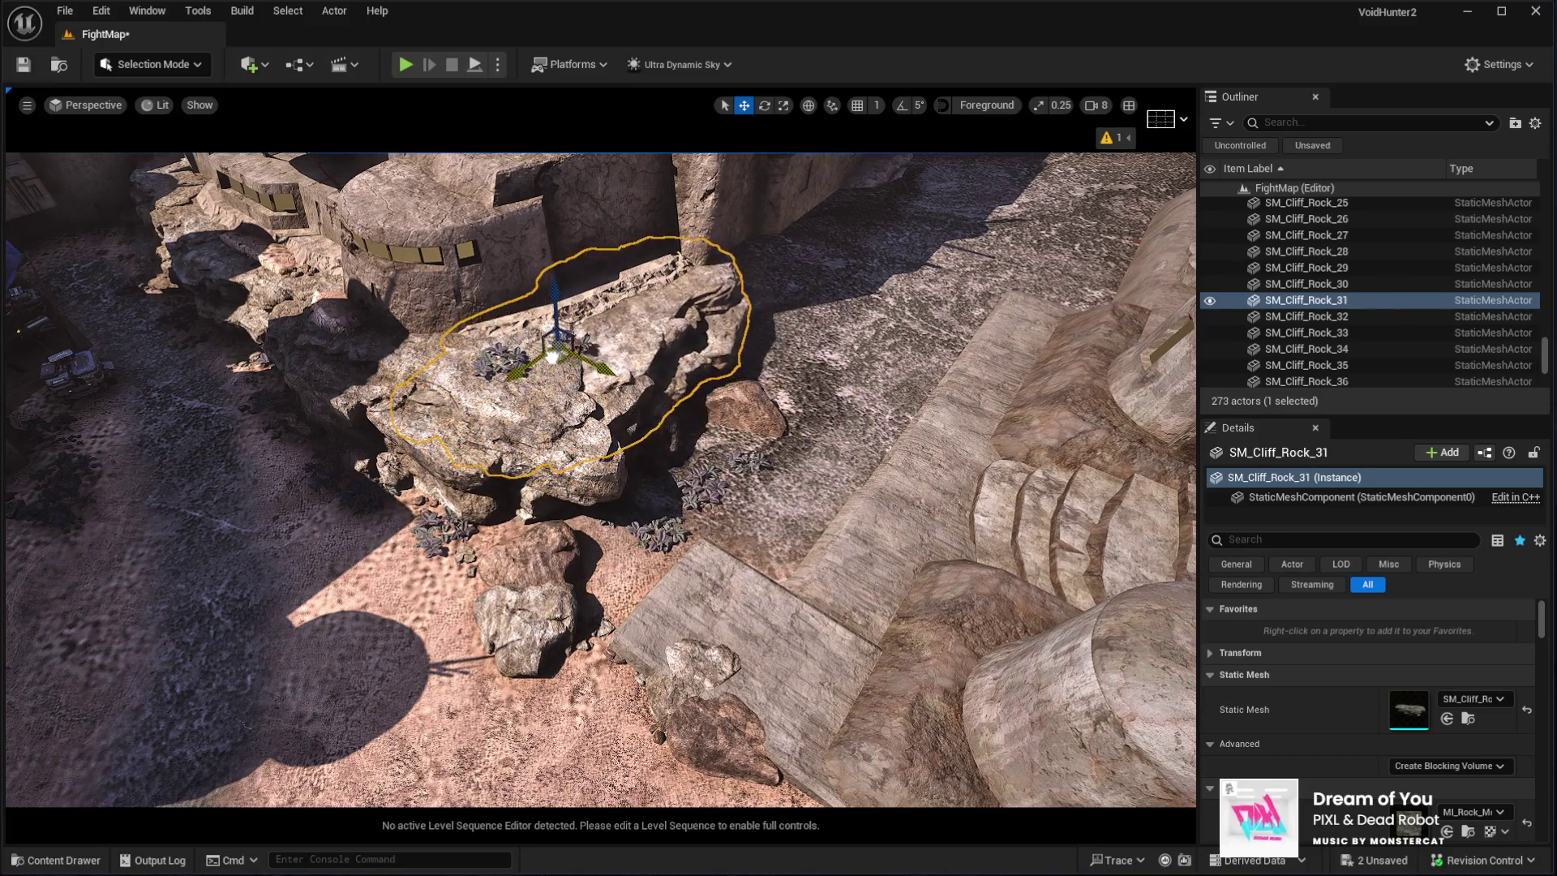
{"action": "left_click", "coordinate": [503, 381]}
{"action": "left_click_drag", "start_coordinate": [456, 457], "coordinate": [324, 442]}
{"action": "key", "text": "f"}
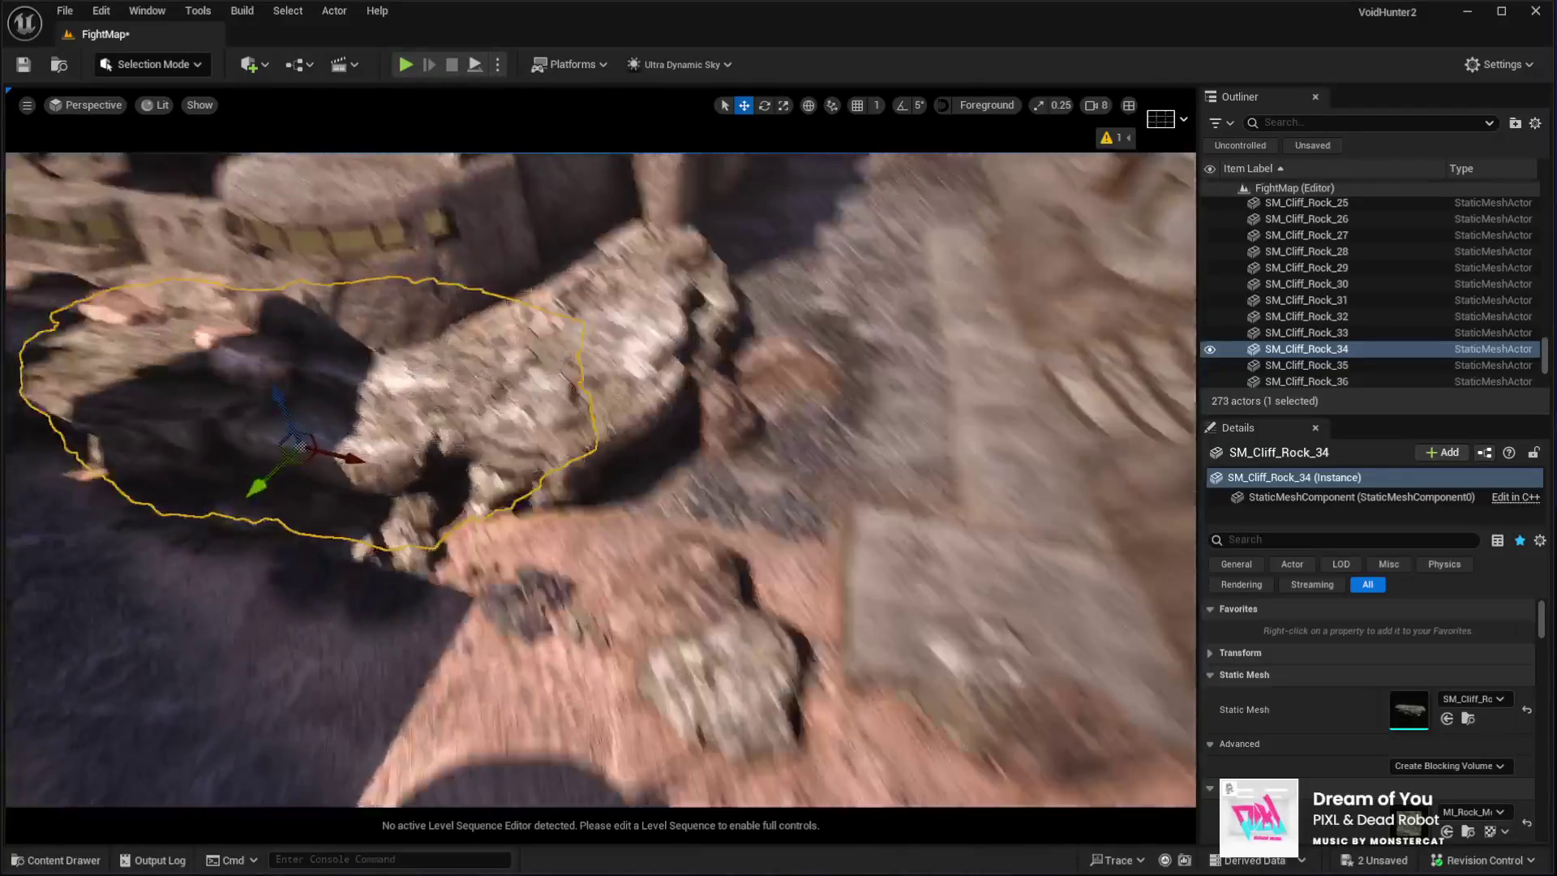
{"action": "left_click", "coordinate": [543, 357]}
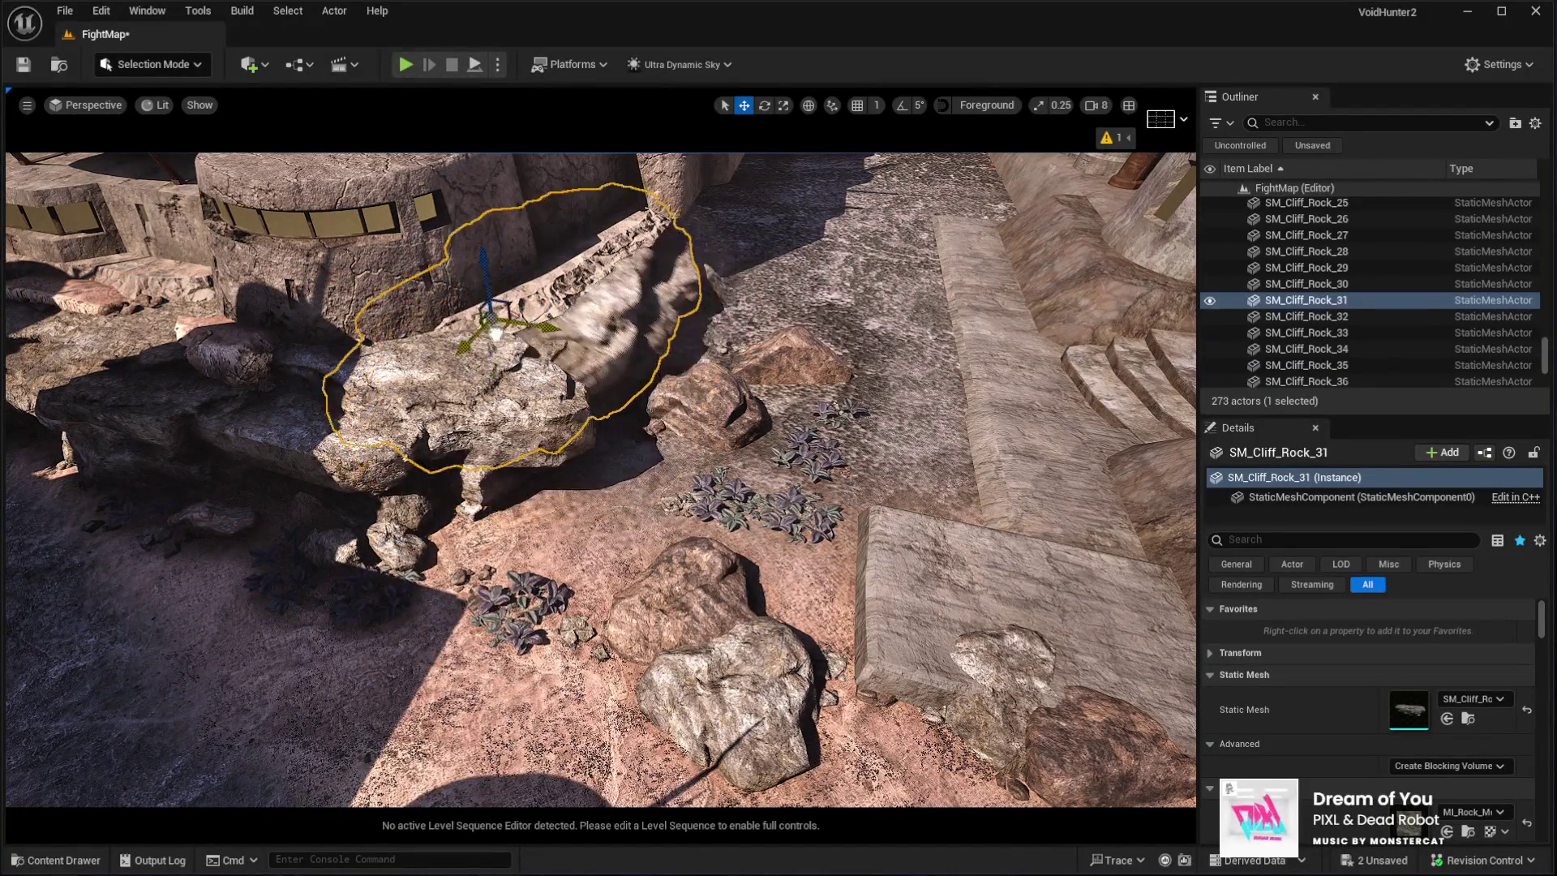
{"action": "left_click_drag", "start_coordinate": [524, 363], "coordinate": [571, 339]}
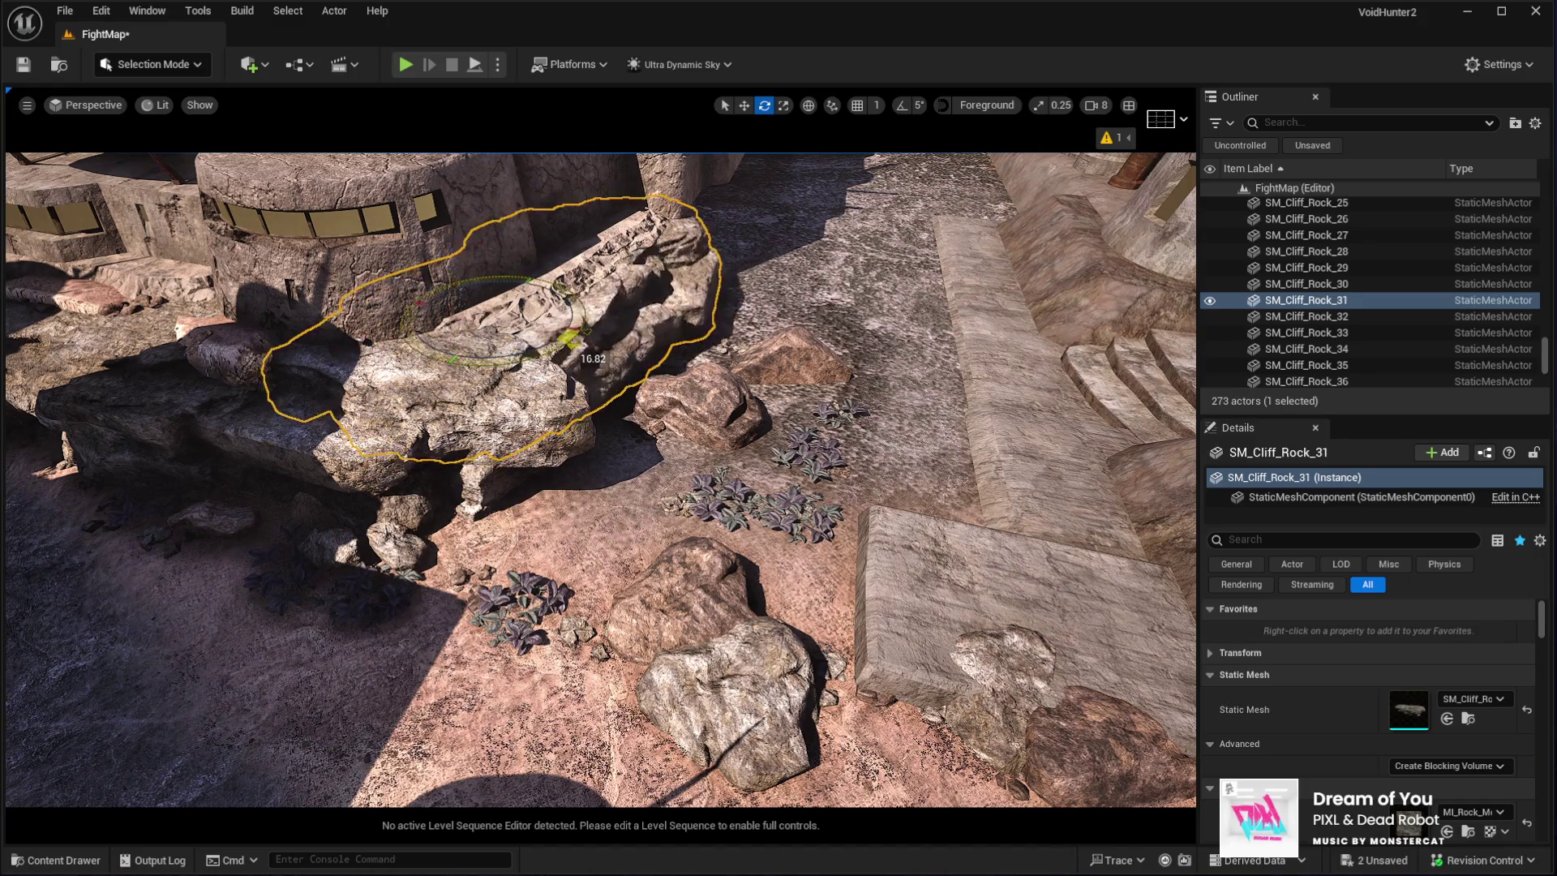
{"action": "left_click_drag", "start_coordinate": [483, 256], "coordinate": [477, 266]}
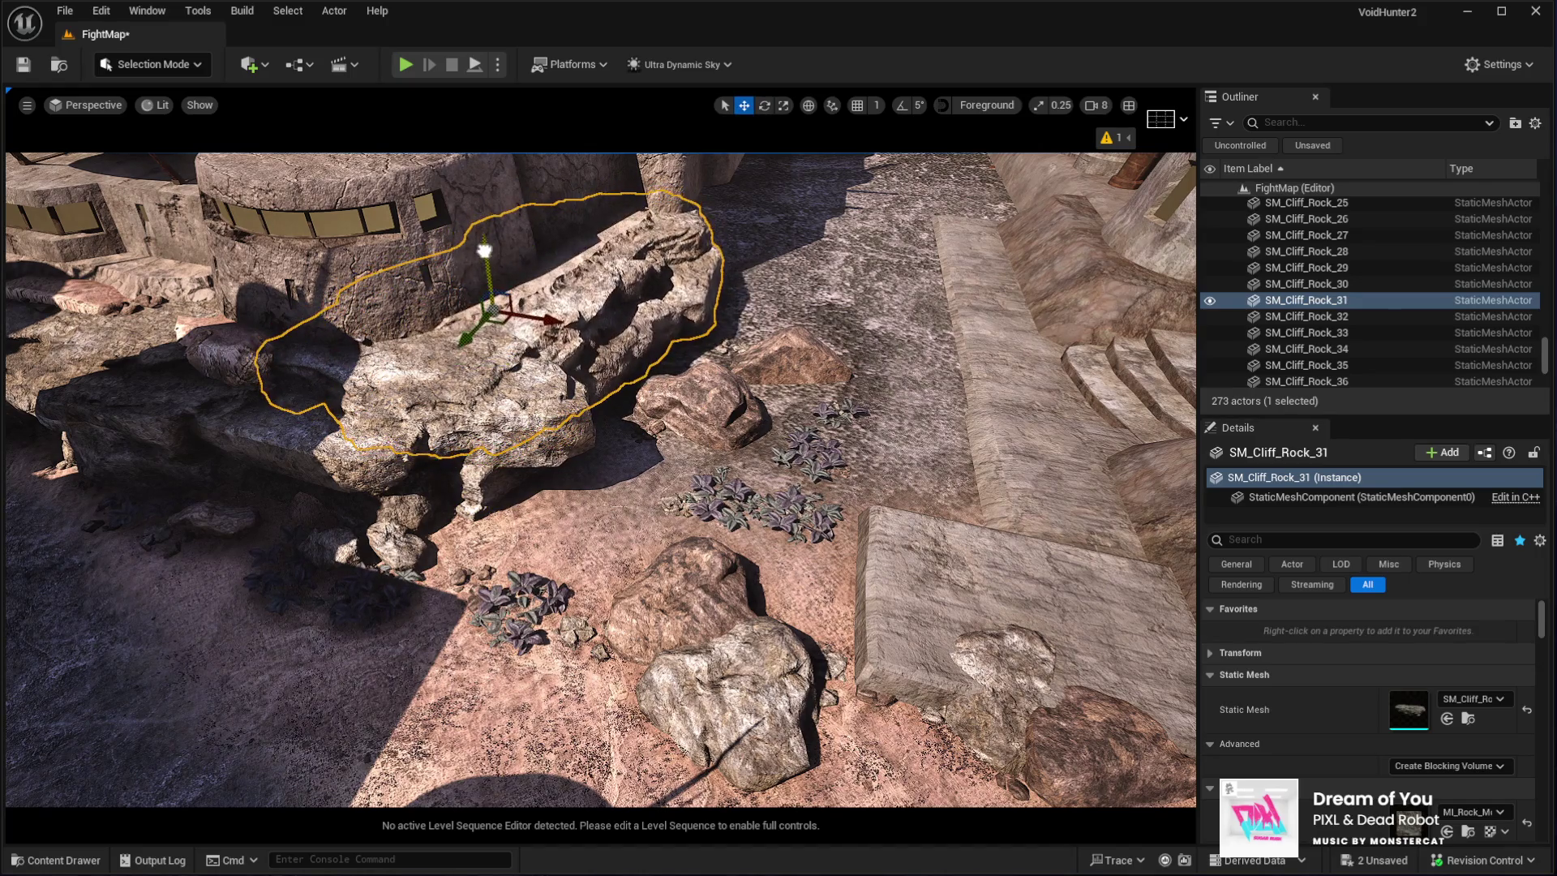
{"action": "key", "text": "f"}
{"action": "left_click", "coordinate": [717, 452]}
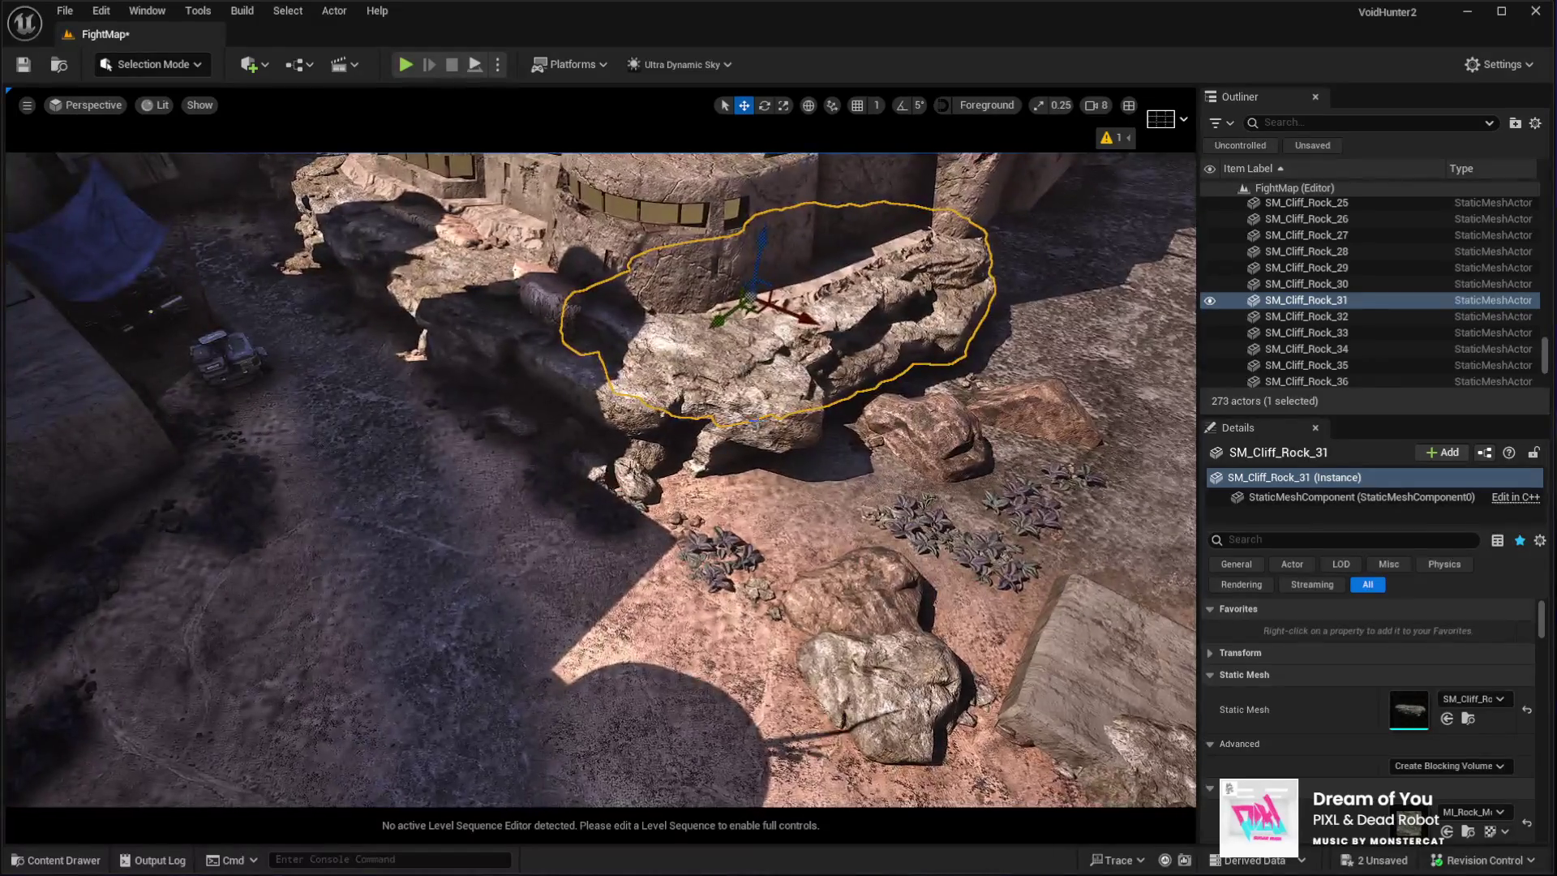
{"action": "left_click_drag", "start_coordinate": [610, 402], "coordinate": [537, 378]}
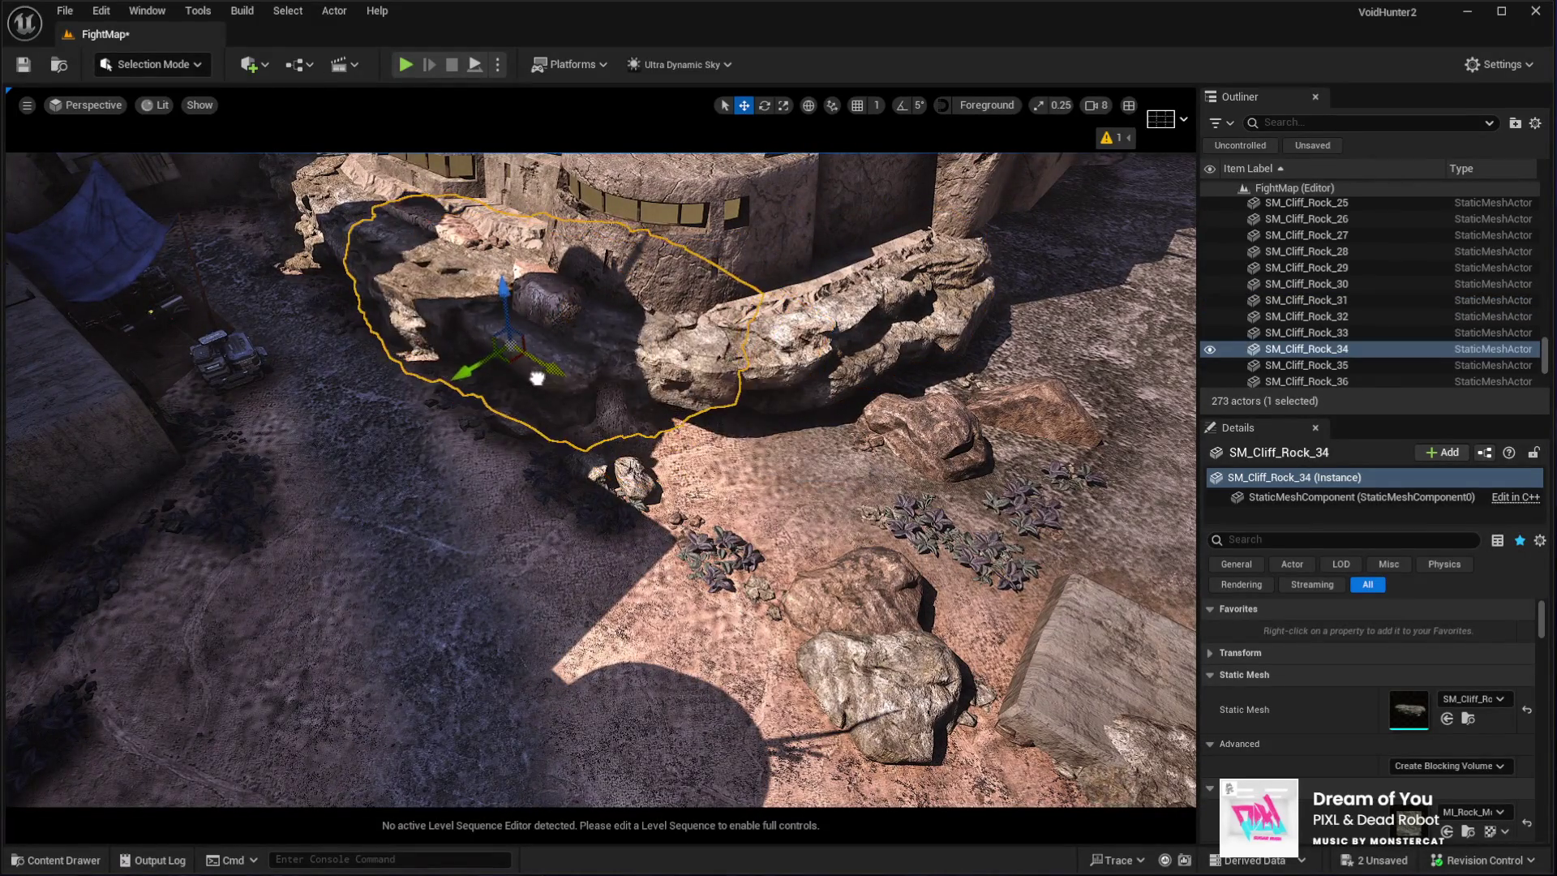
Duplicate the rock as SM_Cliff_Rock_46, rotate it, and move it up and to the right
{"action": "scroll", "coordinate": [540, 399], "scroll_direction": "down", "scroll_amount": 5}
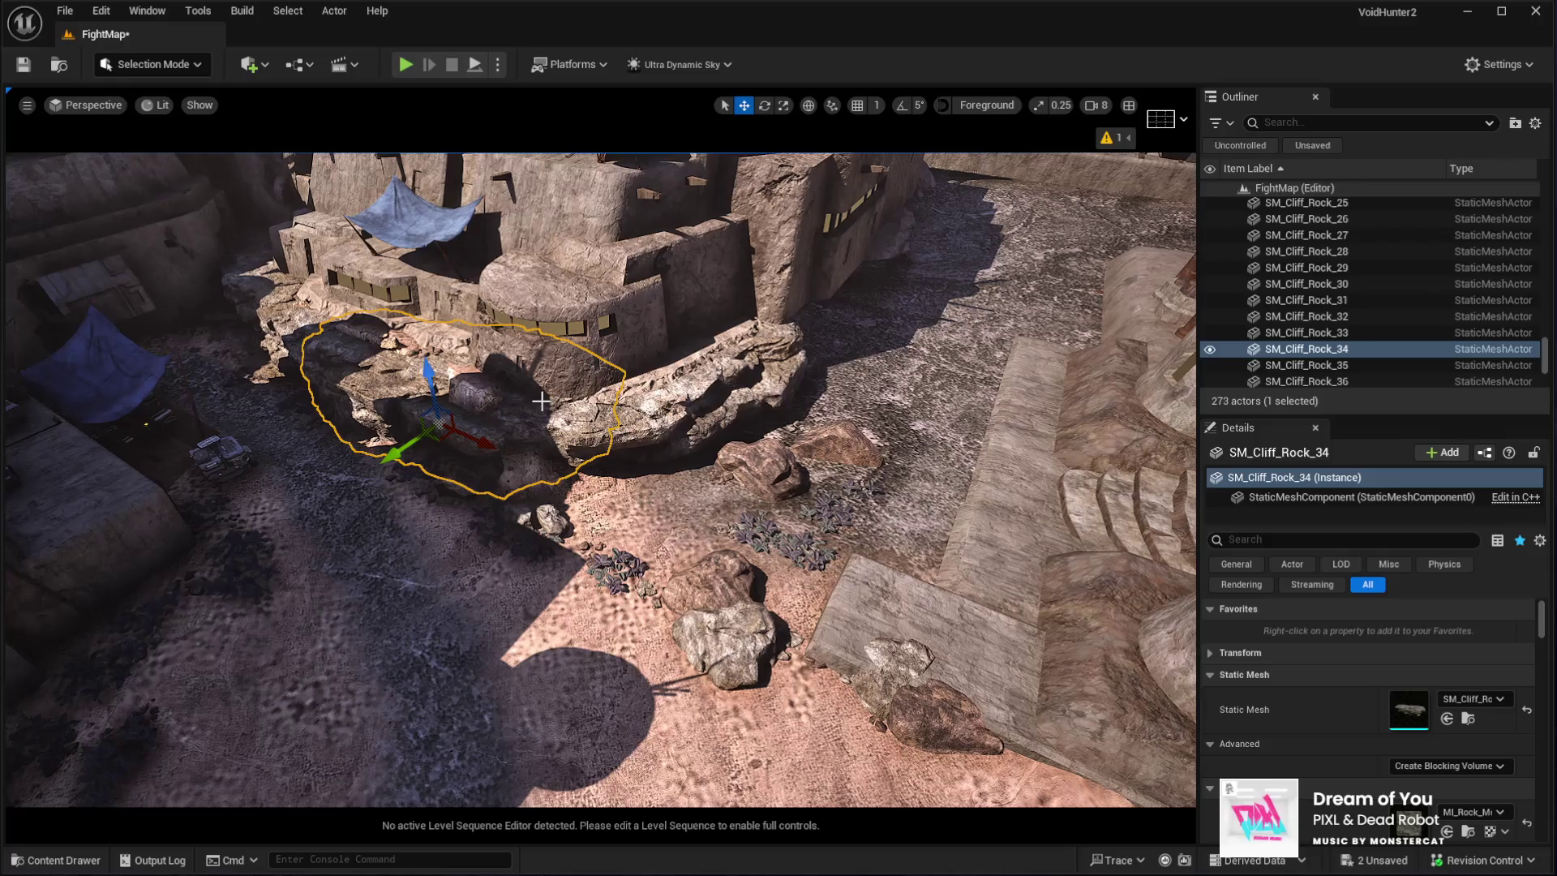
{"action": "key", "text": "ctrl+d"}
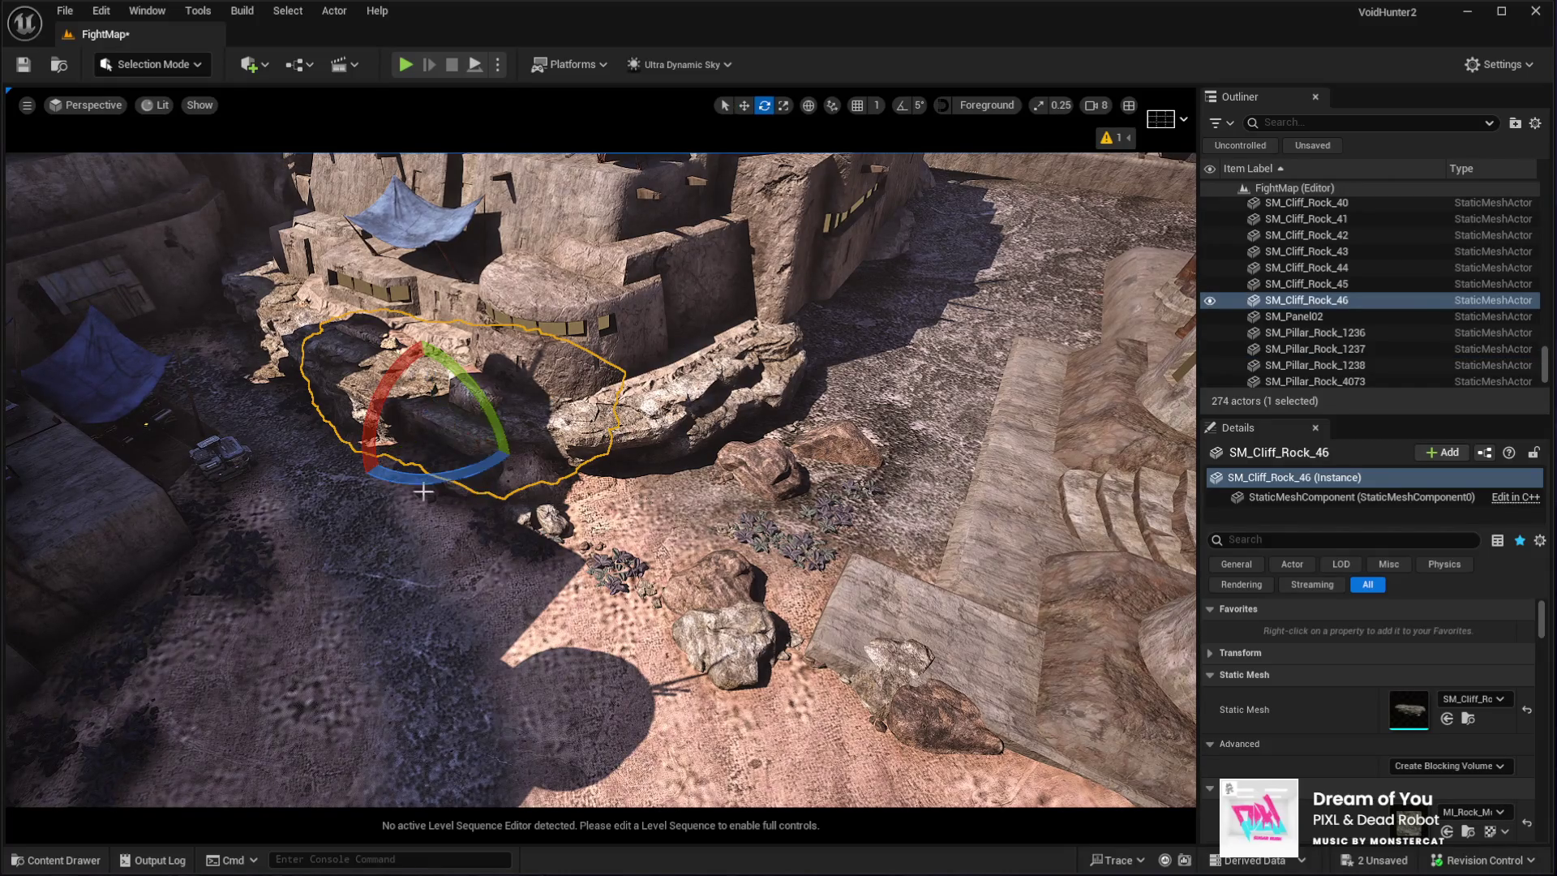
{"action": "left_click_drag", "start_coordinate": [515, 451], "coordinate": [330, 490]}
{"action": "key", "text": "w"}
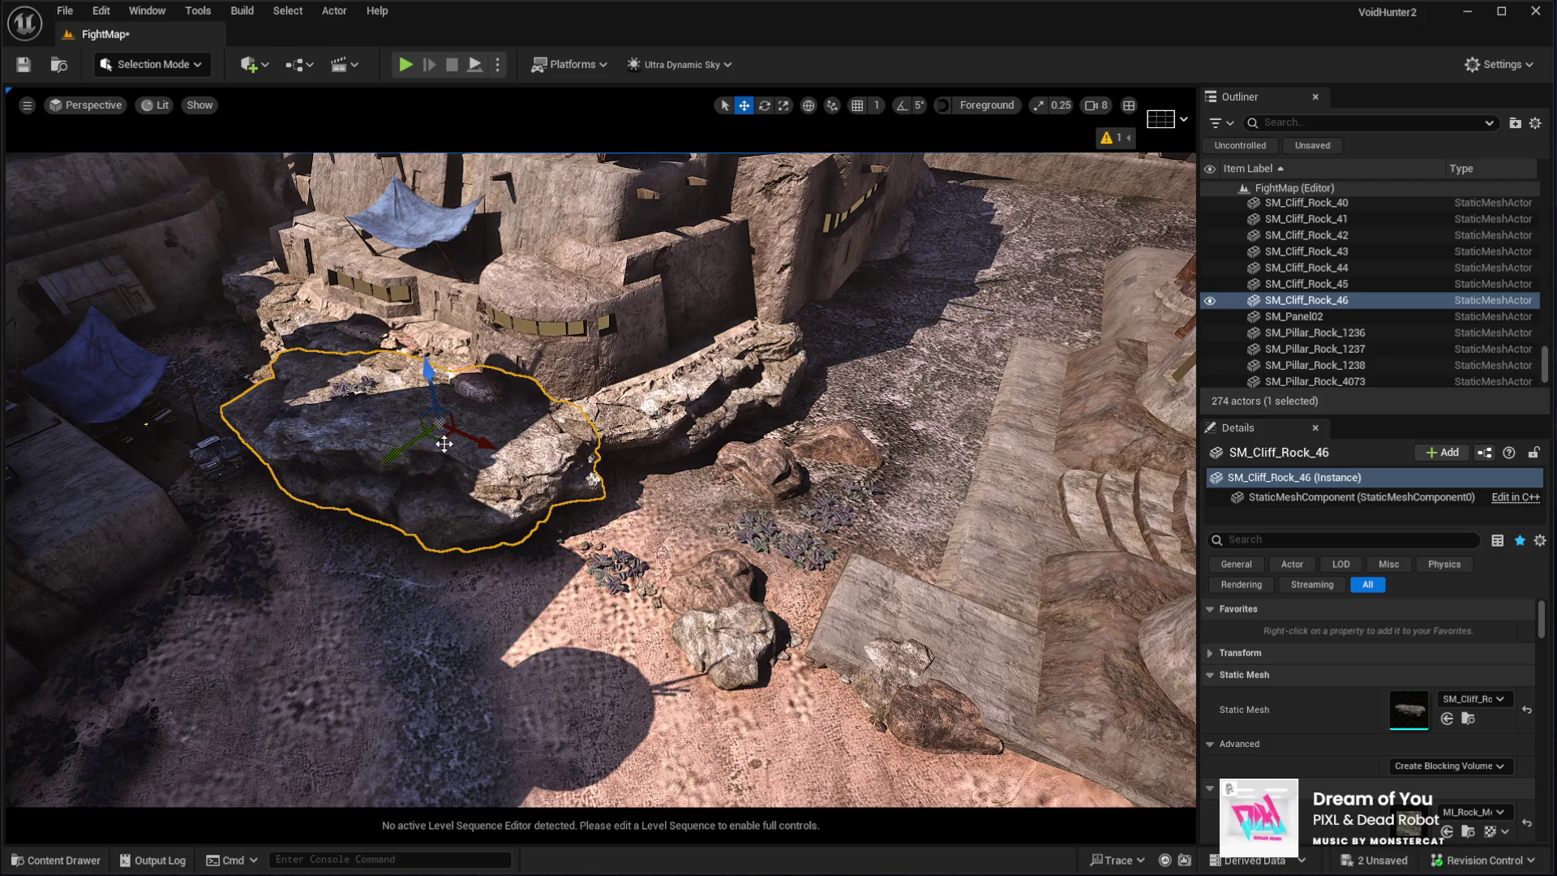
{"action": "left_click_drag", "start_coordinate": [443, 444], "coordinate": [549, 405]}
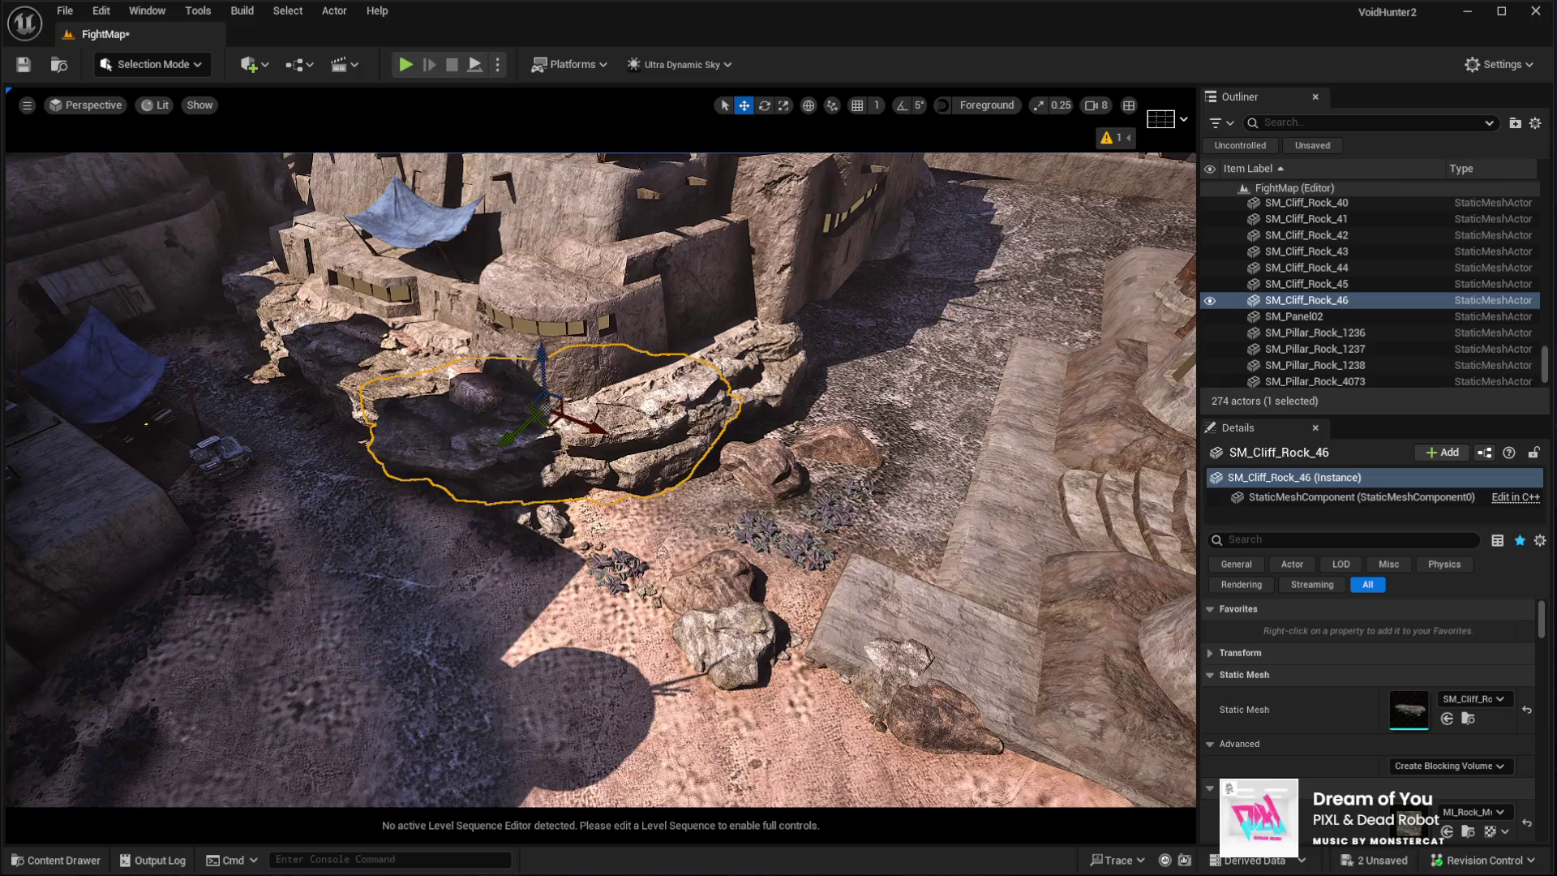
{"action": "scroll", "coordinate": [542, 399], "scroll_direction": "up", "scroll_amount": 5}
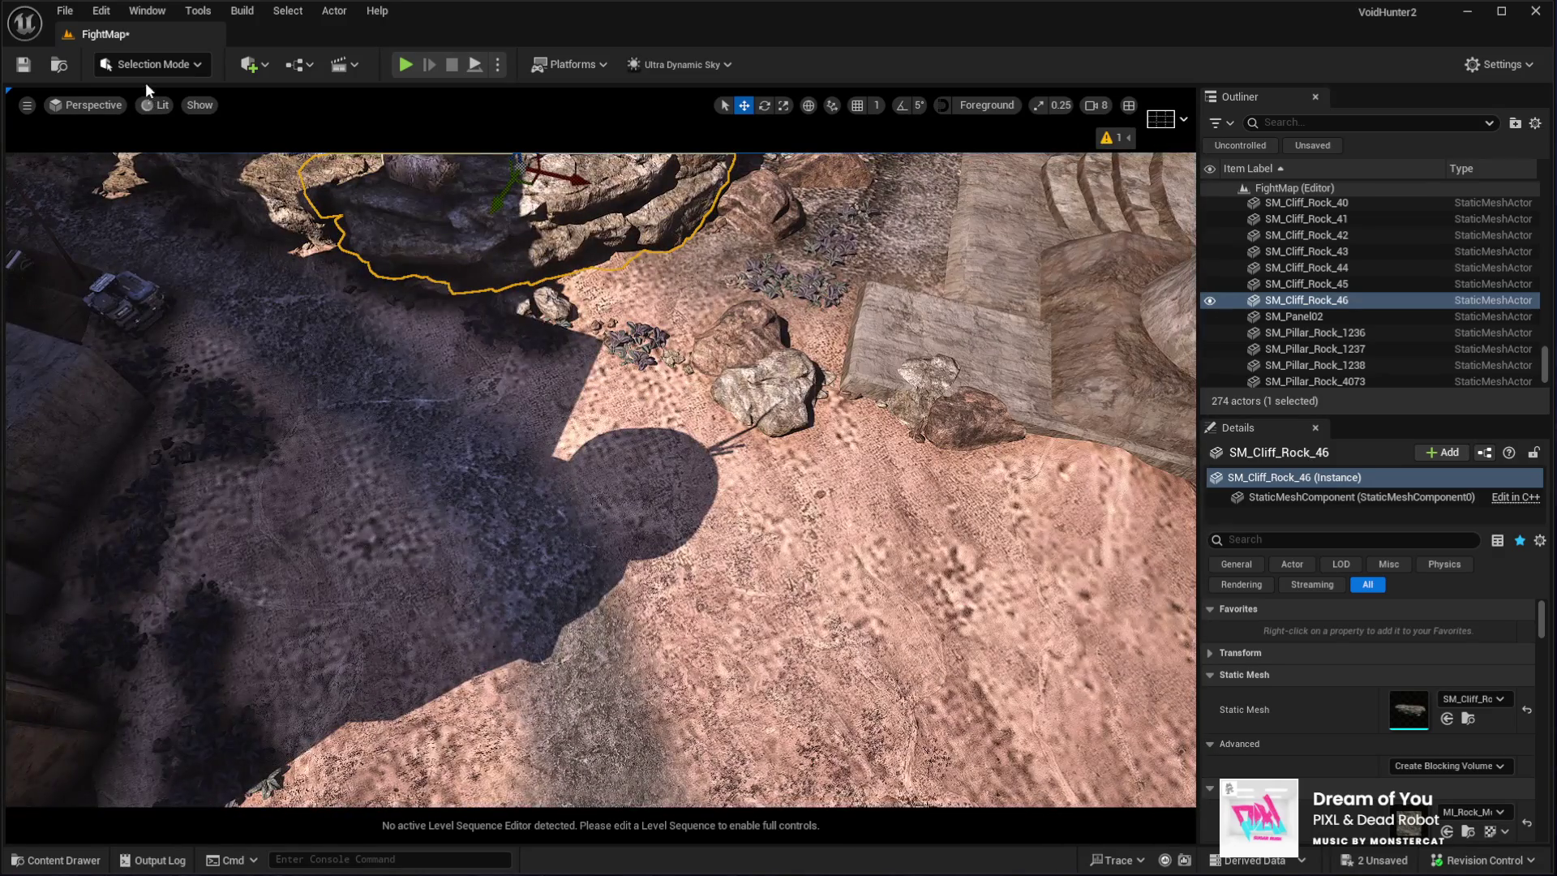
{"action": "key", "text": "shift+3"}
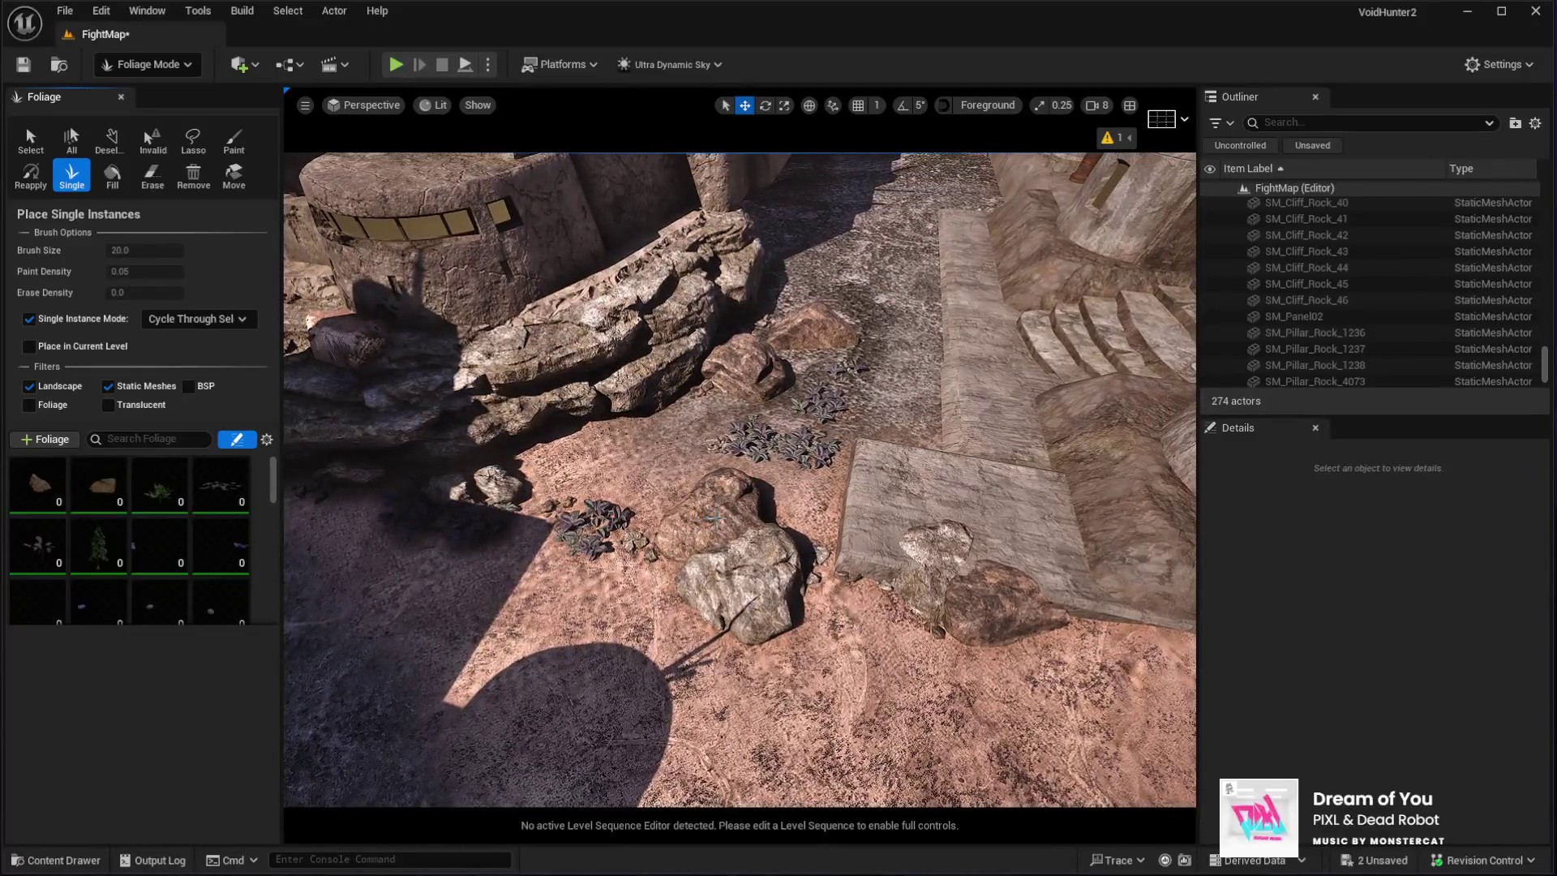
Move the foreground rock instance next to the left ledge and the path plant clump beside the left rock
{"action": "left_click", "coordinate": [31, 139]}
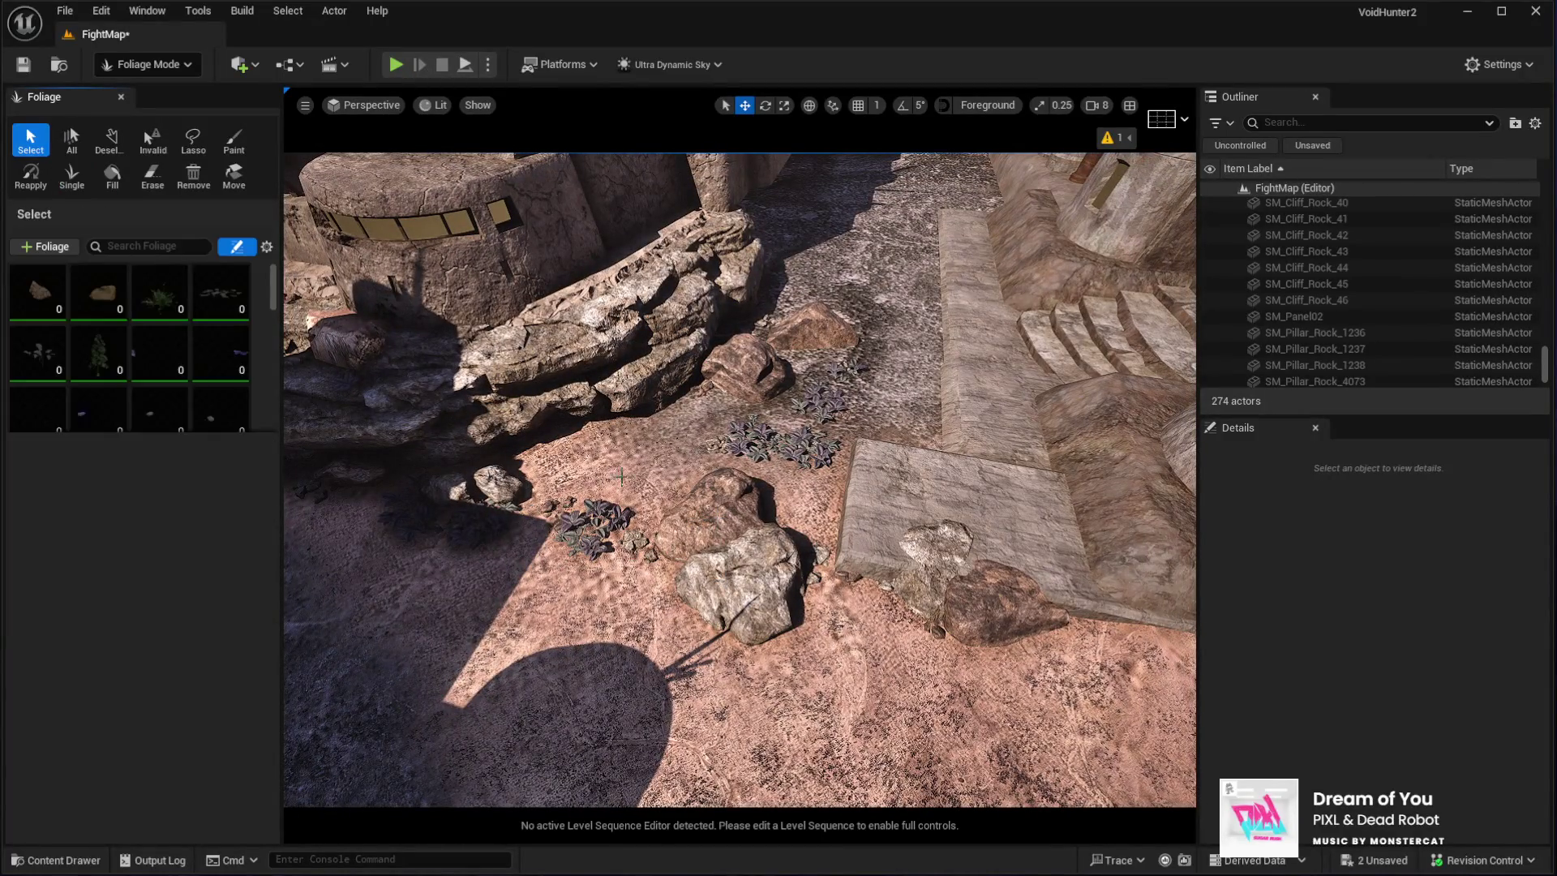
{"action": "left_click", "coordinate": [740, 511]}
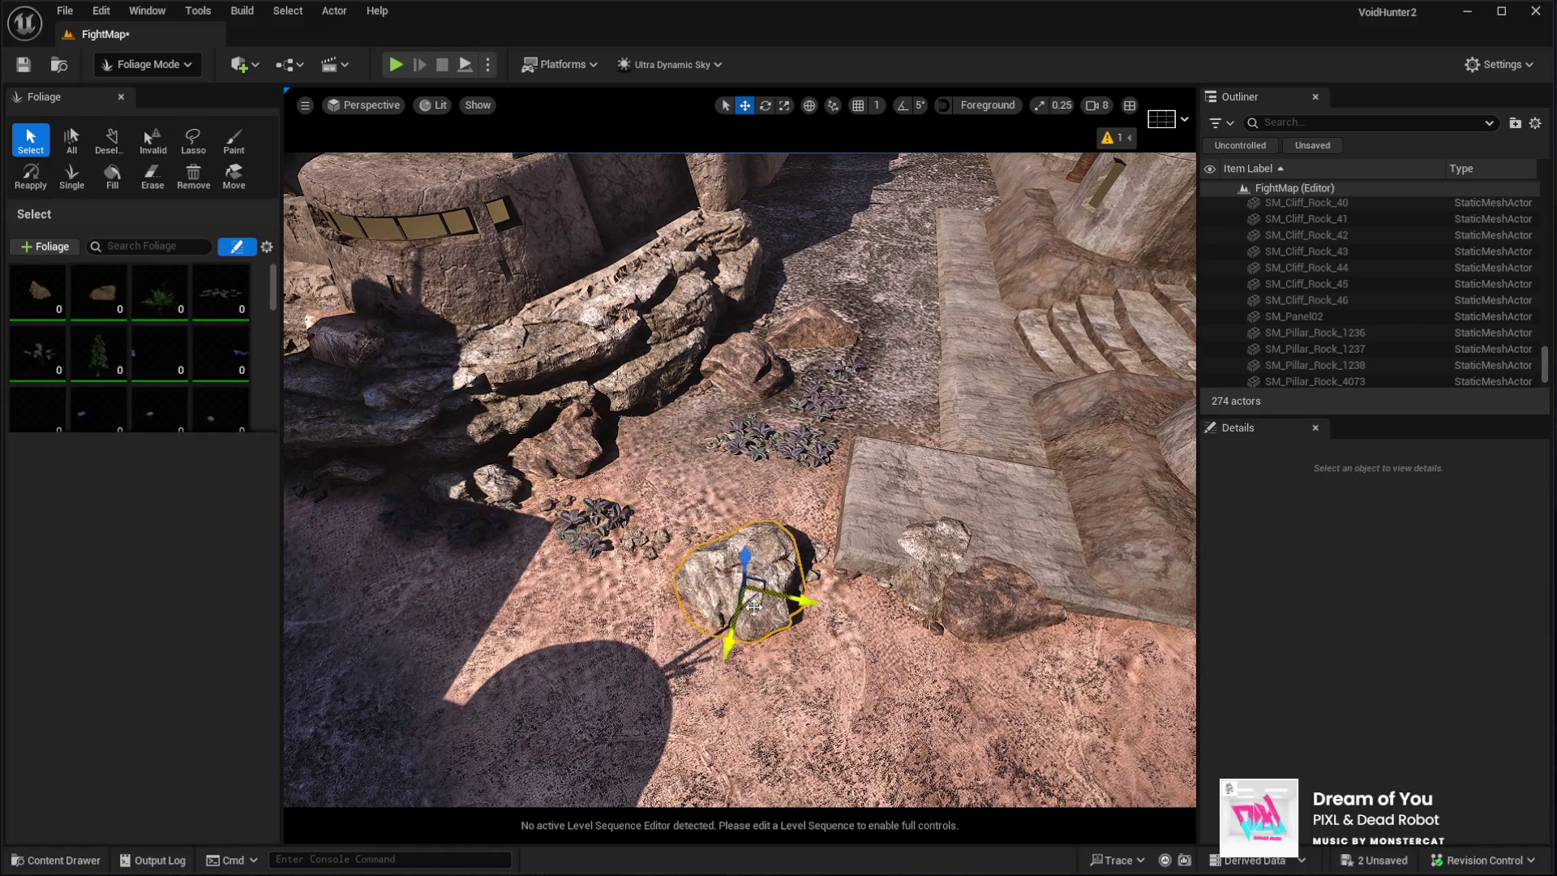
{"action": "mouse_move", "coordinate": [633, 428]}
{"action": "left_mouse_down"}
{"action": "mouse_move", "coordinate": [747, 381]}
{"action": "mouse_move", "coordinate": [660, 445]}
{"action": "mouse_move", "coordinate": [504, 462]}
{"action": "left_mouse_up"}
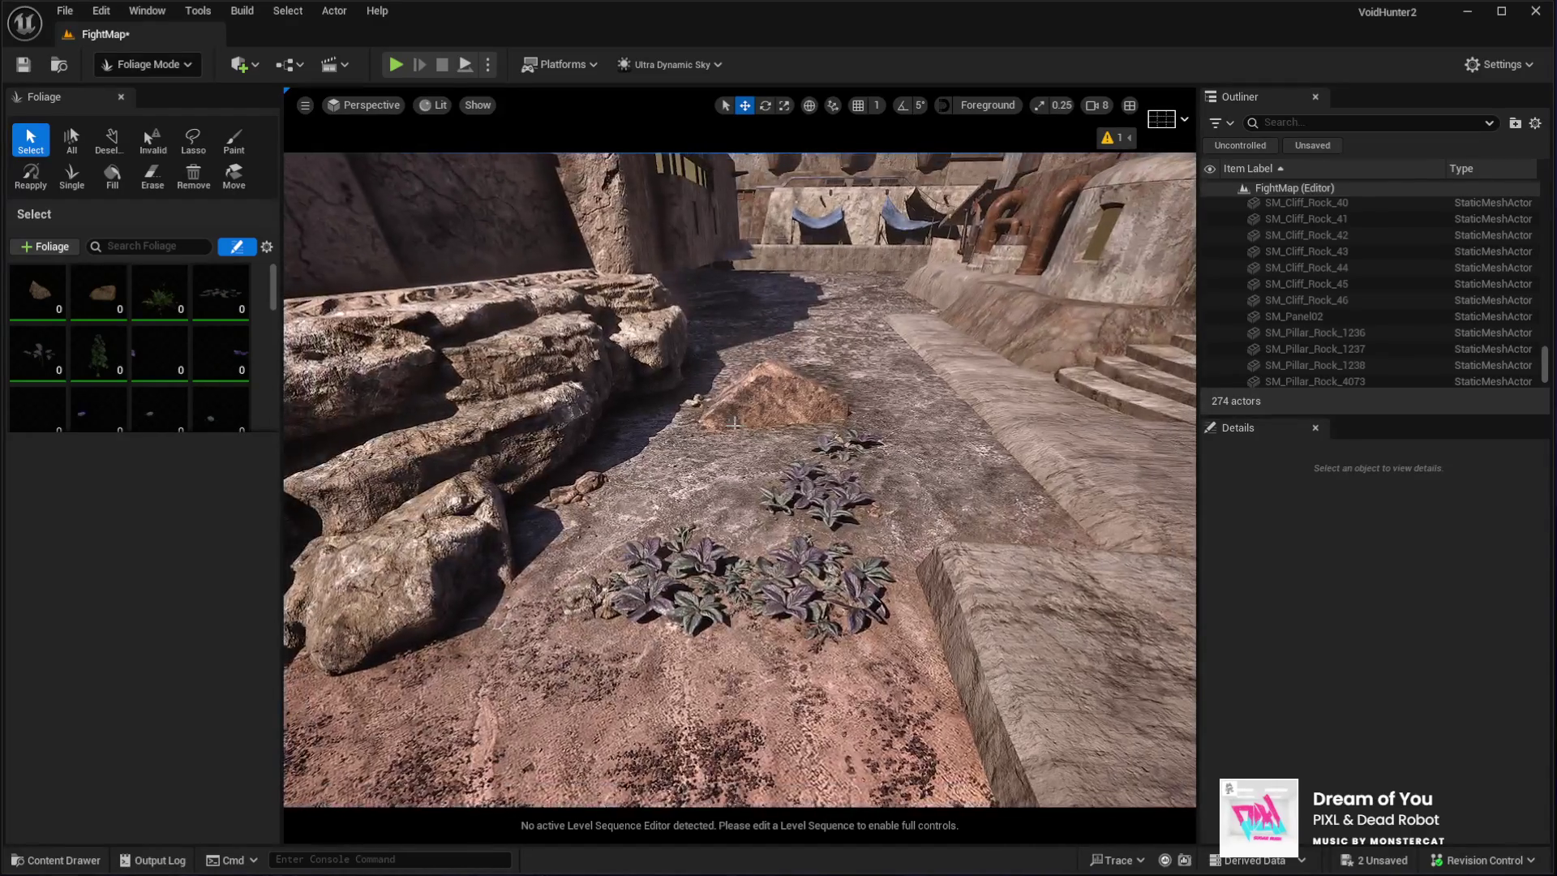
{"action": "left_click_drag", "start_coordinate": [786, 423], "coordinate": [604, 469]}
{"action": "key", "text": "e"}
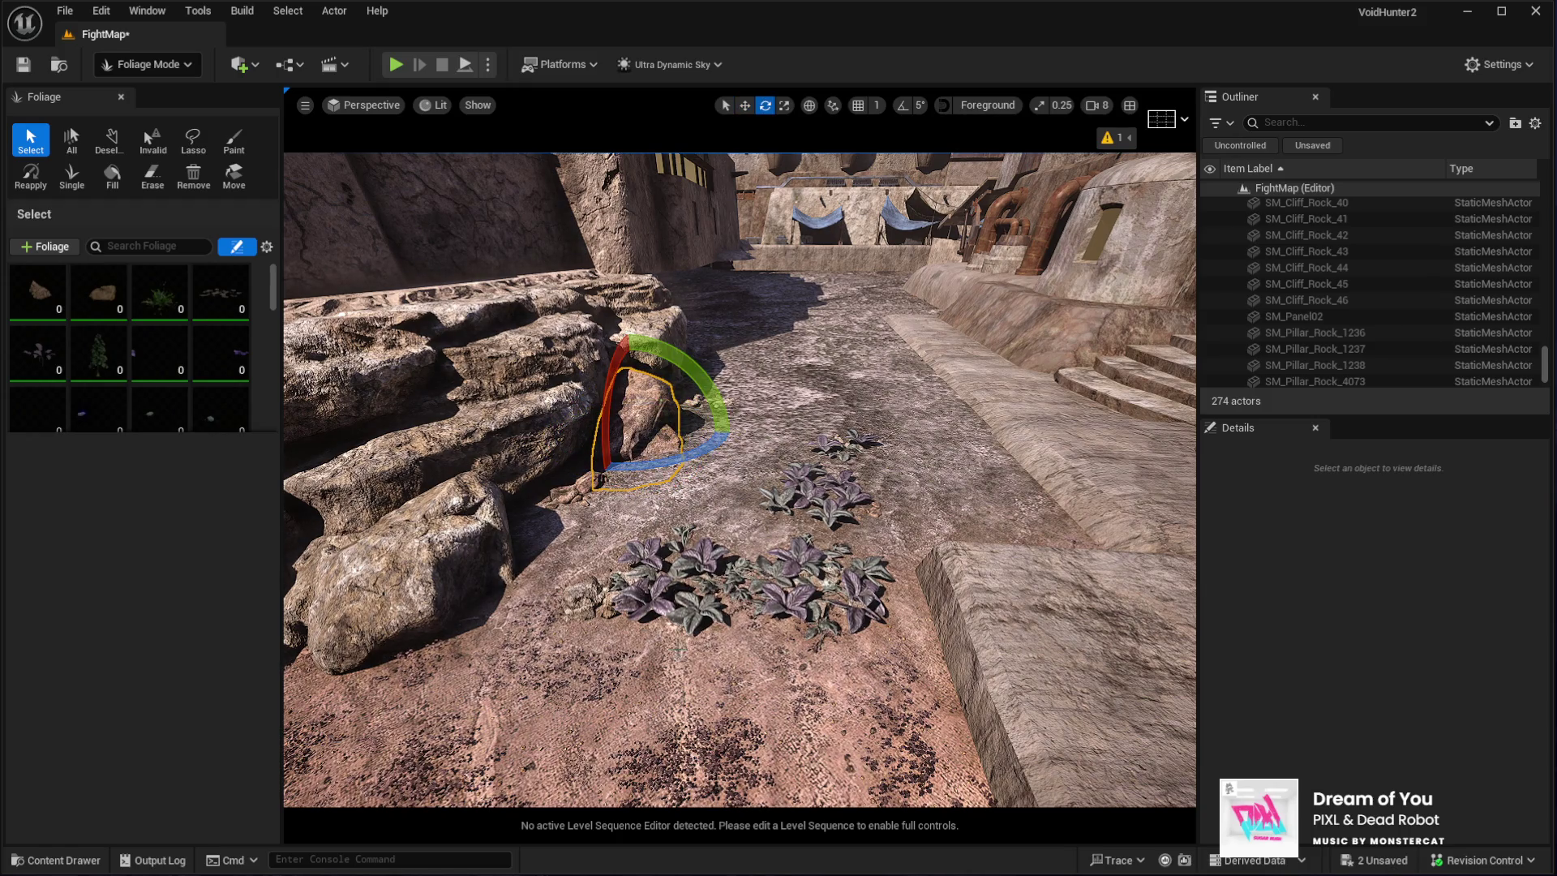
{"action": "left_click", "coordinate": [681, 577]}
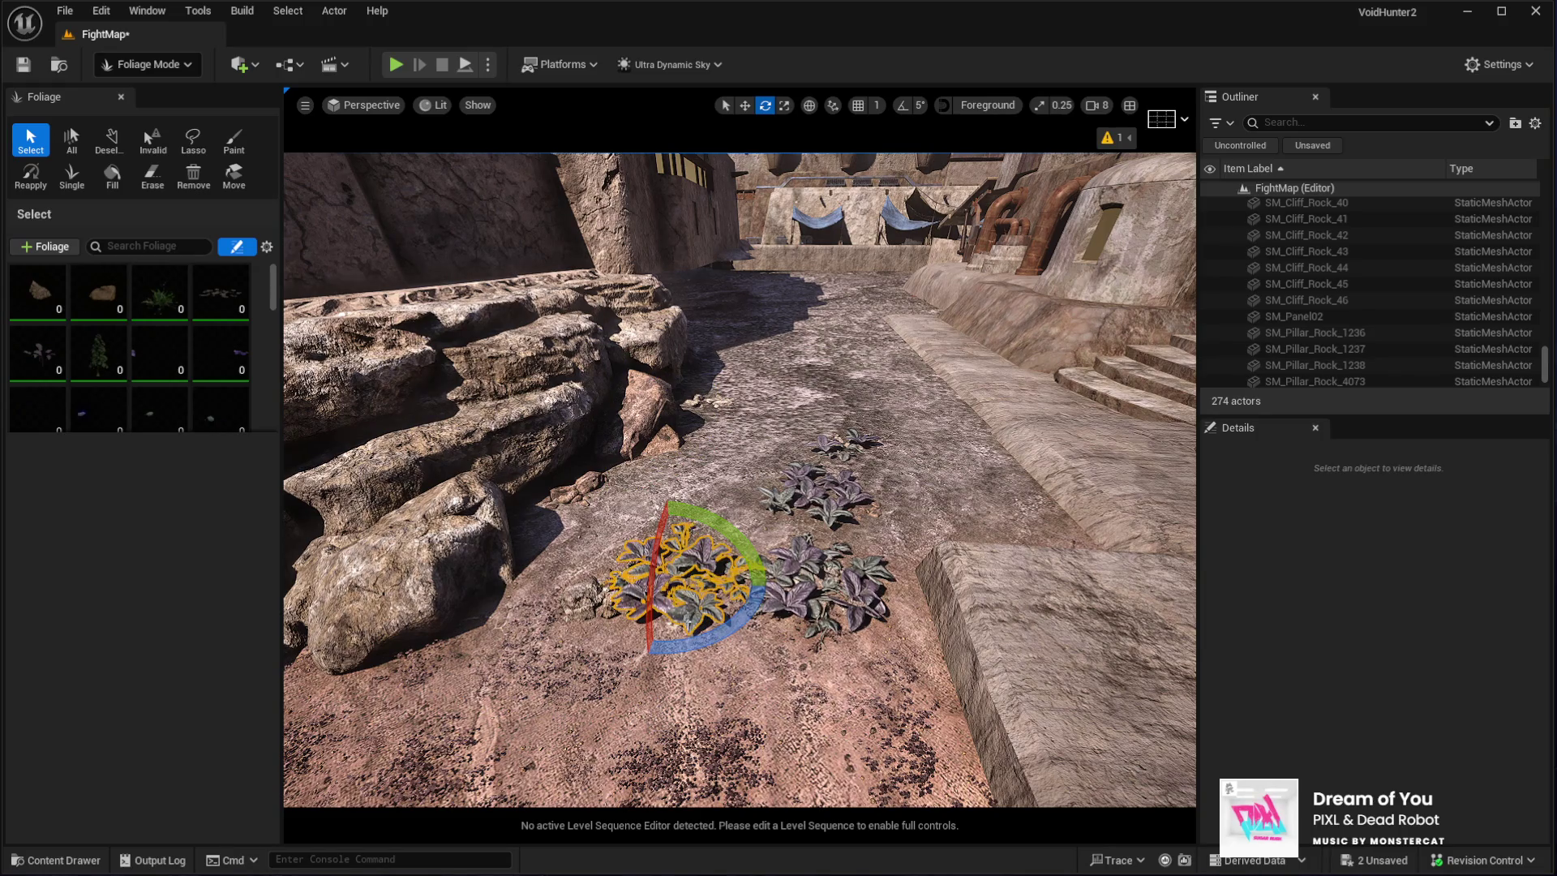
{"action": "key", "text": "w"}
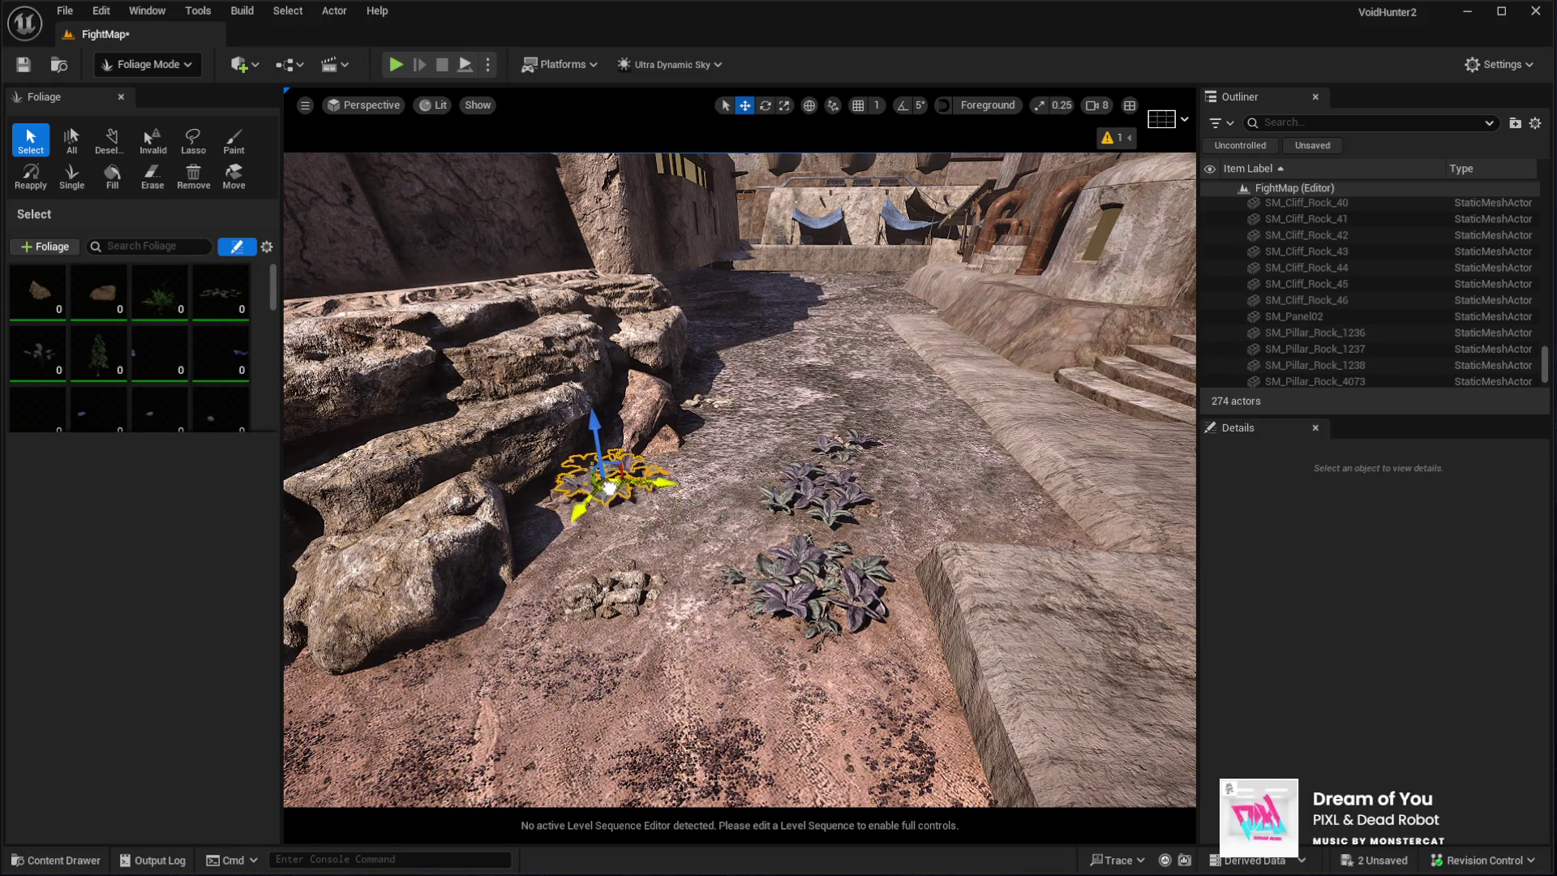
{"action": "mouse_move", "coordinate": [825, 604]}
{"action": "left_mouse_down"}
{"action": "mouse_move", "coordinate": [558, 529]}
{"action": "mouse_move", "coordinate": [827, 531]}
{"action": "mouse_move", "coordinate": [696, 412]}
{"action": "mouse_move", "coordinate": [846, 461]}
{"action": "mouse_move", "coordinate": [699, 385]}
{"action": "left_mouse_up"}
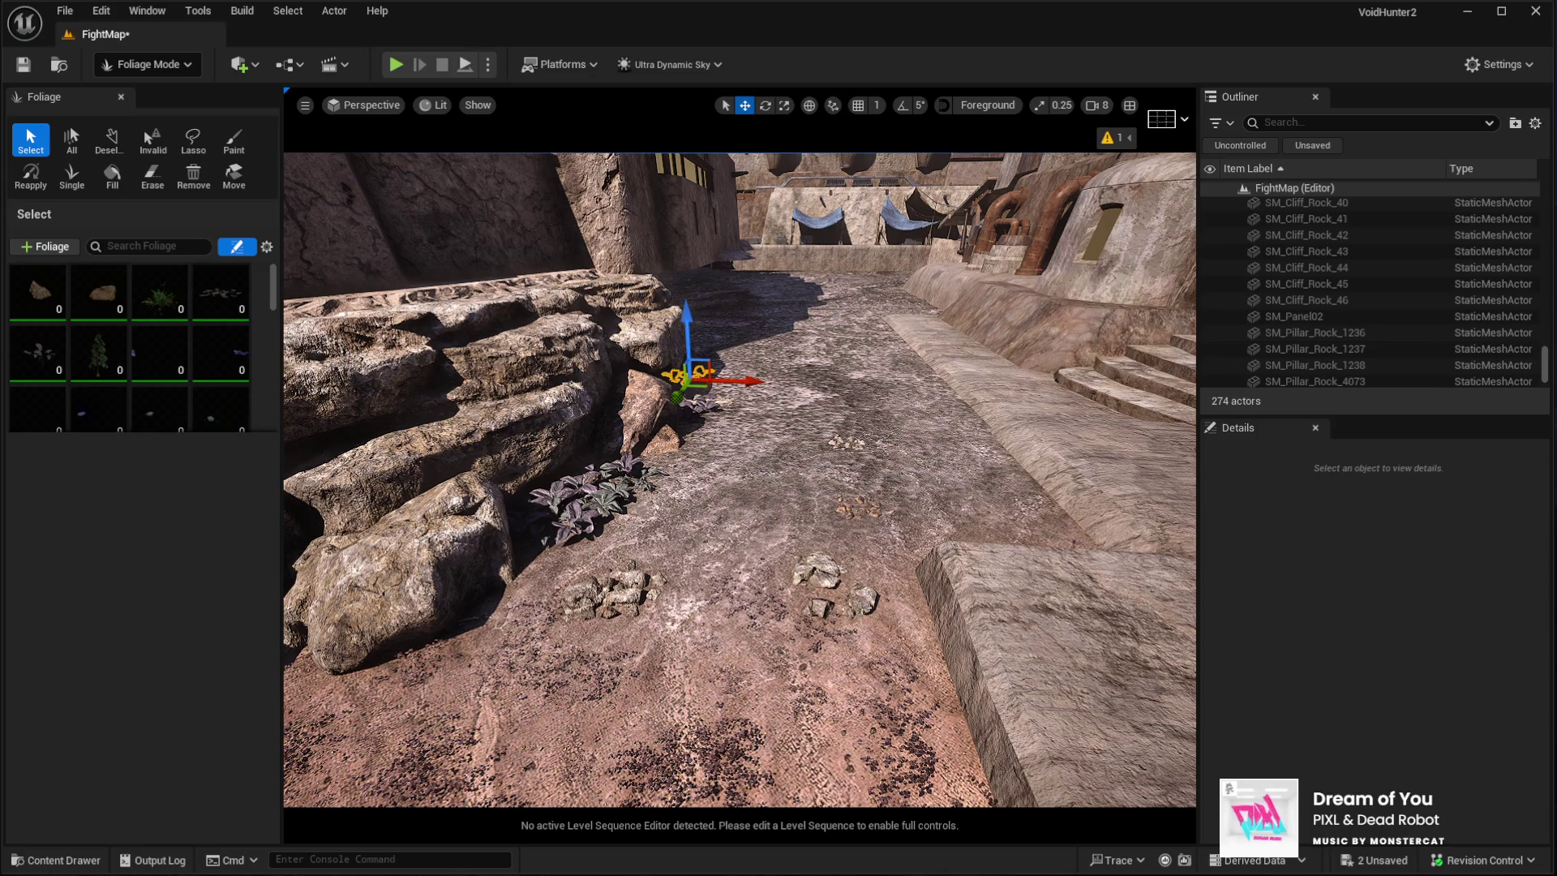
Move the centre-path rock clump beside the left rocks and down onto the lower path
{"action": "left_click", "coordinate": [823, 580]}
{"action": "left_click_drag", "start_coordinate": [847, 606], "coordinate": [592, 580]}
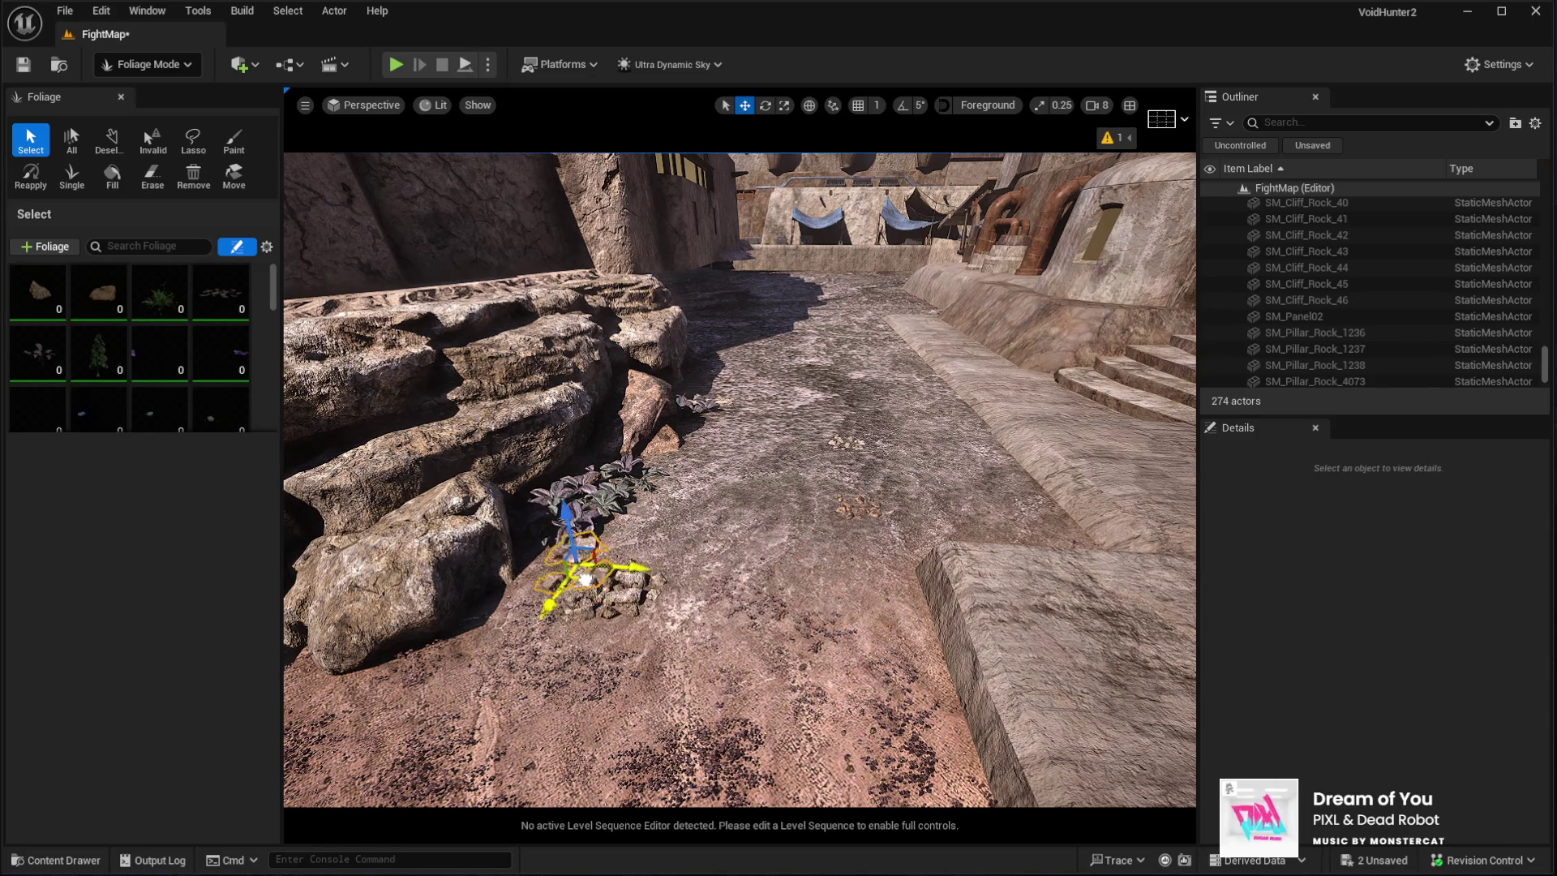
{"action": "key", "text": "f"}
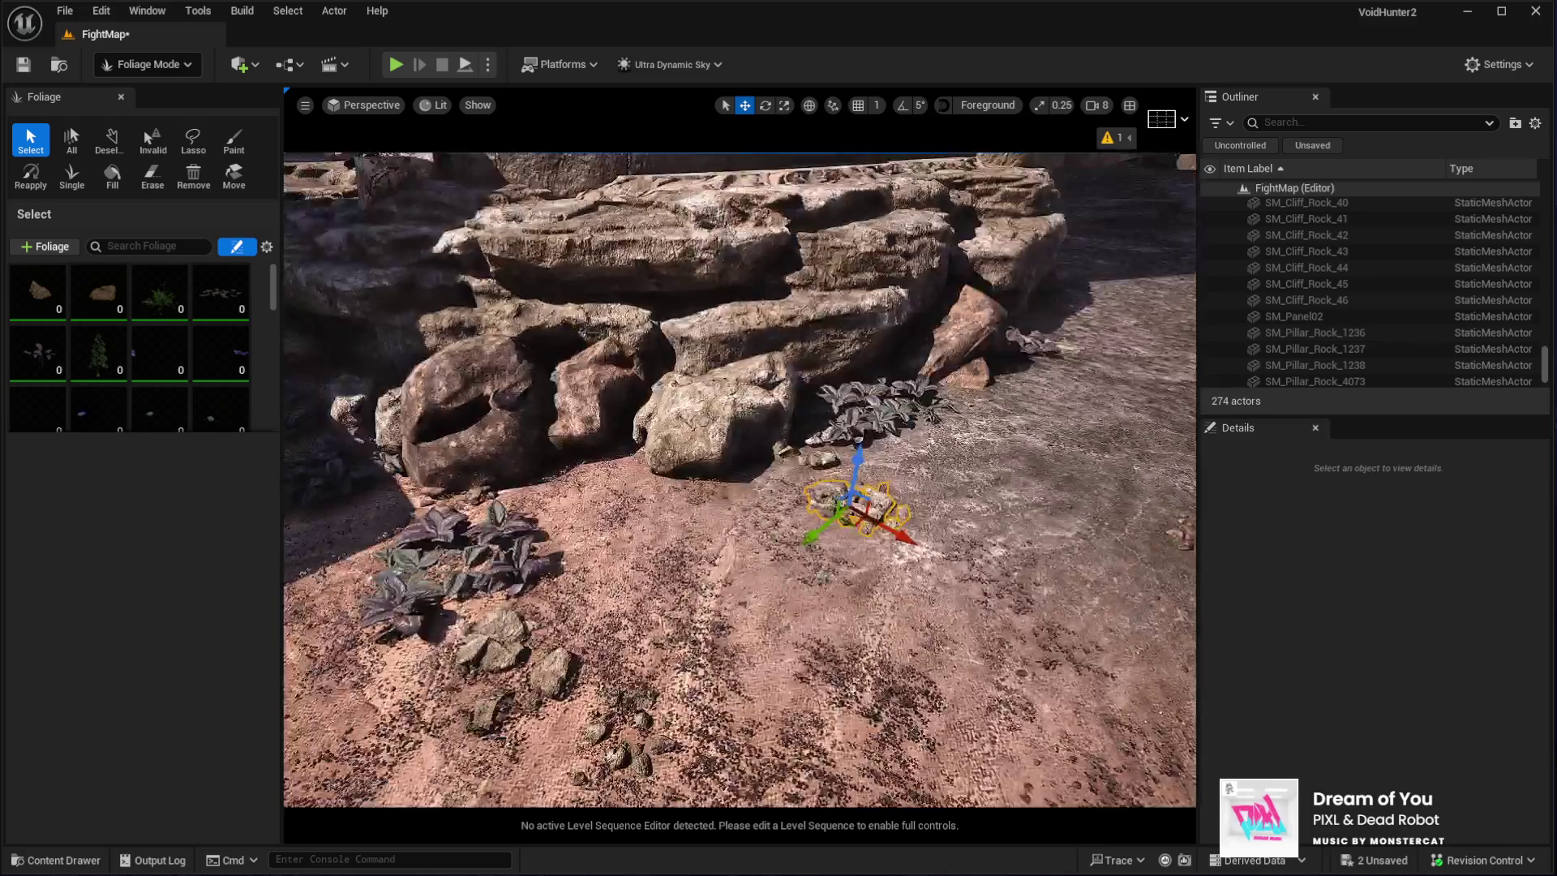
{"action": "left_click_drag", "start_coordinate": [635, 562], "coordinate": [599, 483]}
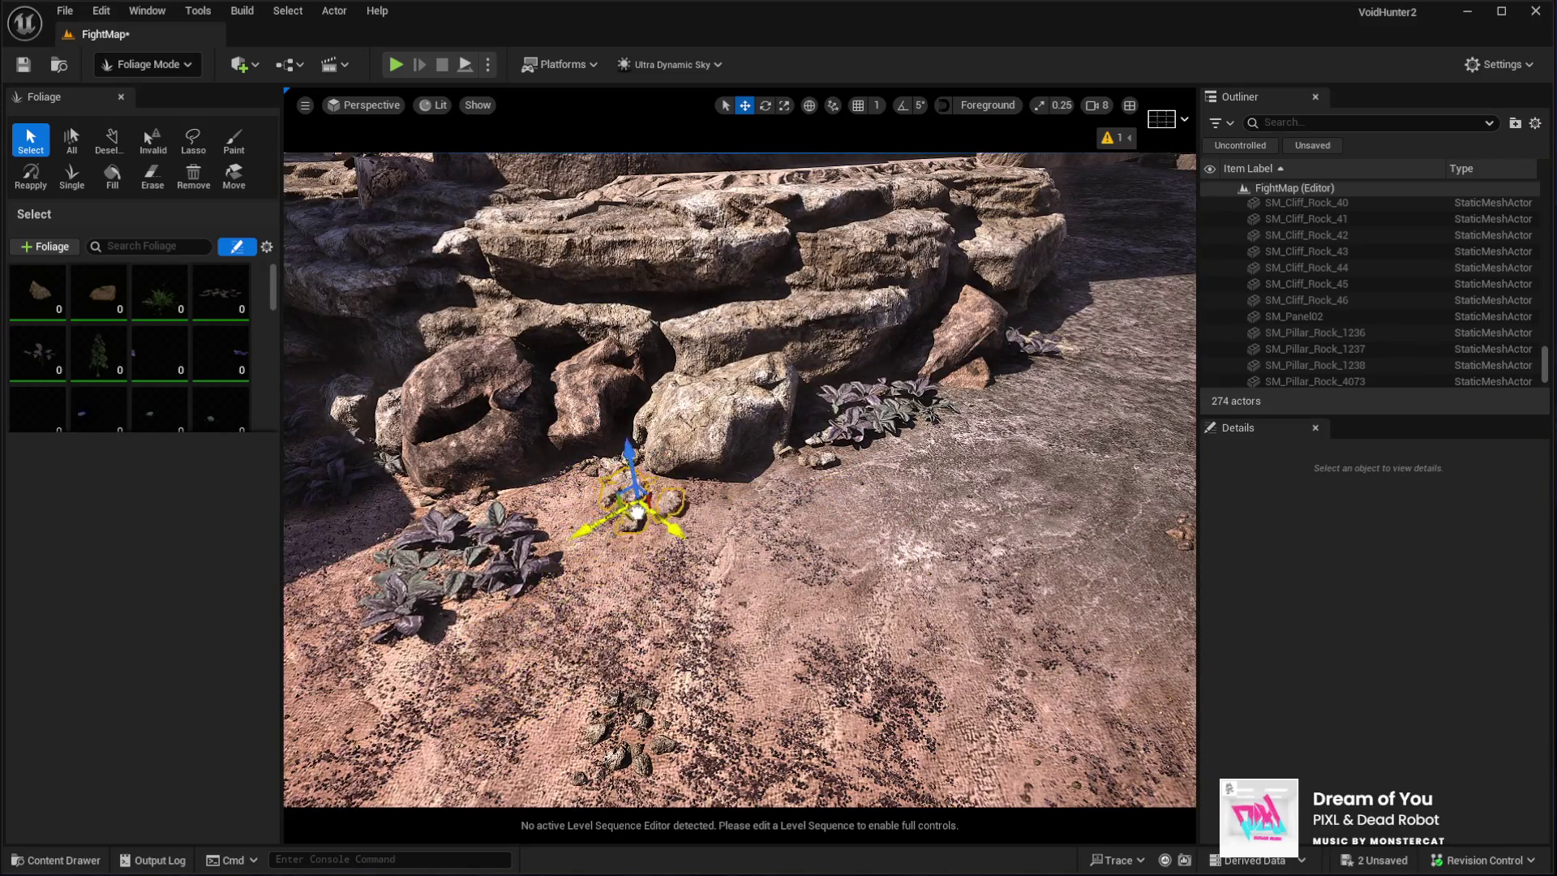
{"action": "left_click_drag", "start_coordinate": [654, 475], "coordinate": [613, 755]}
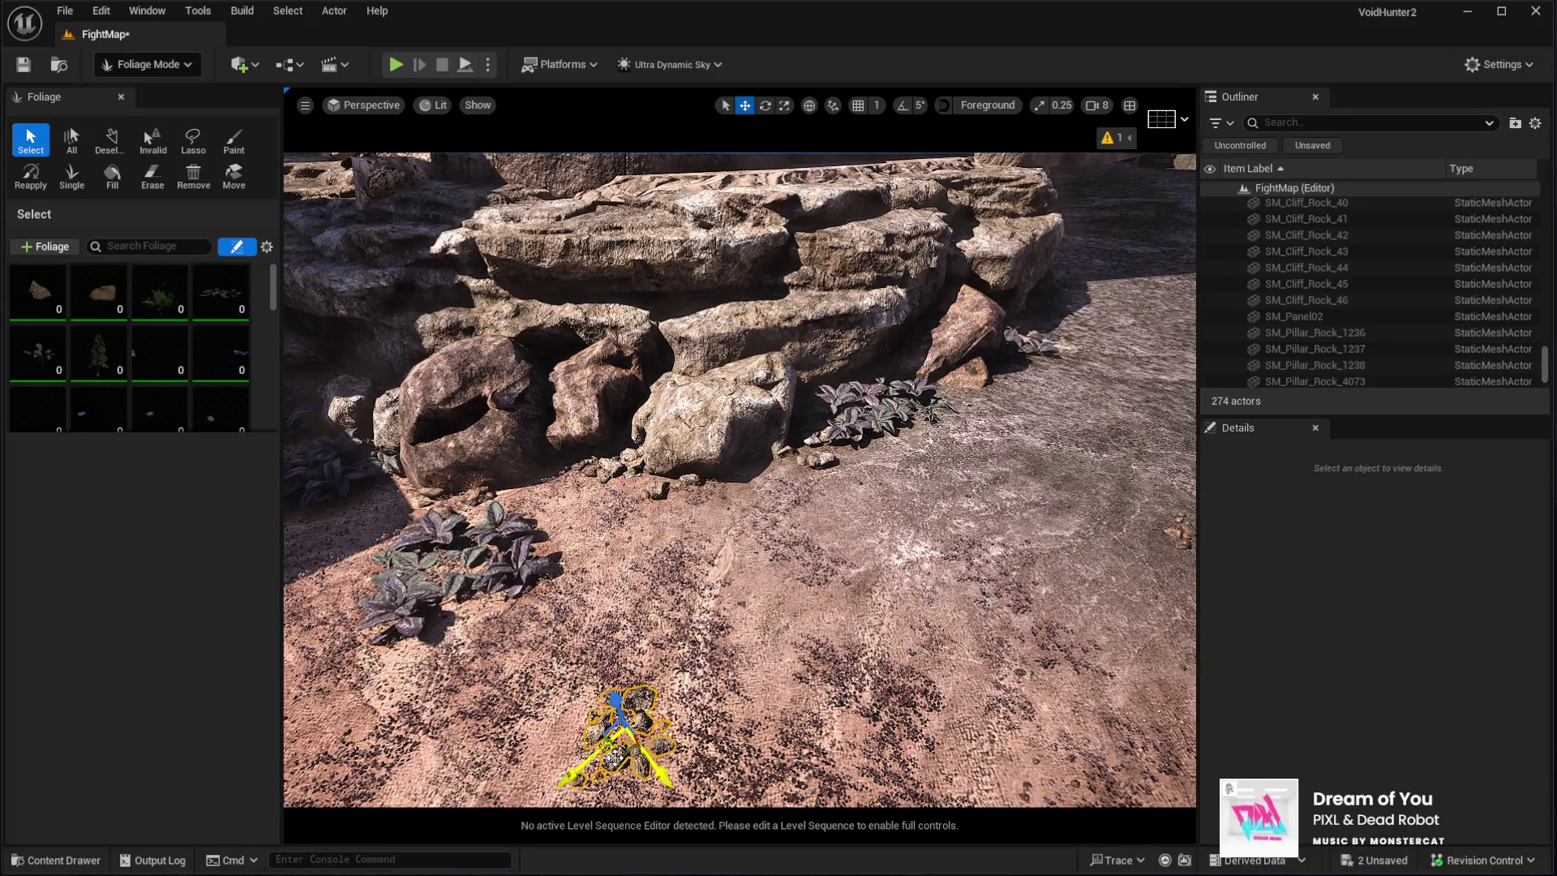
{"action": "left_click_drag", "start_coordinate": [559, 484], "coordinate": [492, 576]}
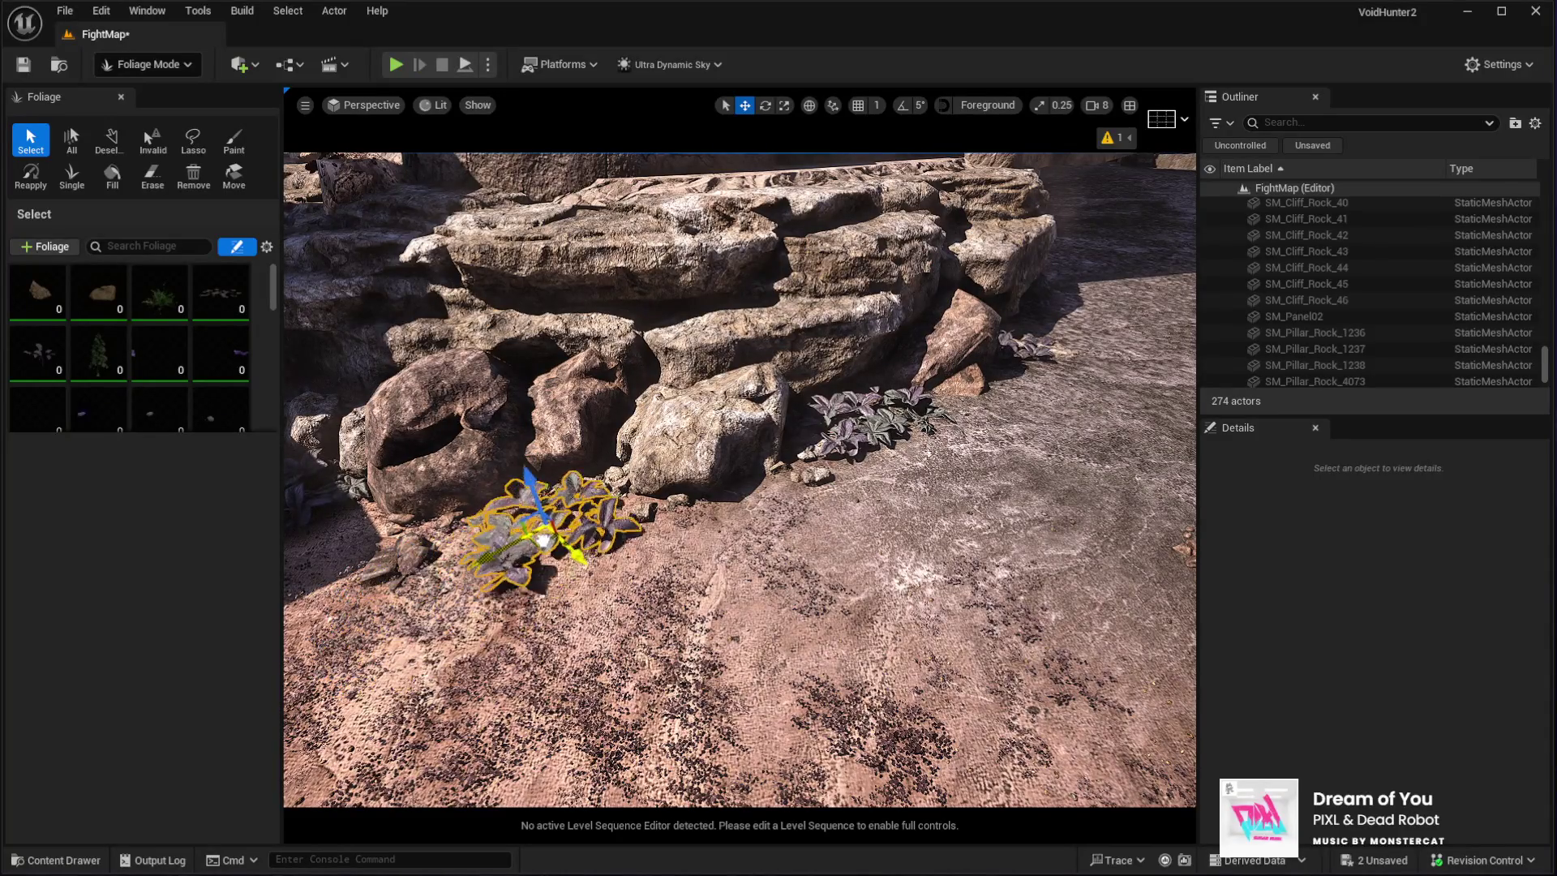
{"action": "left_click_drag", "start_coordinate": [606, 578], "coordinate": [682, 659]}
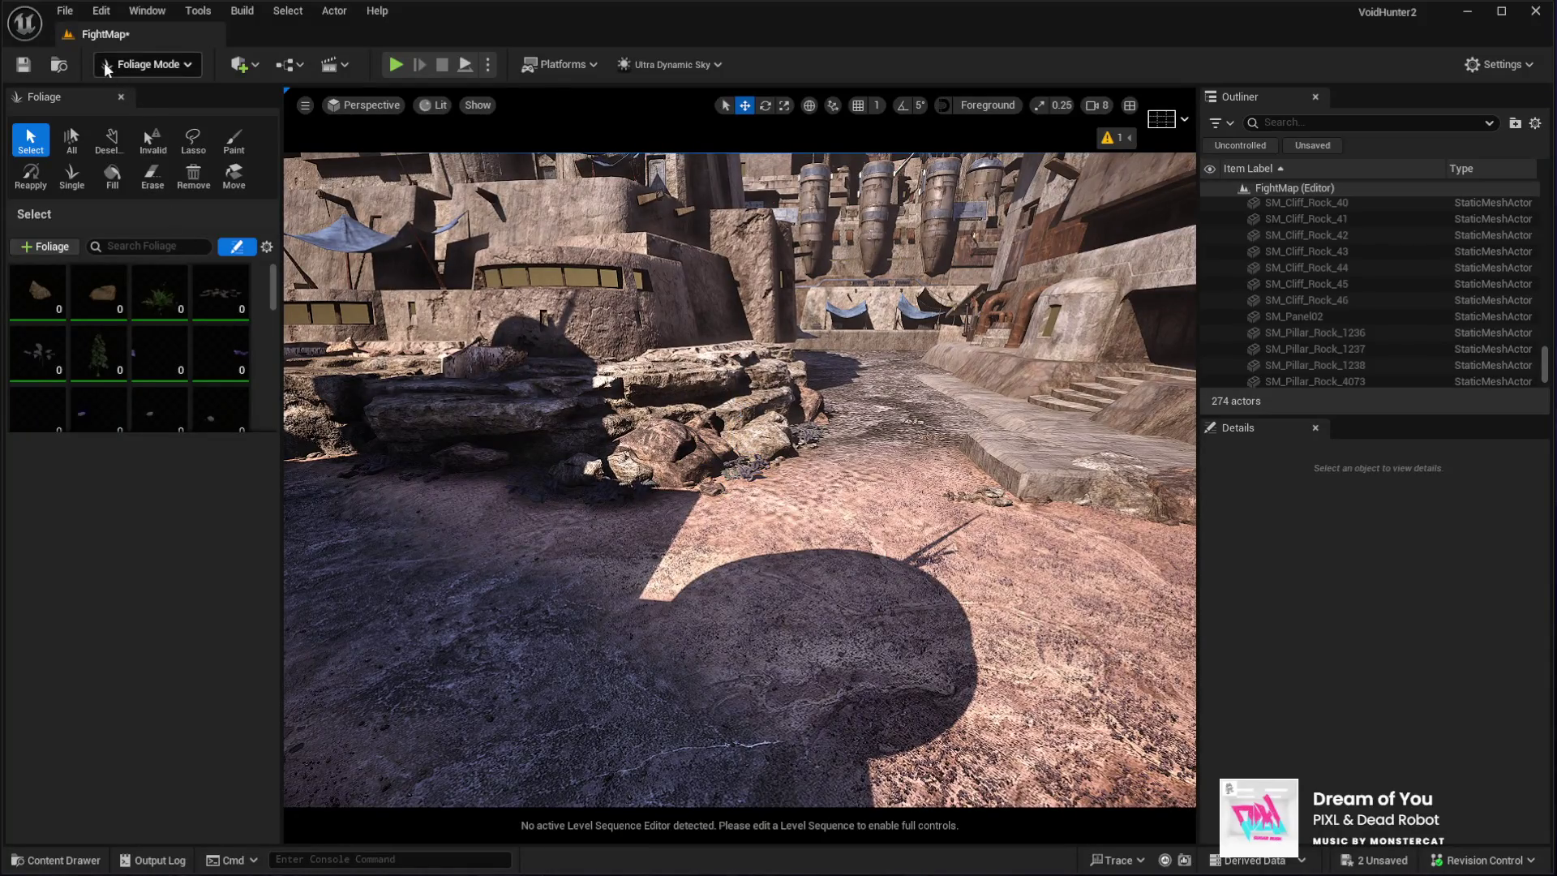
{"action": "left_click", "coordinate": [121, 96]}
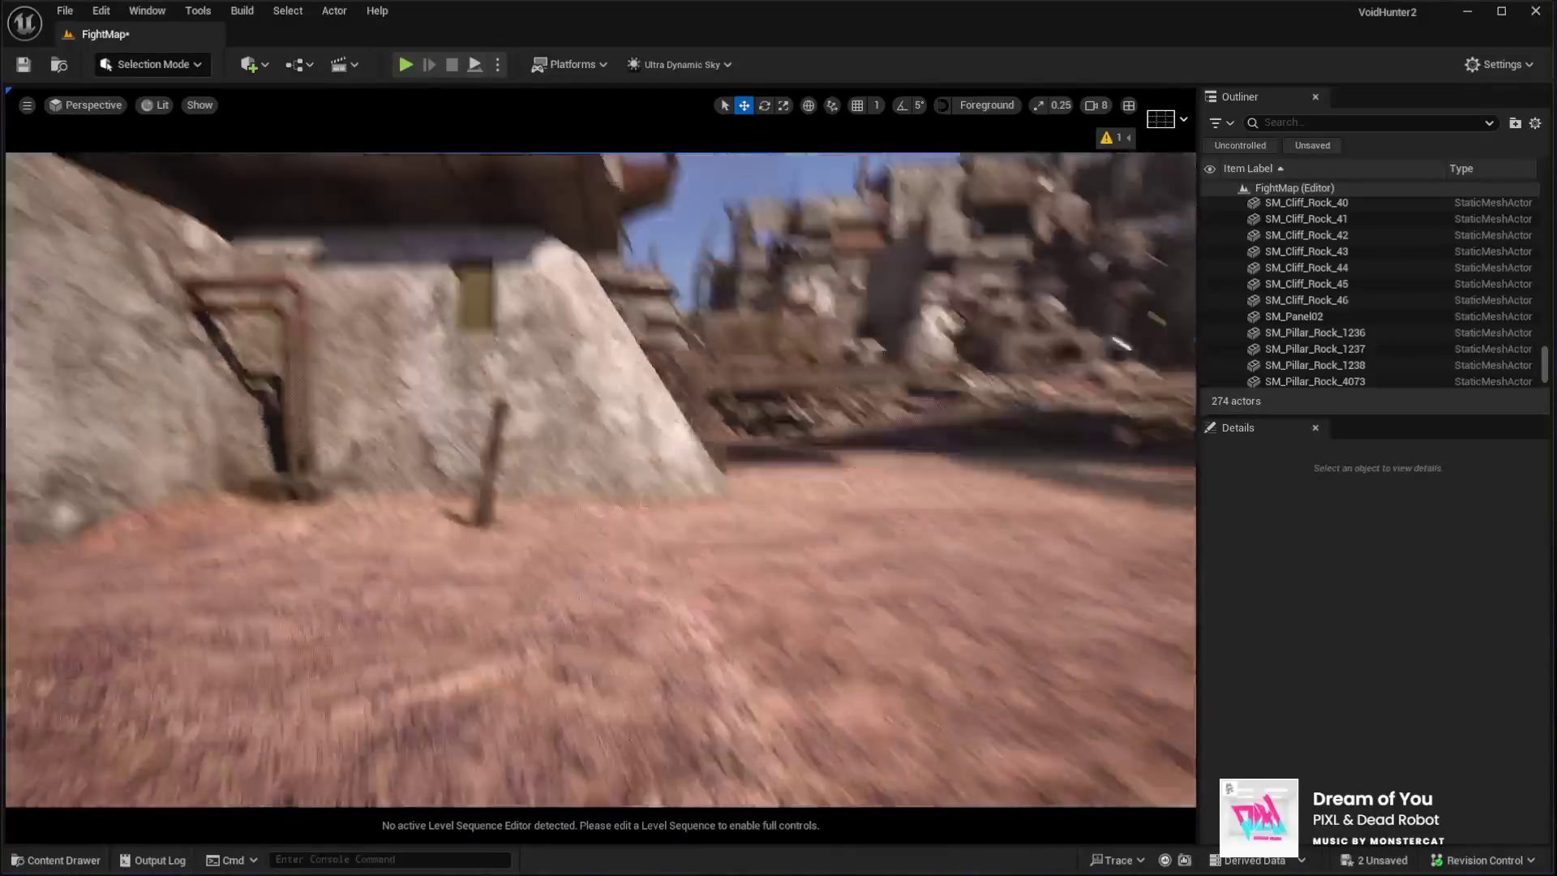
Fly across the gap to the buildings and select KB3D_OTP_BldgLG_B2 with the rotate gizmo
{"action": "key", "text": "w"}
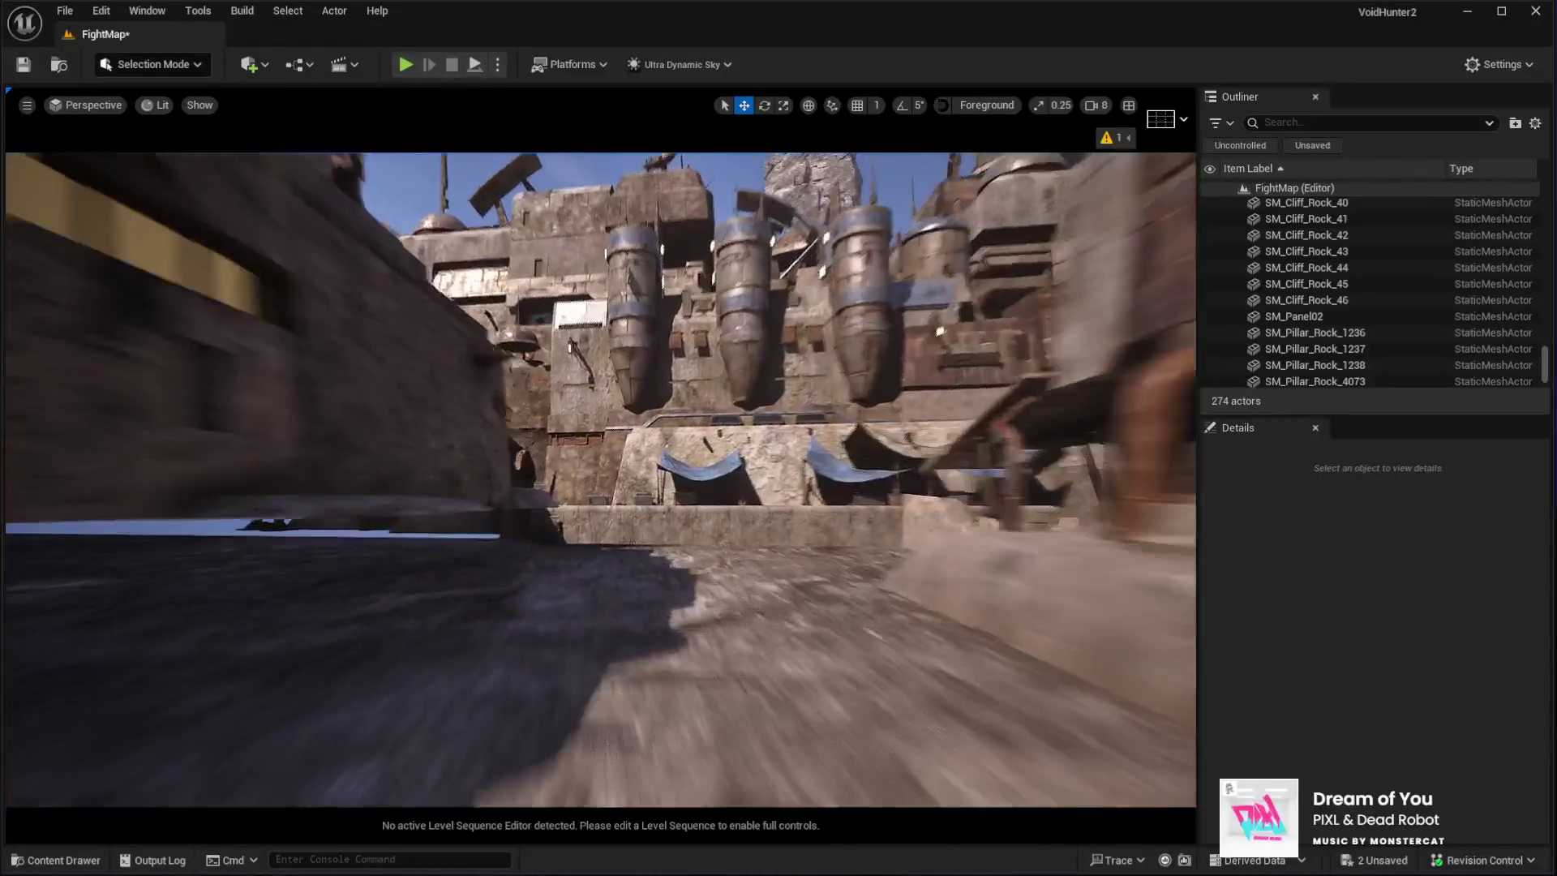
{"action": "key", "text": "w"}
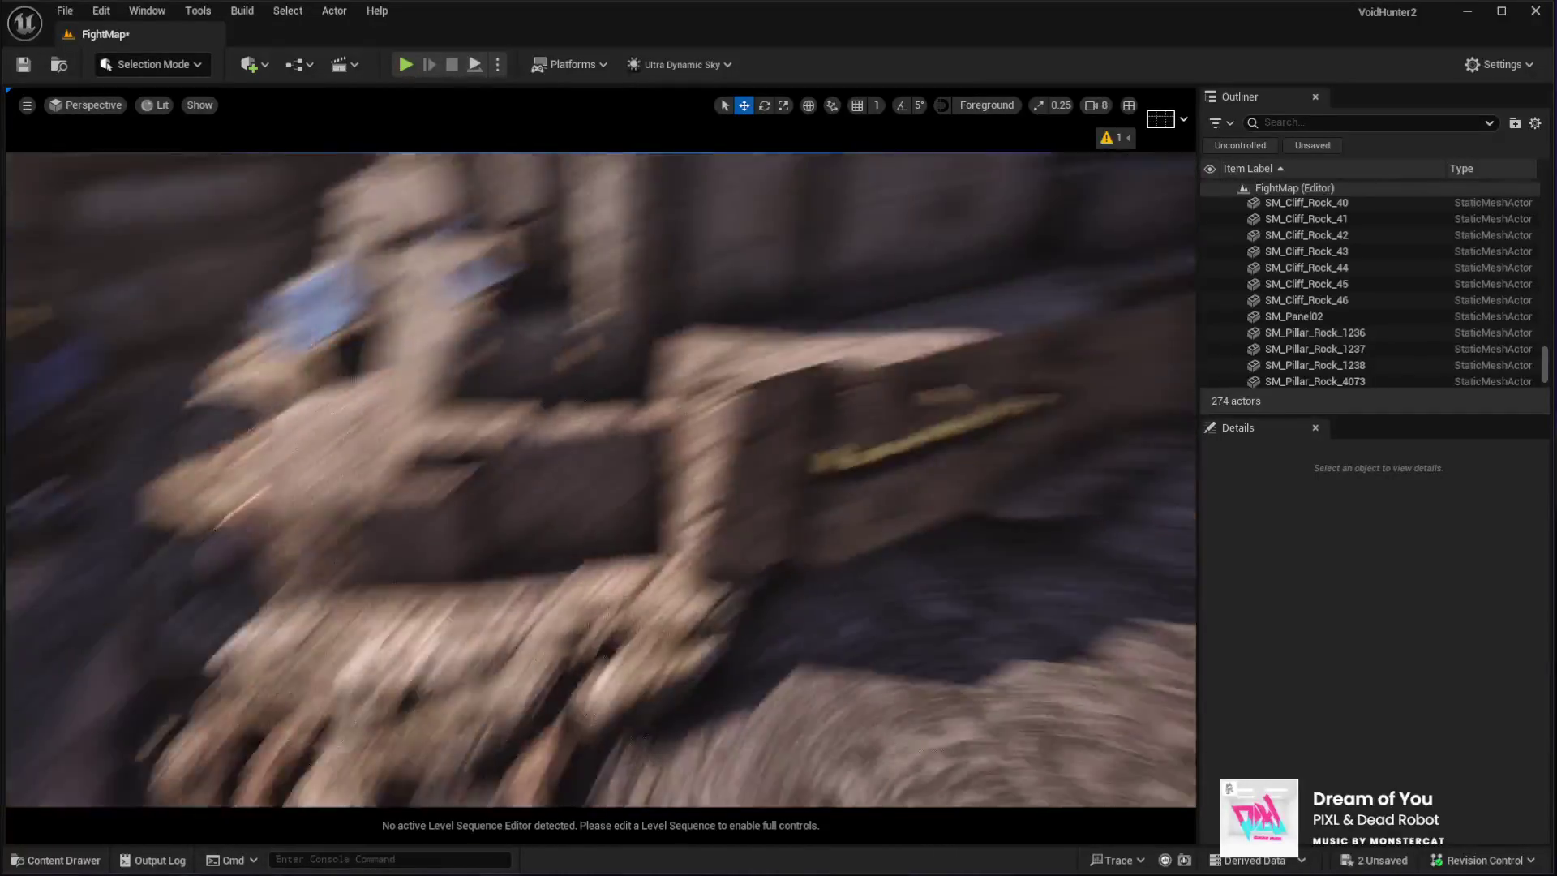
{"action": "key", "text": "w"}
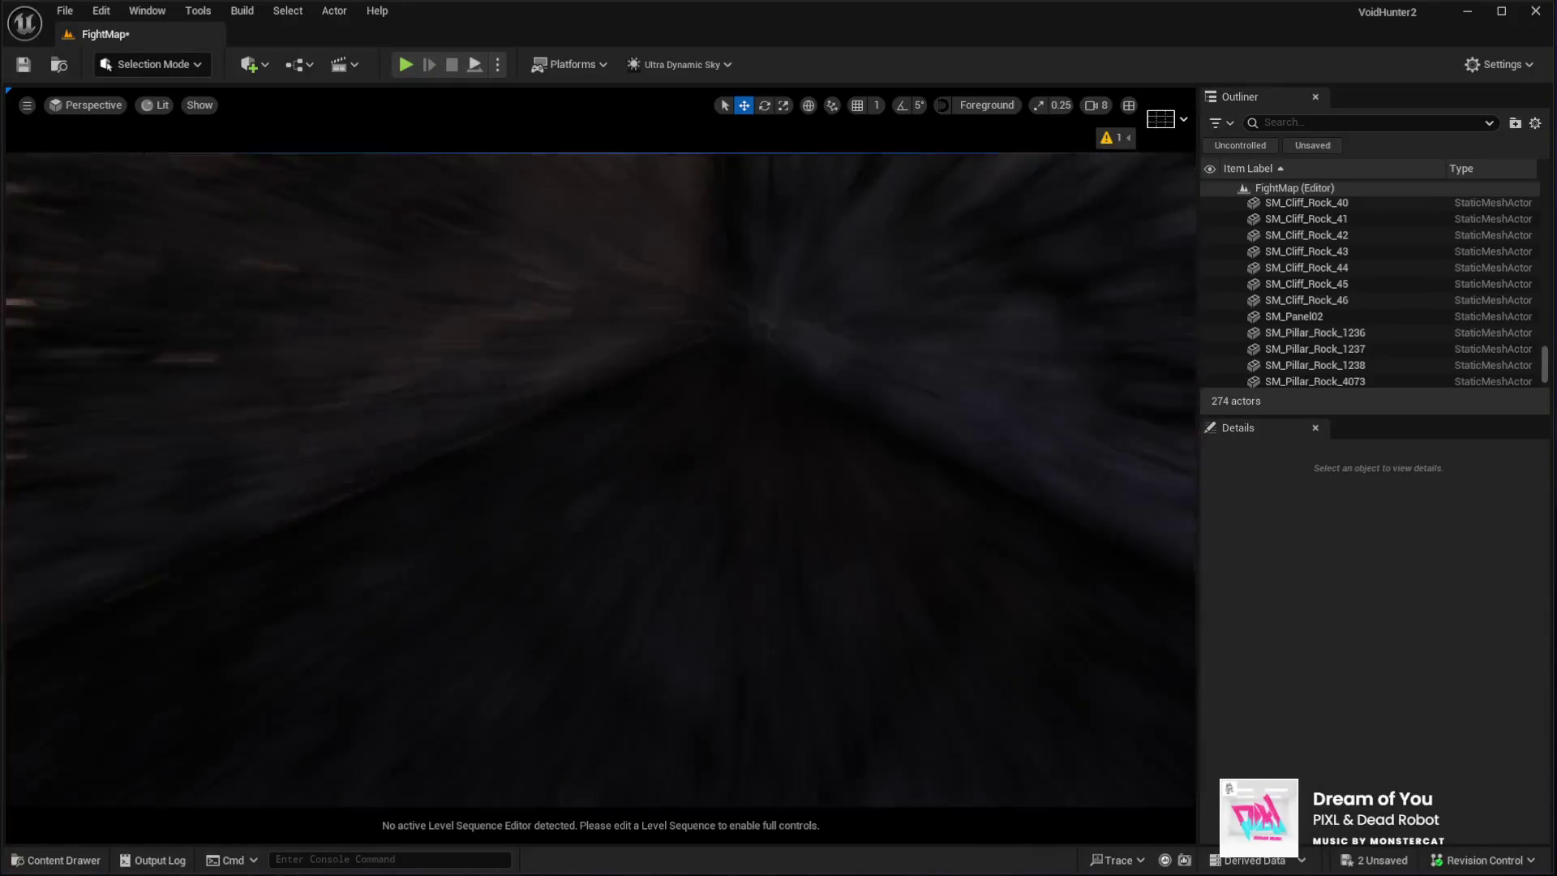
{"action": "key", "text": "w"}
{"action": "key", "text": "w"}
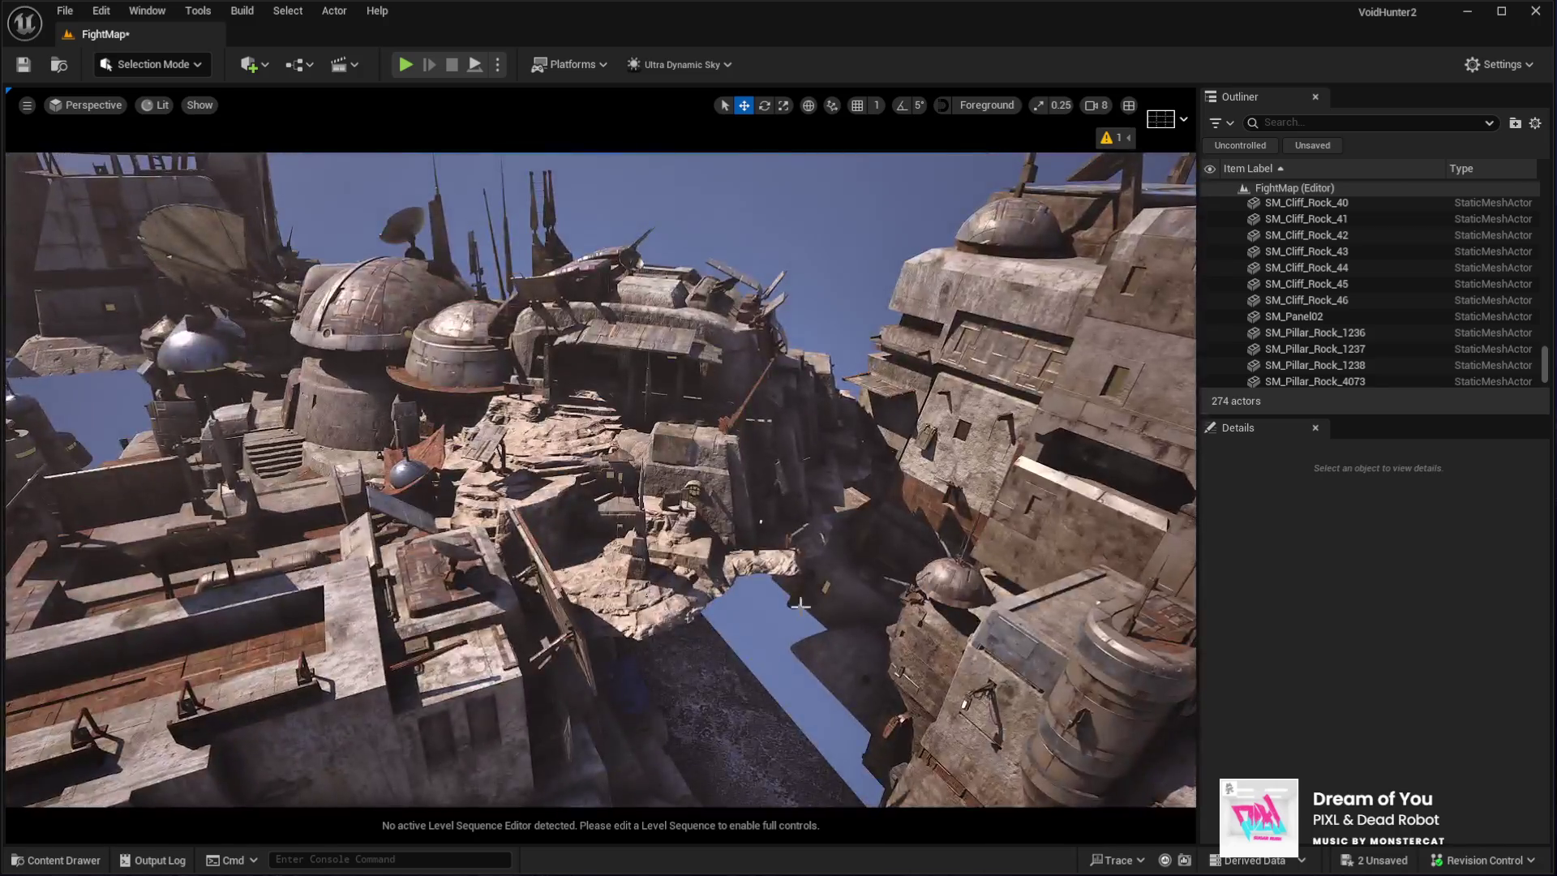
{"action": "left_click", "coordinate": [665, 487]}
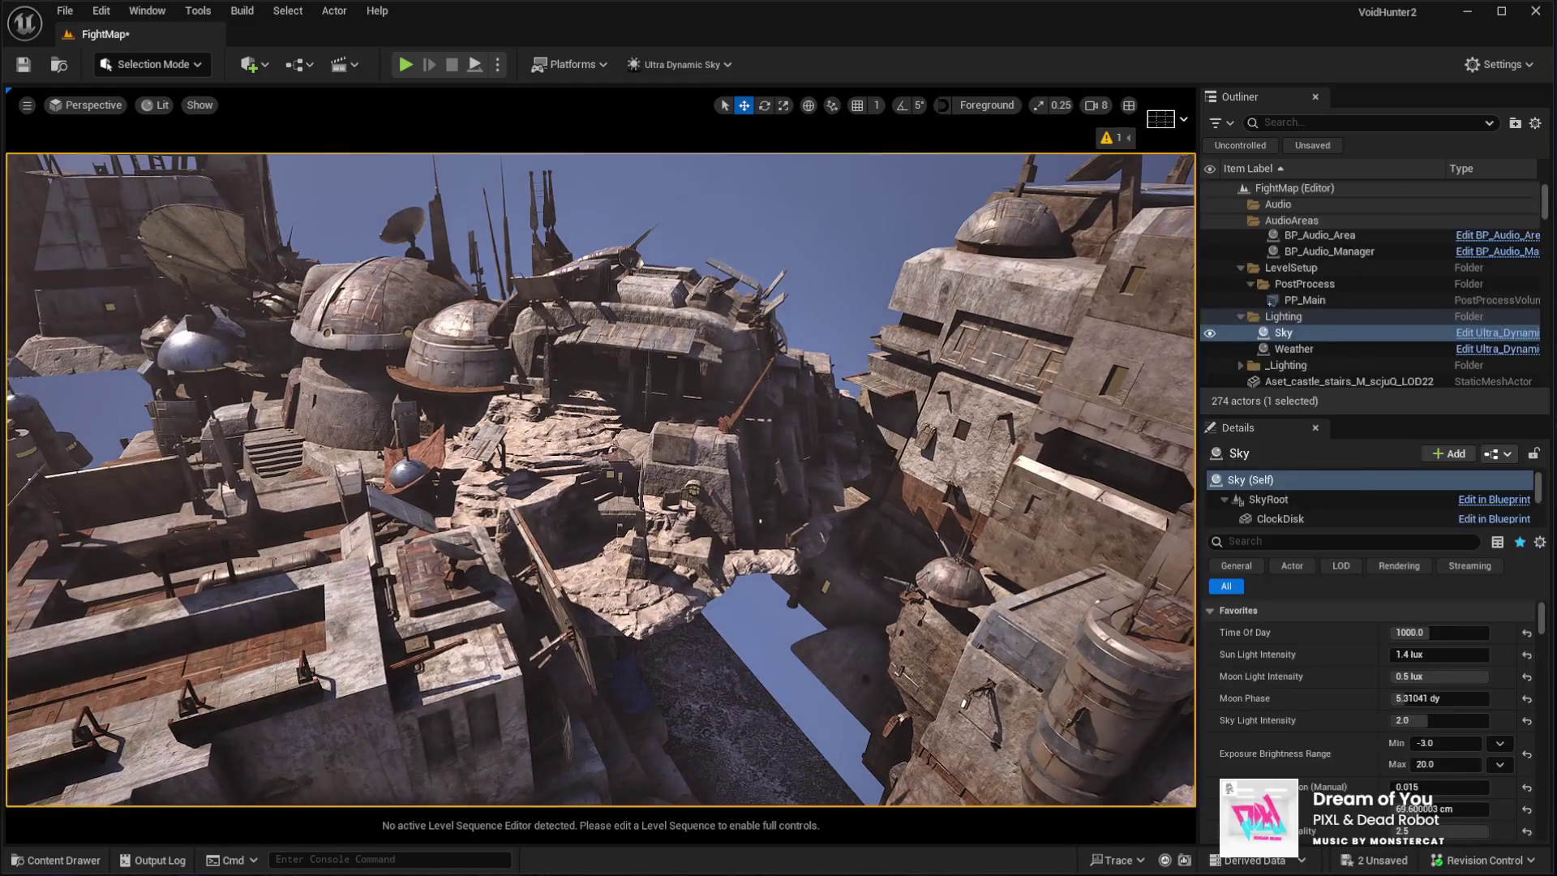
{"action": "key", "text": "e"}
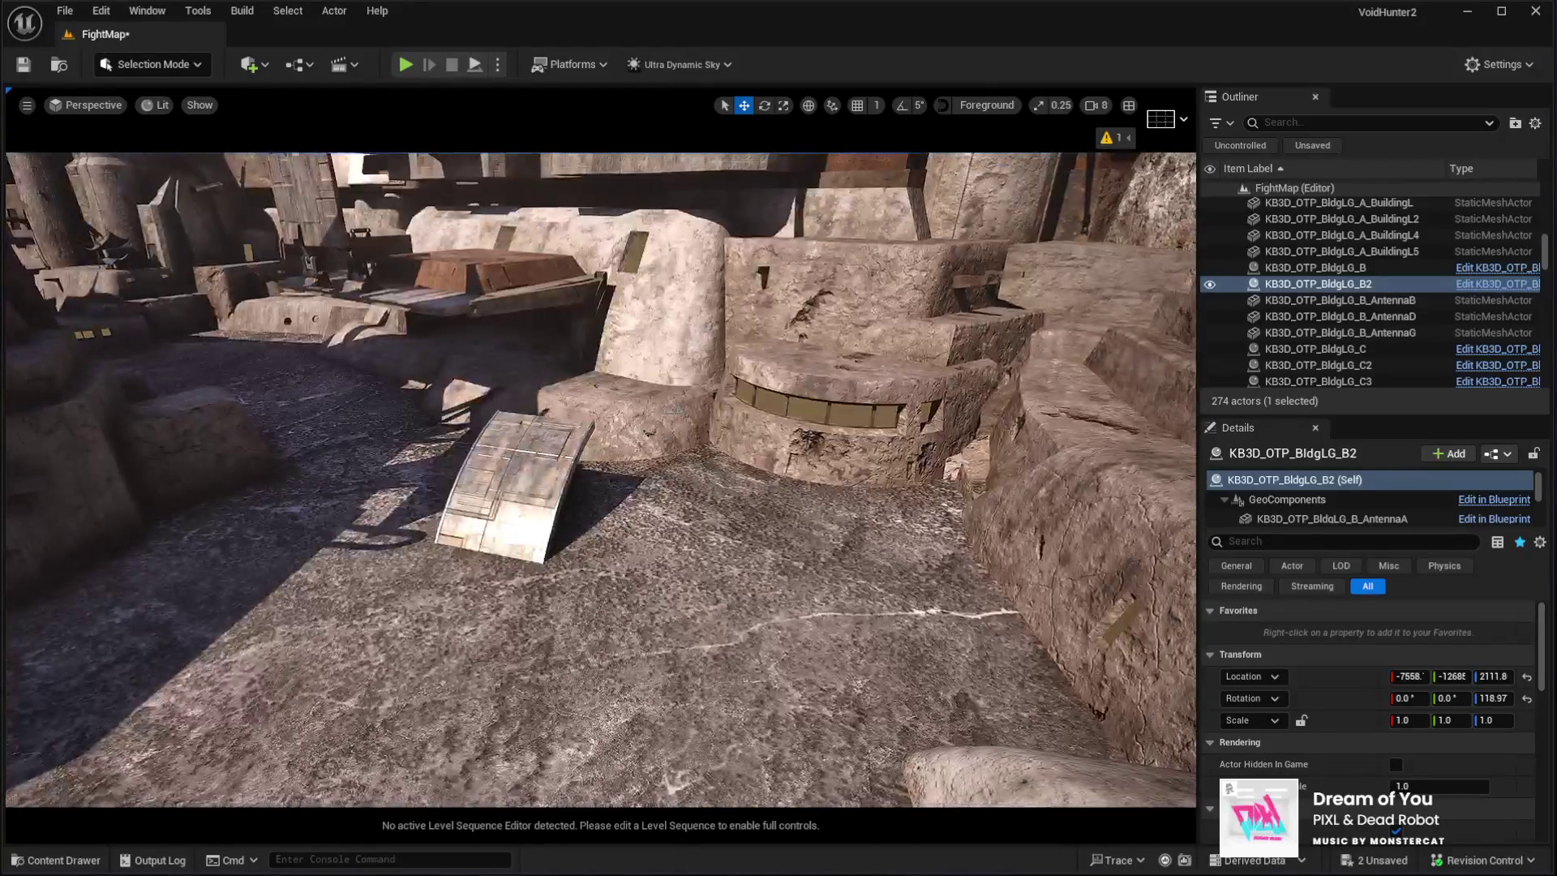
Lift the curved PanelsJ panel of KB3D_OTP_BldgLG_D5 up onto the ledge
{"action": "left_click", "coordinate": [519, 487]}
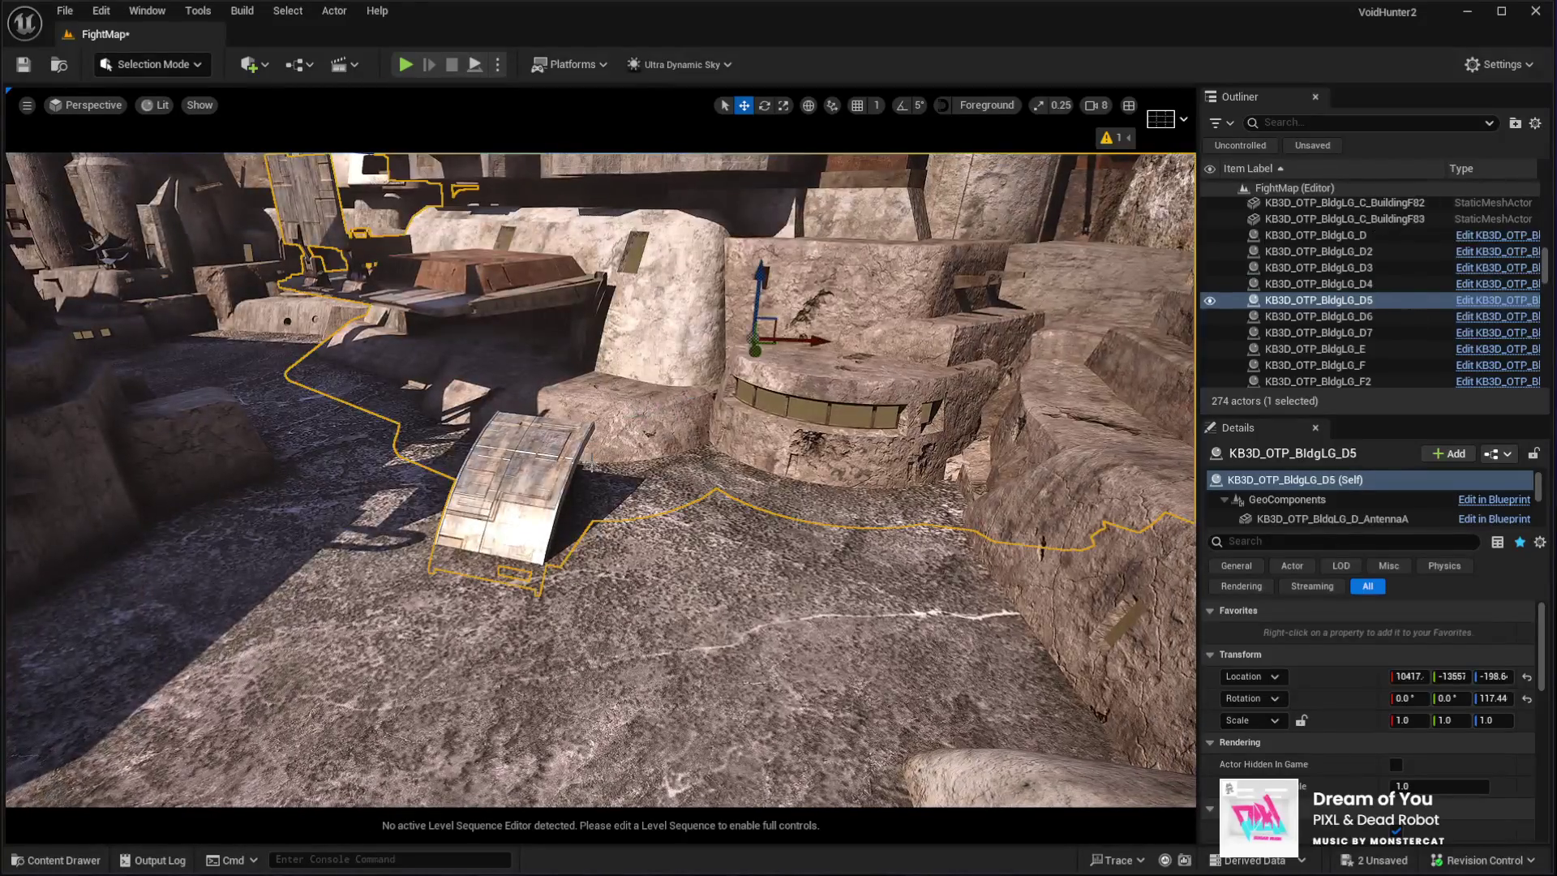
{"action": "left_click", "coordinate": [1265, 515]}
{"action": "left_click", "coordinate": [493, 490]}
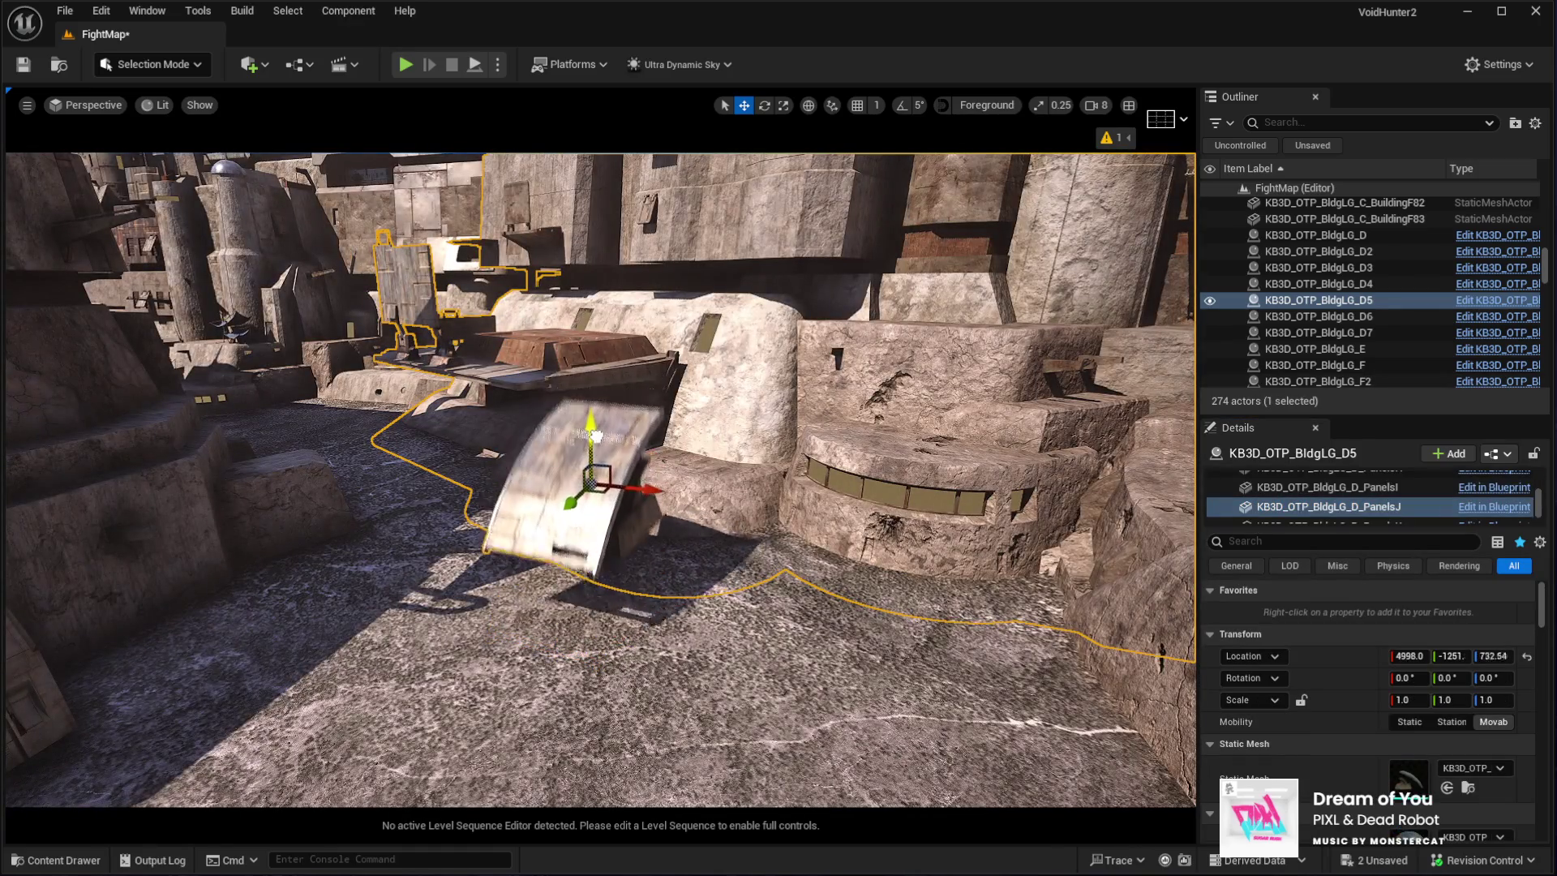
{"action": "left_click_drag", "start_coordinate": [591, 487], "coordinate": [591, 490]}
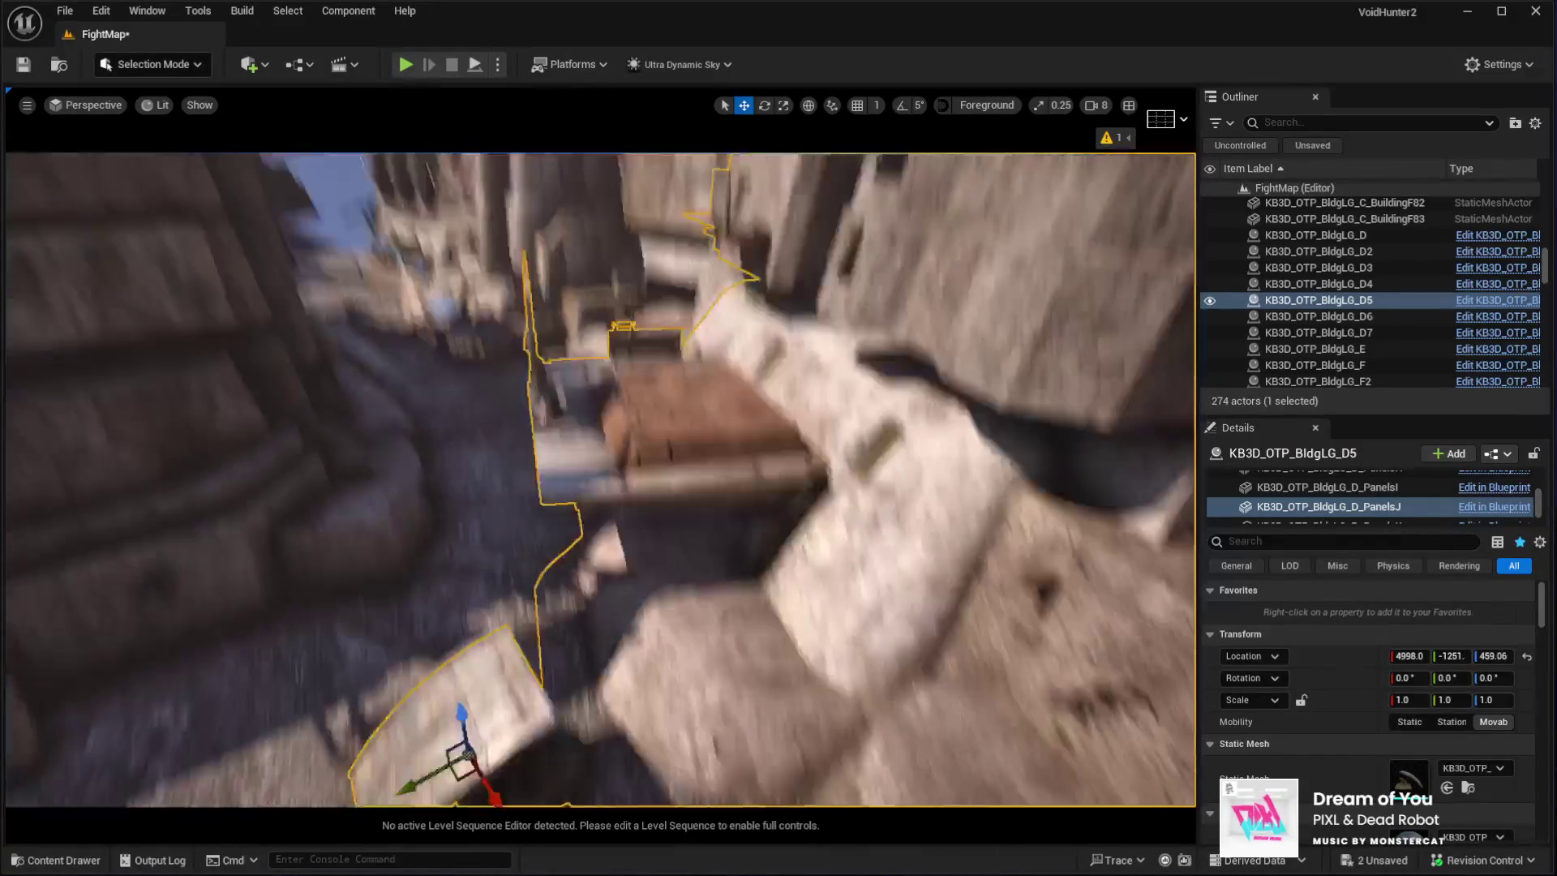
{"action": "key", "text": "e"}
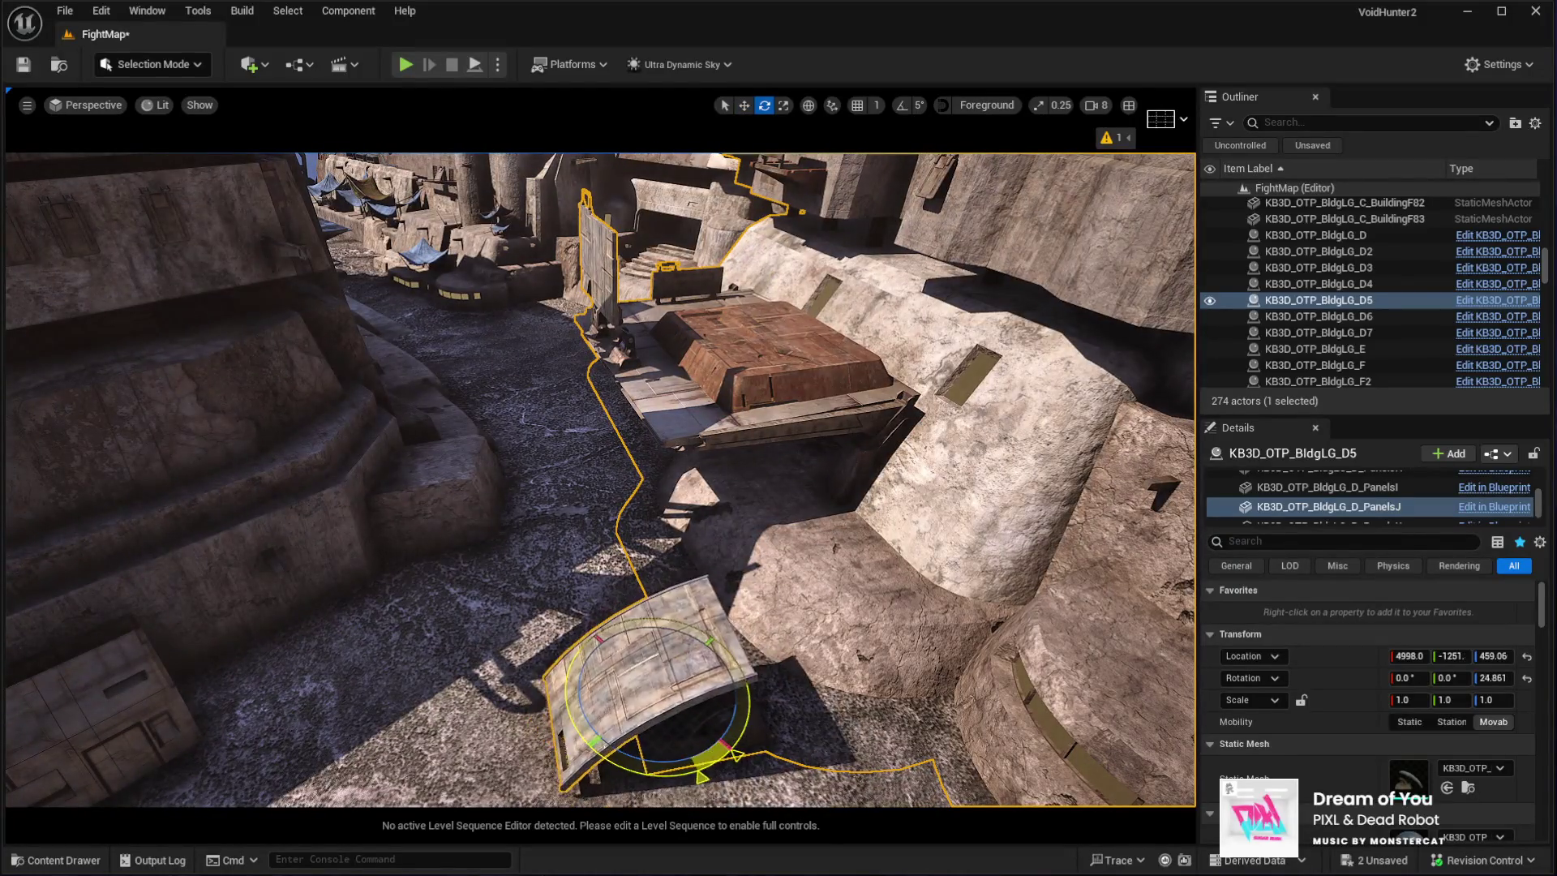
{"action": "mouse_move", "coordinate": [659, 668]}
{"action": "left_mouse_down"}
{"action": "mouse_move", "coordinate": [674, 422]}
{"action": "mouse_move", "coordinate": [636, 528]}
{"action": "mouse_move", "coordinate": [650, 553]}
{"action": "mouse_move", "coordinate": [620, 516]}
{"action": "mouse_move", "coordinate": [674, 451]}
{"action": "left_mouse_up"}
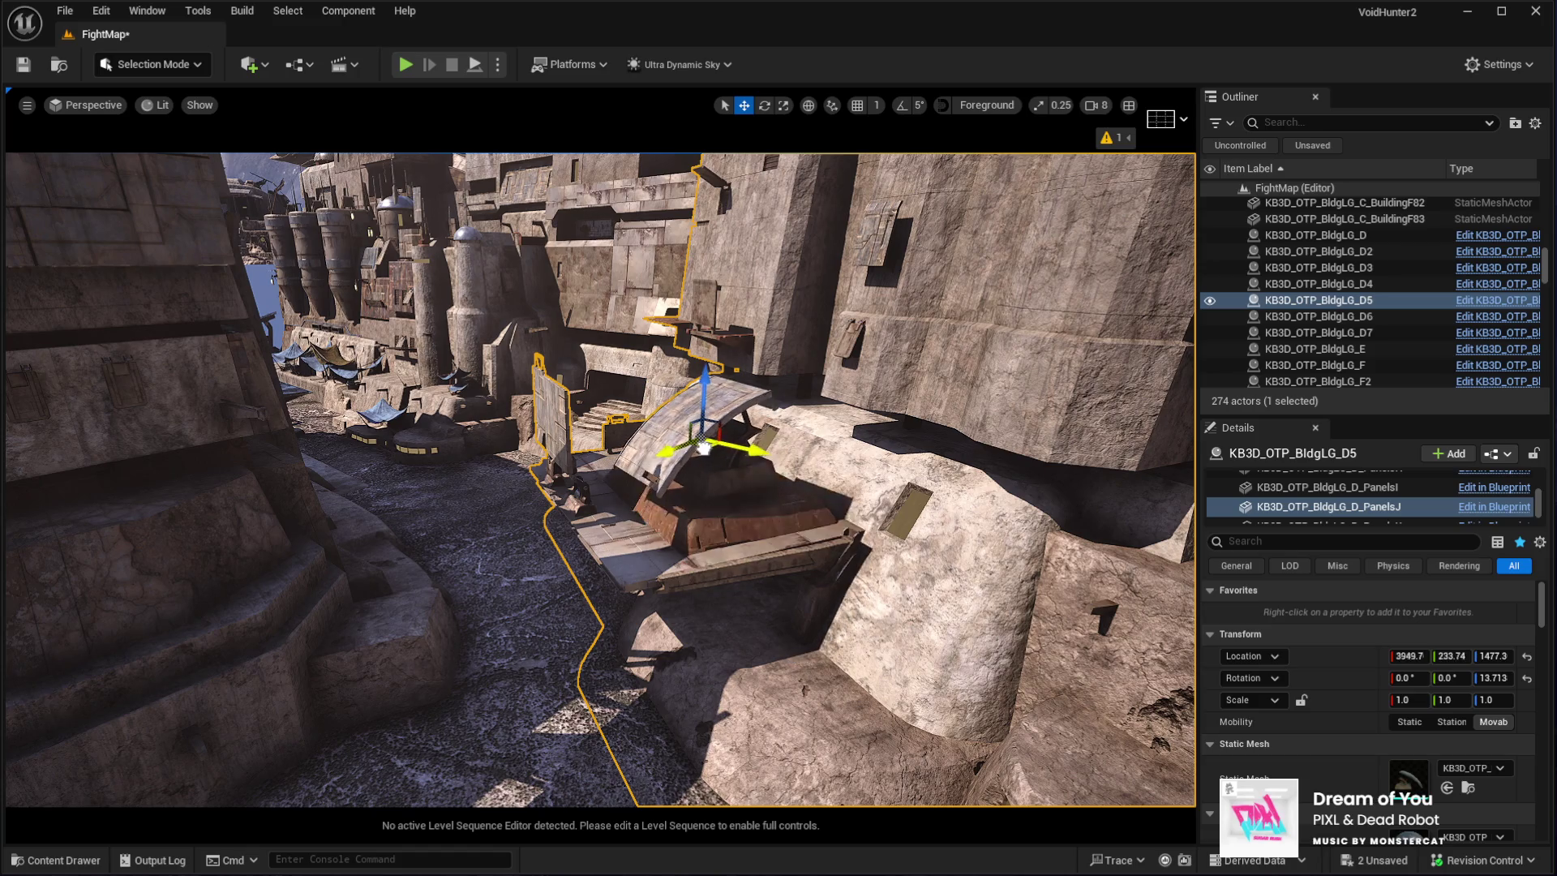
View the raised panel from a new angle, then select cliff rock SM_Cliff_Rock_15
{"action": "mouse_move", "coordinate": [704, 398]}
{"action": "left_mouse_down"}
{"action": "mouse_move", "coordinate": [684, 512]}
{"action": "mouse_move", "coordinate": [396, 524]}
{"action": "left_mouse_up"}
{"action": "left_click_drag", "start_coordinate": [685, 506], "coordinate": [684, 506]}
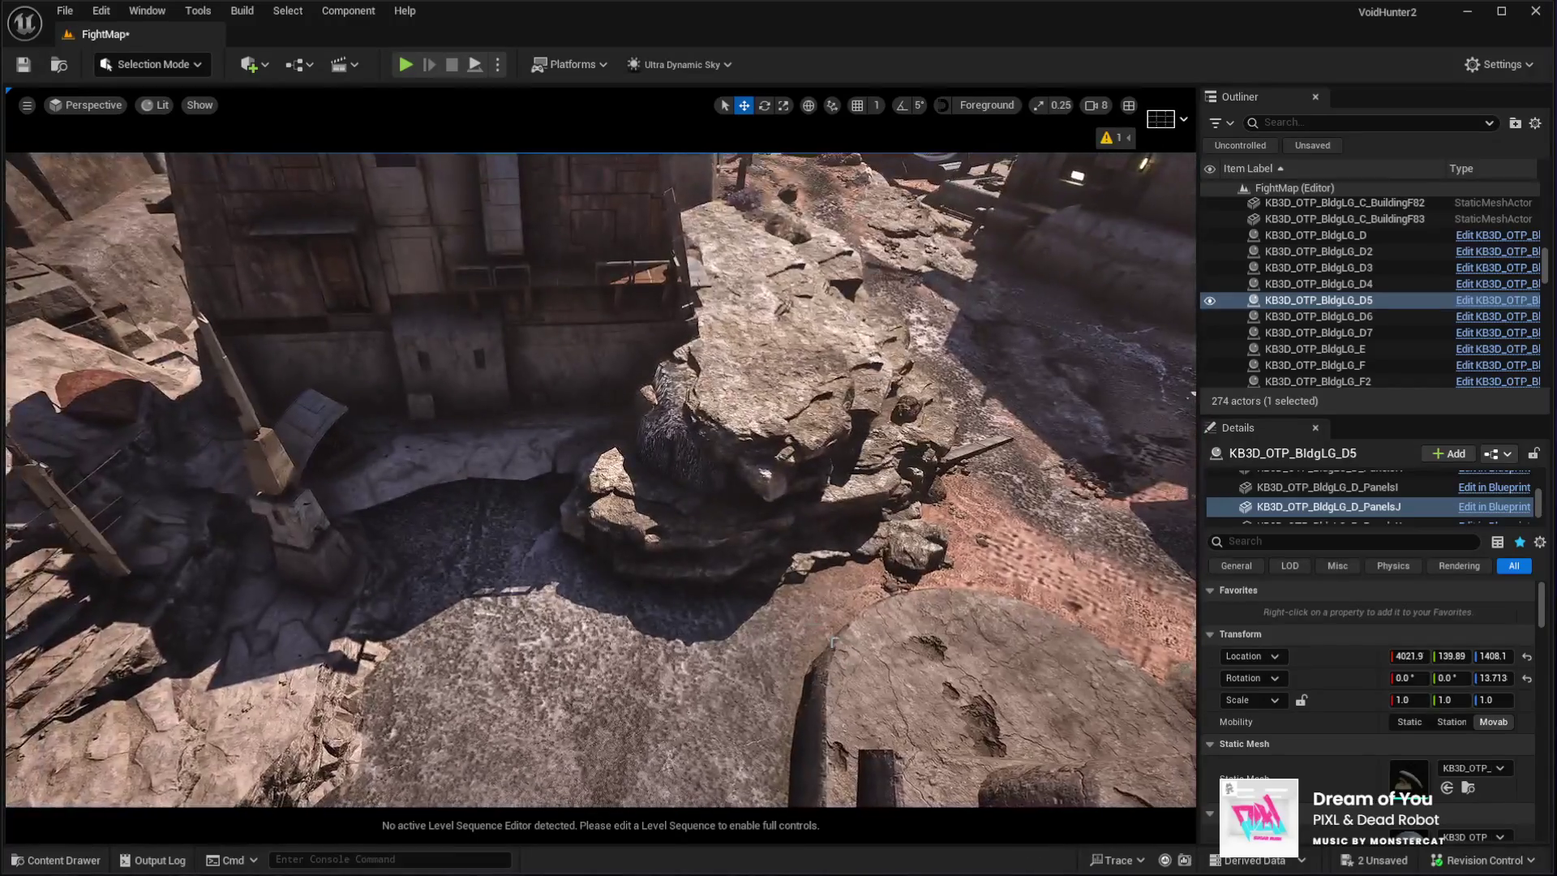
{"action": "left_click", "coordinate": [685, 506]}
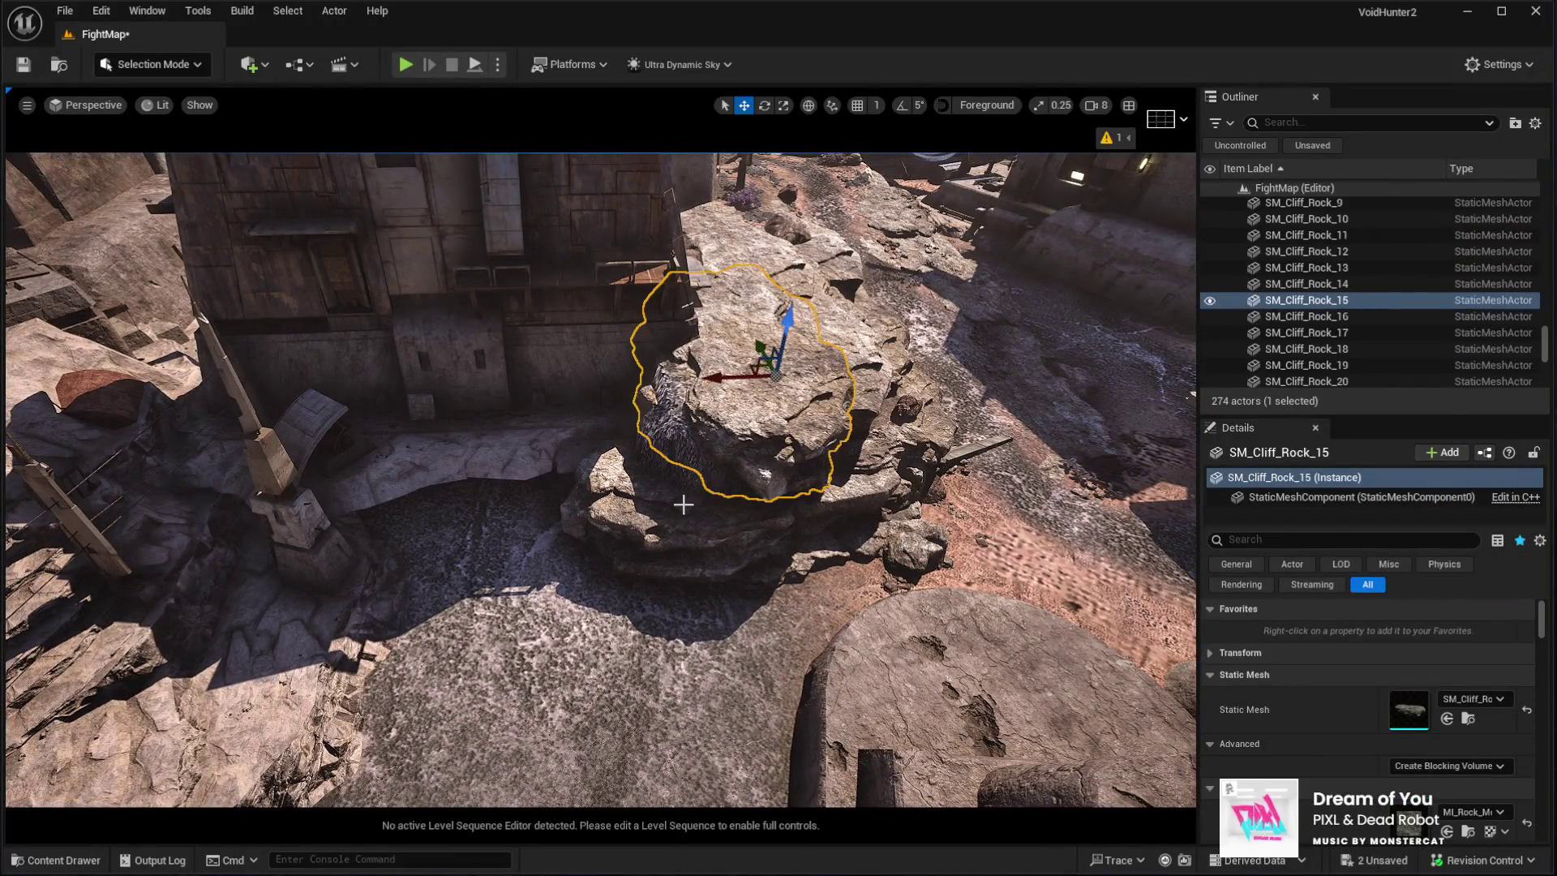
Duplicate the cliff rock into the left gap, then duplicate again and lay that copy flat
{"action": "key", "text": "ctrl+d"}
{"action": "mouse_move", "coordinate": [787, 322]}
{"action": "left_mouse_down"}
{"action": "mouse_move", "coordinate": [758, 454]}
{"action": "mouse_move", "coordinate": [726, 473]}
{"action": "mouse_move", "coordinate": [358, 546]}
{"action": "mouse_move", "coordinate": [372, 549]}
{"action": "mouse_move", "coordinate": [351, 463]}
{"action": "left_mouse_up"}
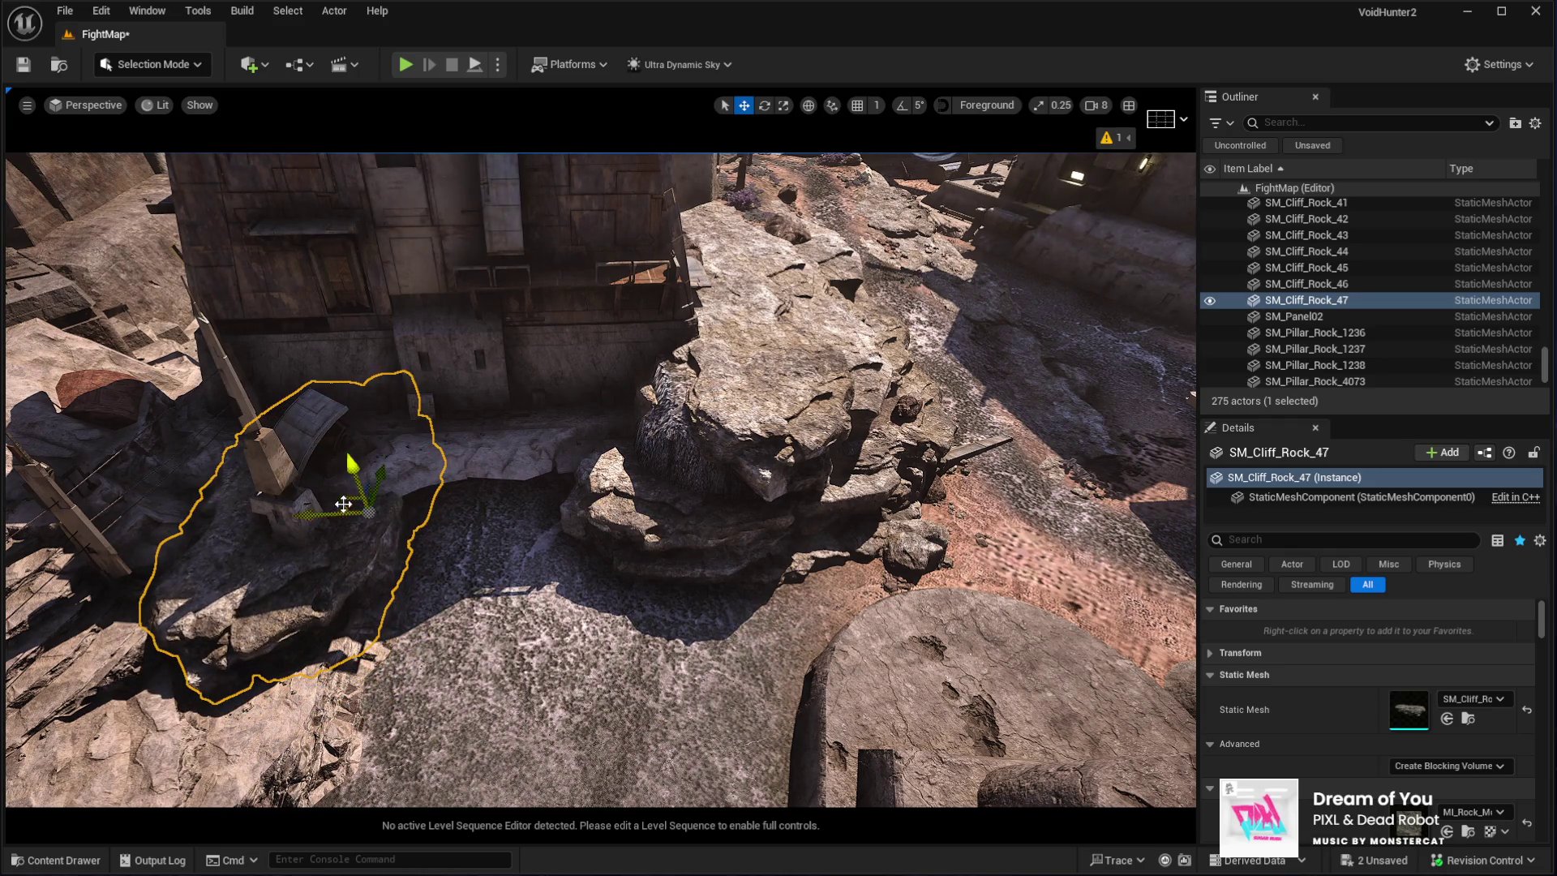
{"action": "key", "text": "ctrl+d"}
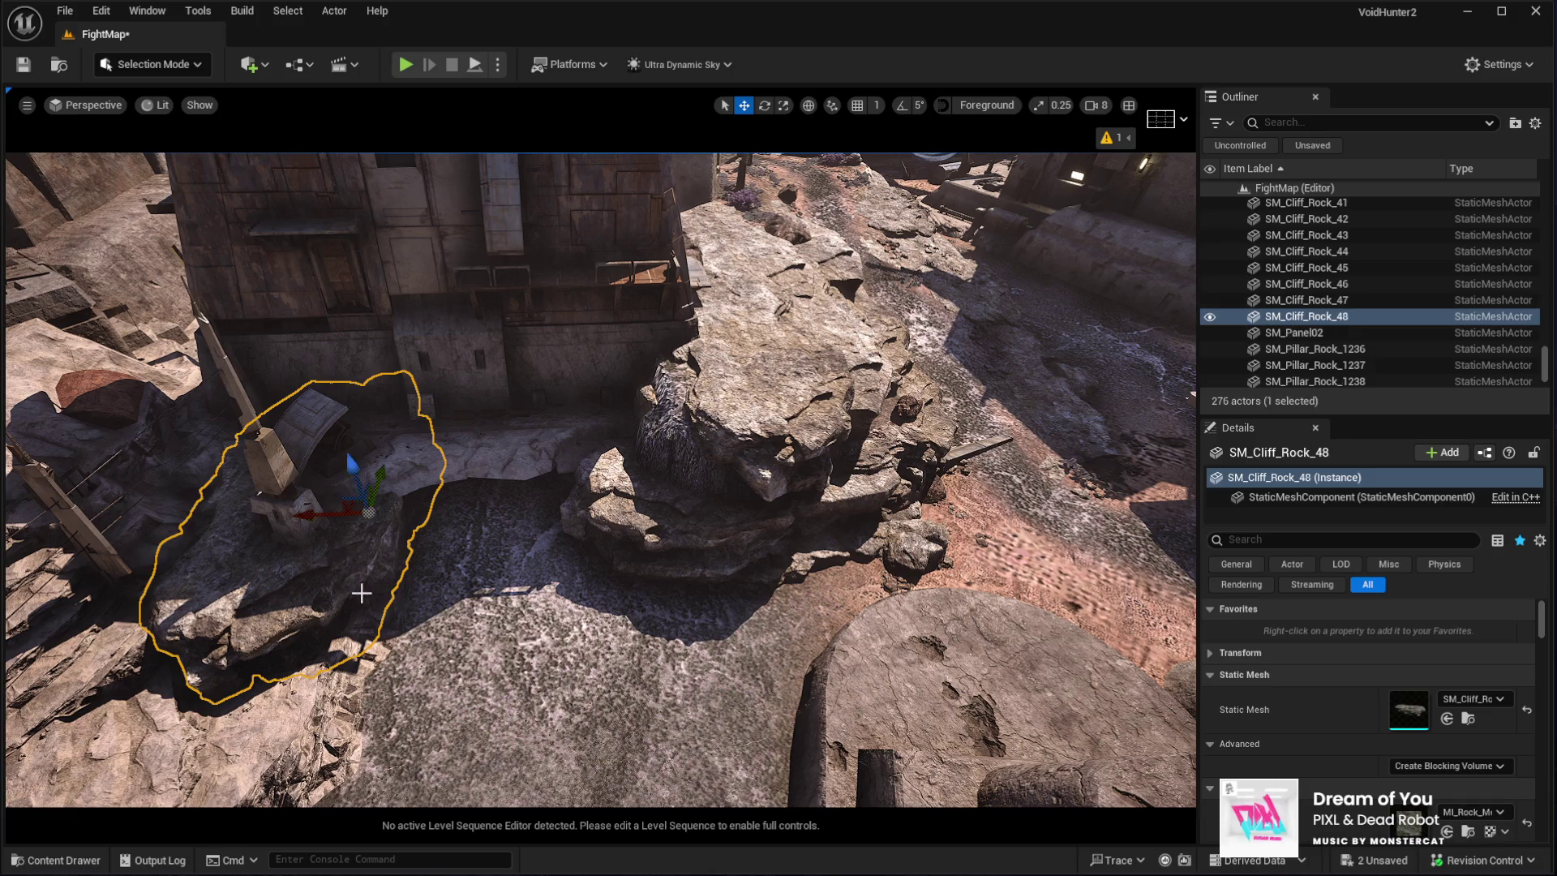
{"action": "mouse_move", "coordinate": [367, 574]}
{"action": "left_mouse_down"}
{"action": "mouse_move", "coordinate": [344, 546]}
{"action": "mouse_move", "coordinate": [454, 482]}
{"action": "mouse_move", "coordinate": [438, 430]}
{"action": "mouse_move", "coordinate": [424, 487]}
{"action": "left_mouse_up"}
{"action": "key", "text": "w"}
Duplicate once more as SM_Cliff_Rock_49, lower it into the ledge, and inspect it near the round platform
{"action": "key", "text": "ctrl+d"}
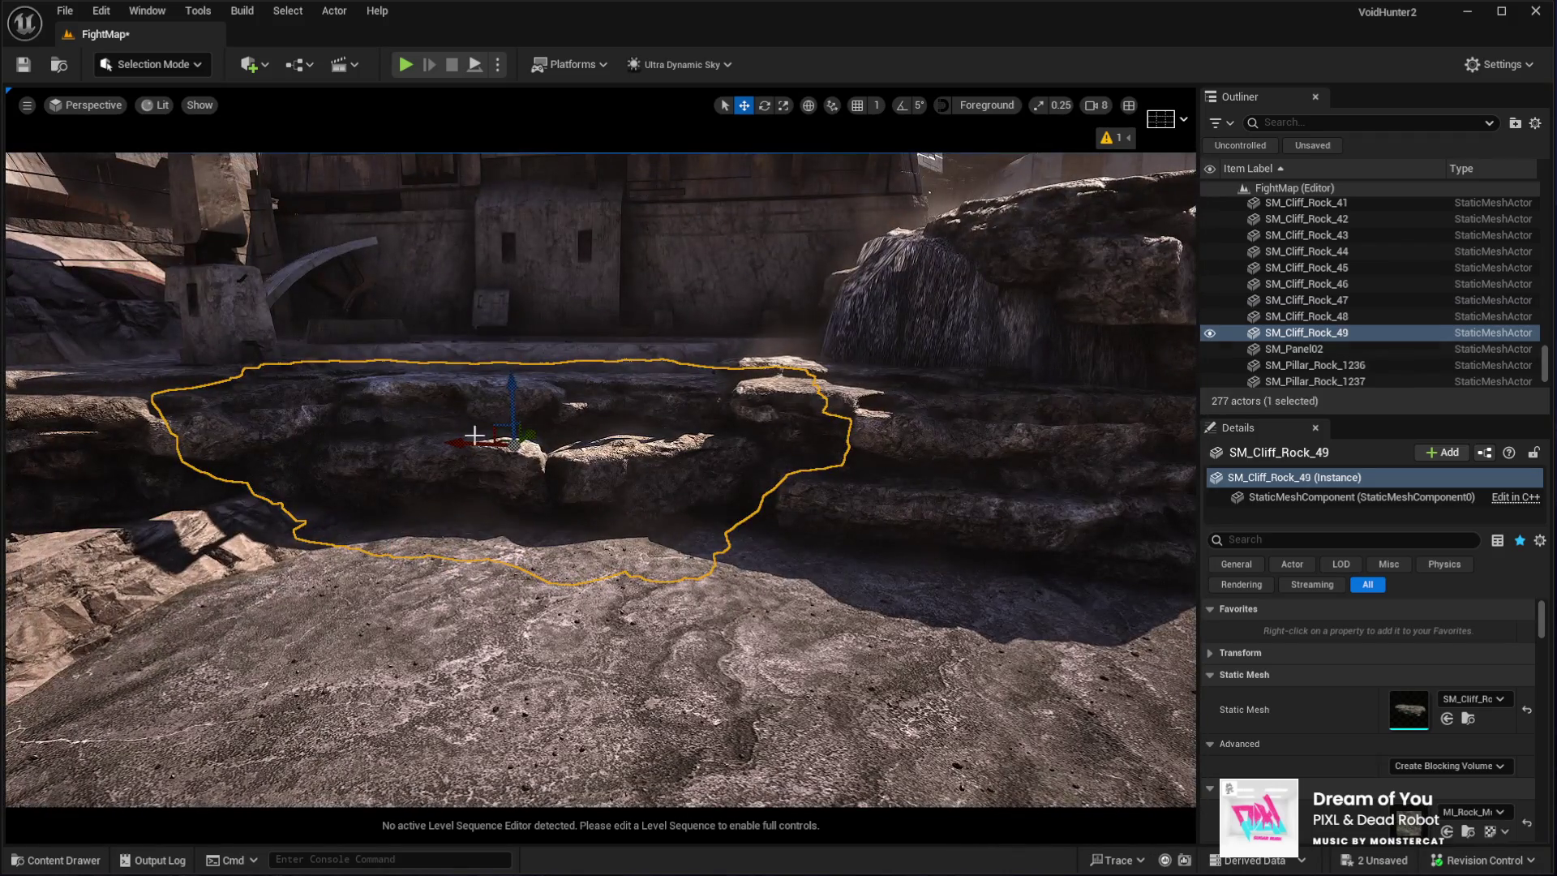
{"action": "mouse_move", "coordinate": [509, 382]}
{"action": "left_mouse_down"}
{"action": "mouse_move", "coordinate": [517, 498]}
{"action": "mouse_move", "coordinate": [417, 497]}
{"action": "mouse_move", "coordinate": [358, 528]}
{"action": "mouse_move", "coordinate": [287, 526]}
{"action": "left_mouse_up"}
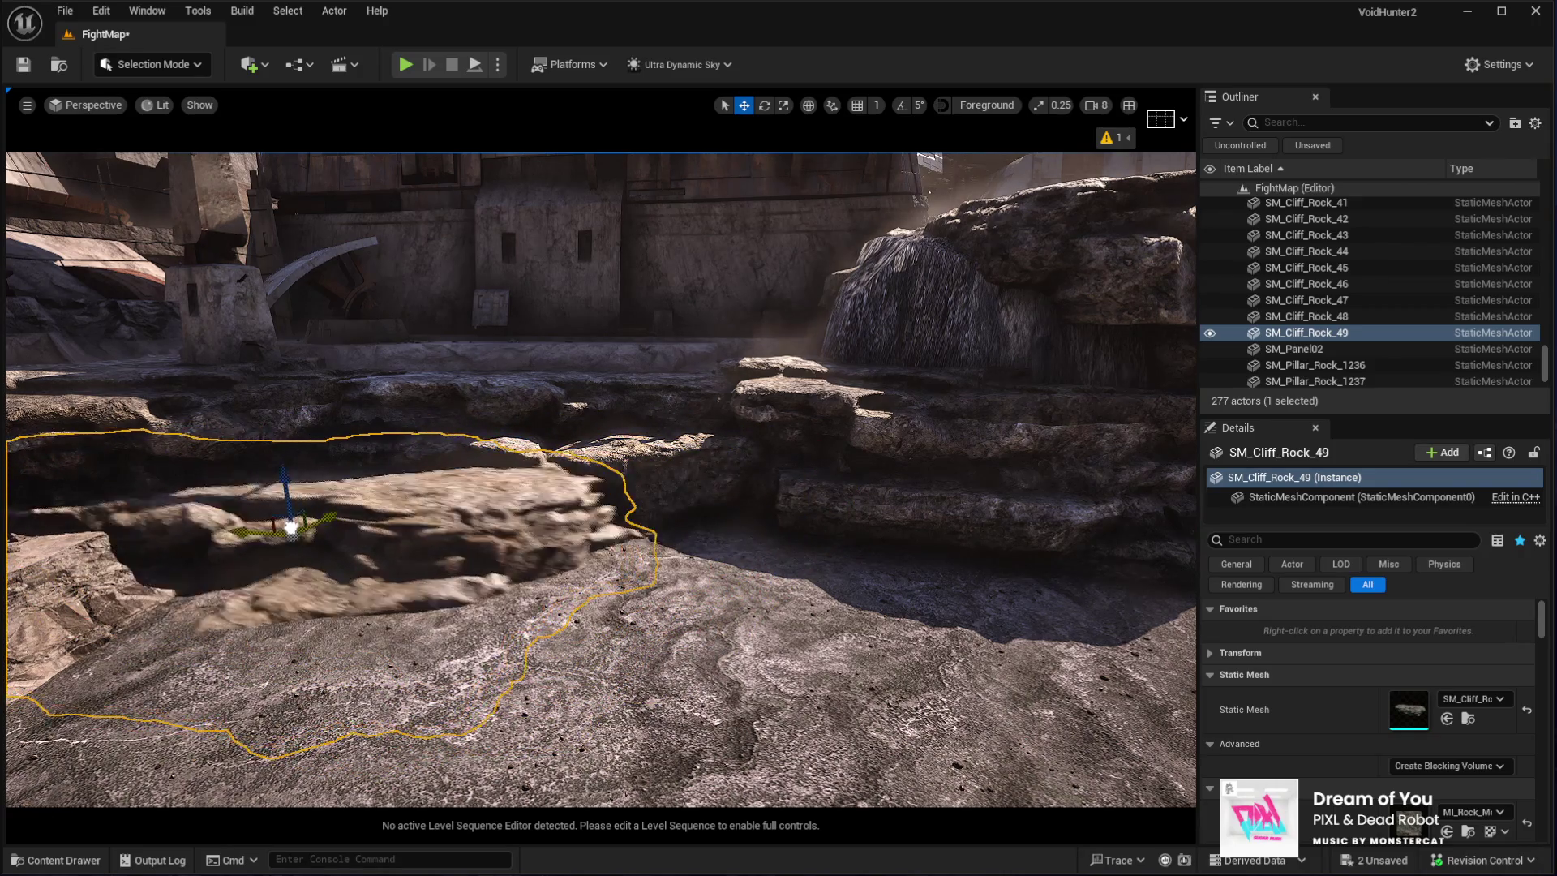
{"action": "key", "text": "f"}
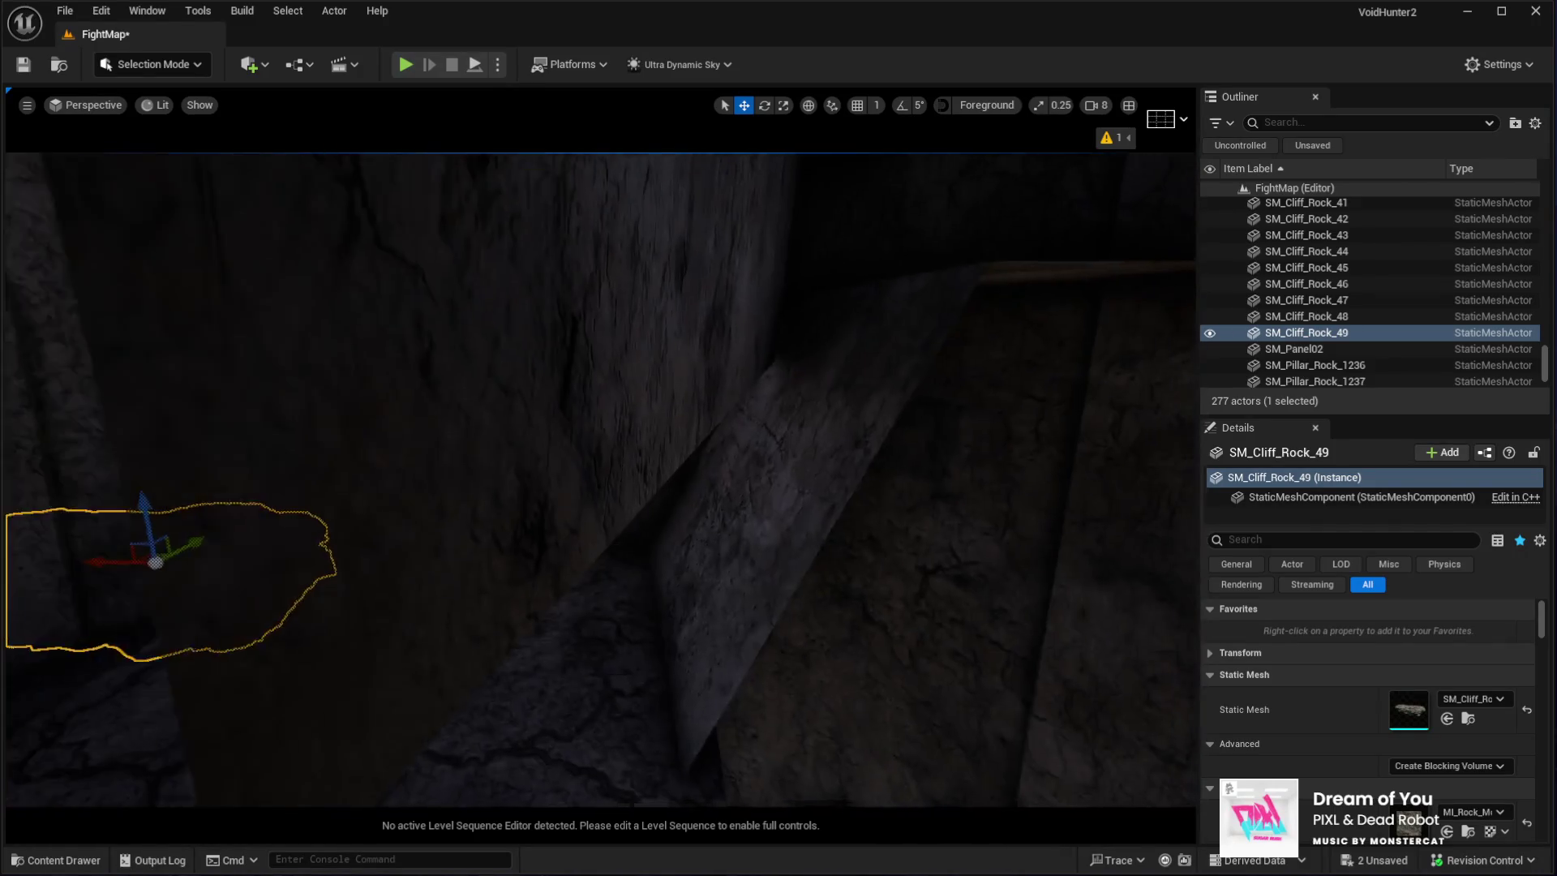
{"action": "scroll", "coordinate": [600, 479], "scroll_direction": "down", "scroll_amount": 10}
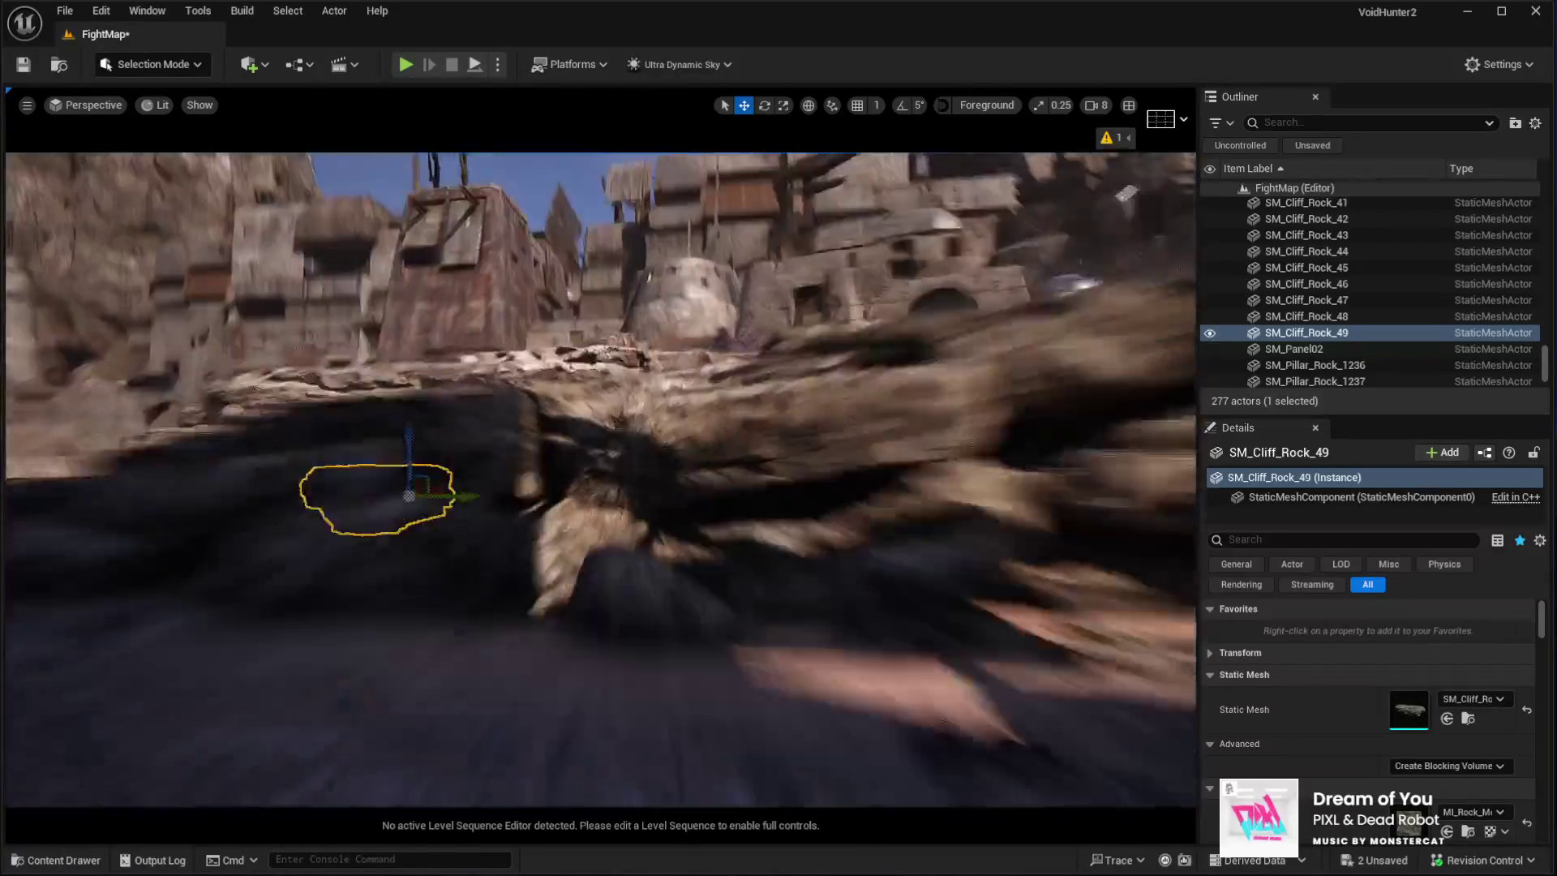
{"action": "mouse_move", "coordinate": [600, 479]}
{"action": "left_mouse_down"}
{"action": "mouse_move", "coordinate": [713, 454]}
{"action": "mouse_move", "coordinate": [673, 478]}
{"action": "left_mouse_up"}
{"action": "left_click_drag", "start_coordinate": [272, 528], "coordinate": [273, 528]}
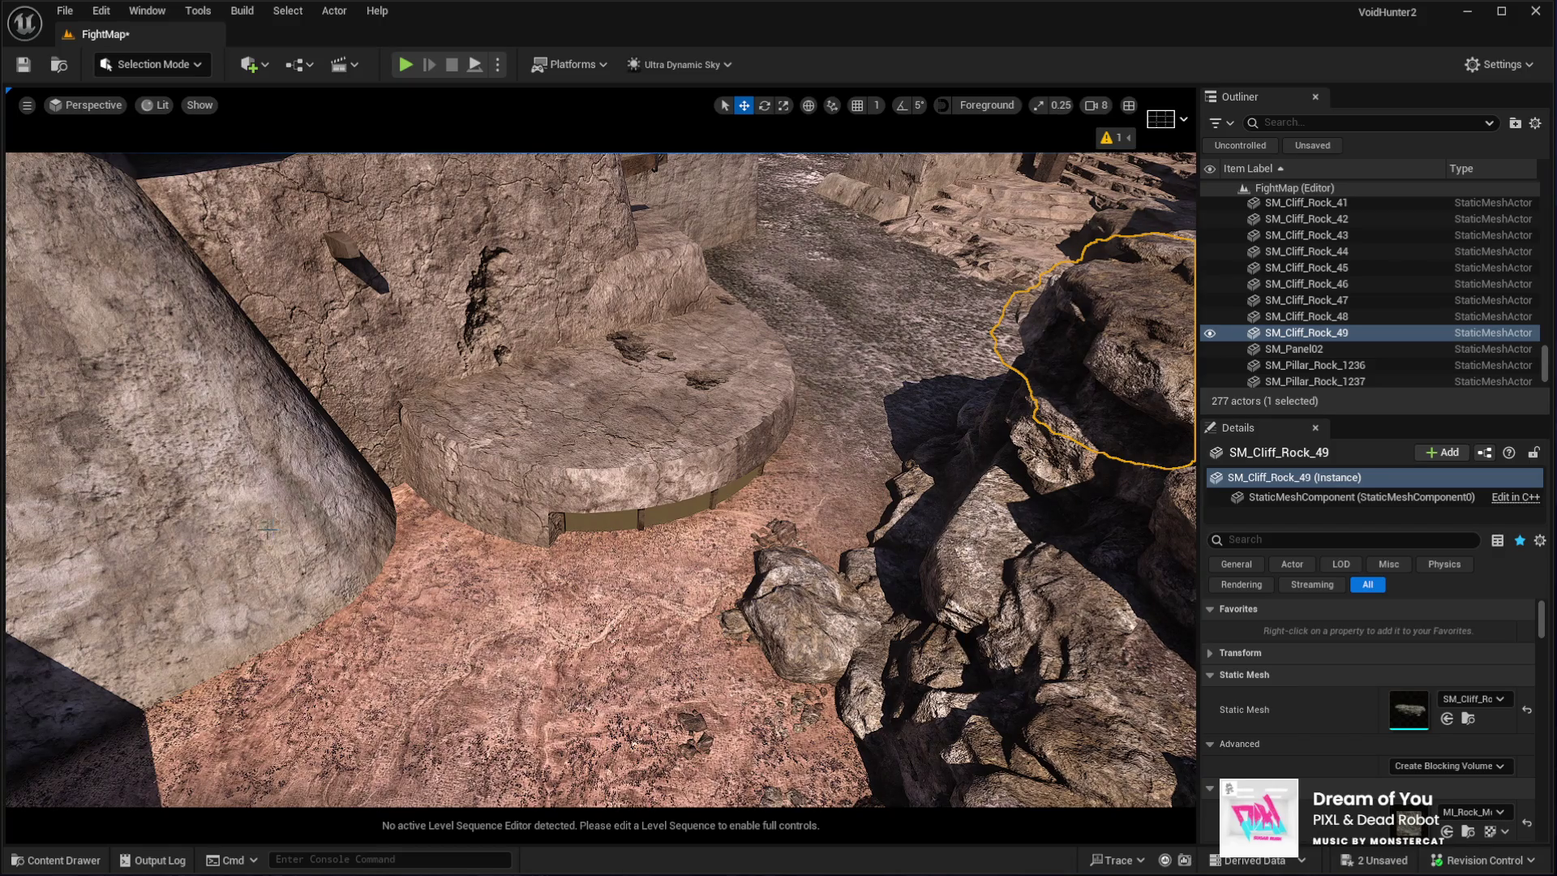
{"action": "left_click_drag", "start_coordinate": [273, 528], "coordinate": [272, 528]}
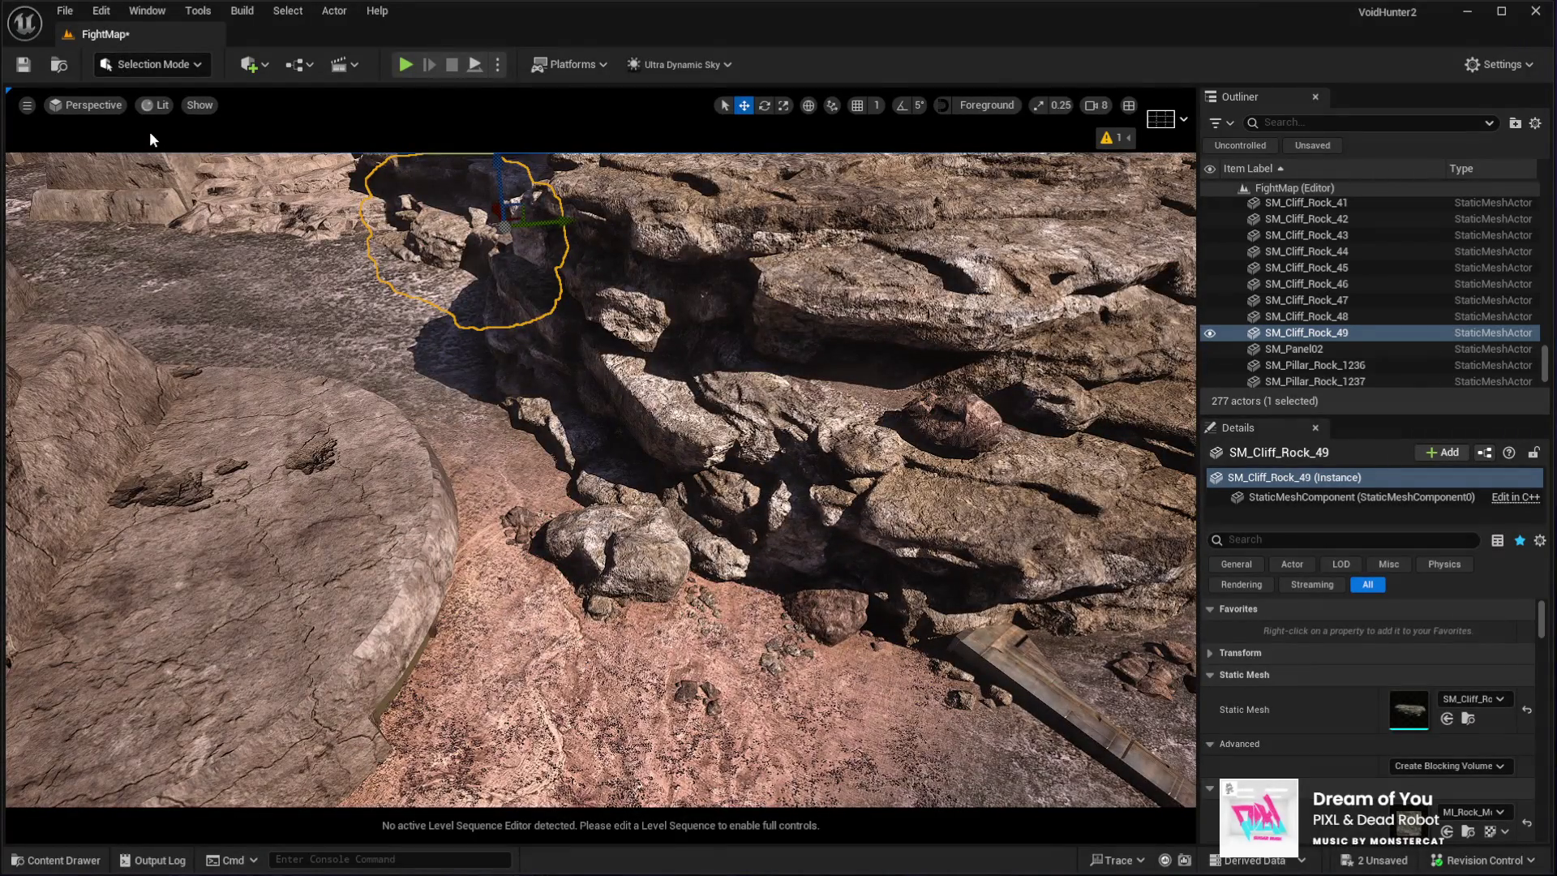
In Foliage Mode, slide the small foliage rock rightward along the ground at the cliff base
{"action": "key", "text": "shift+3"}
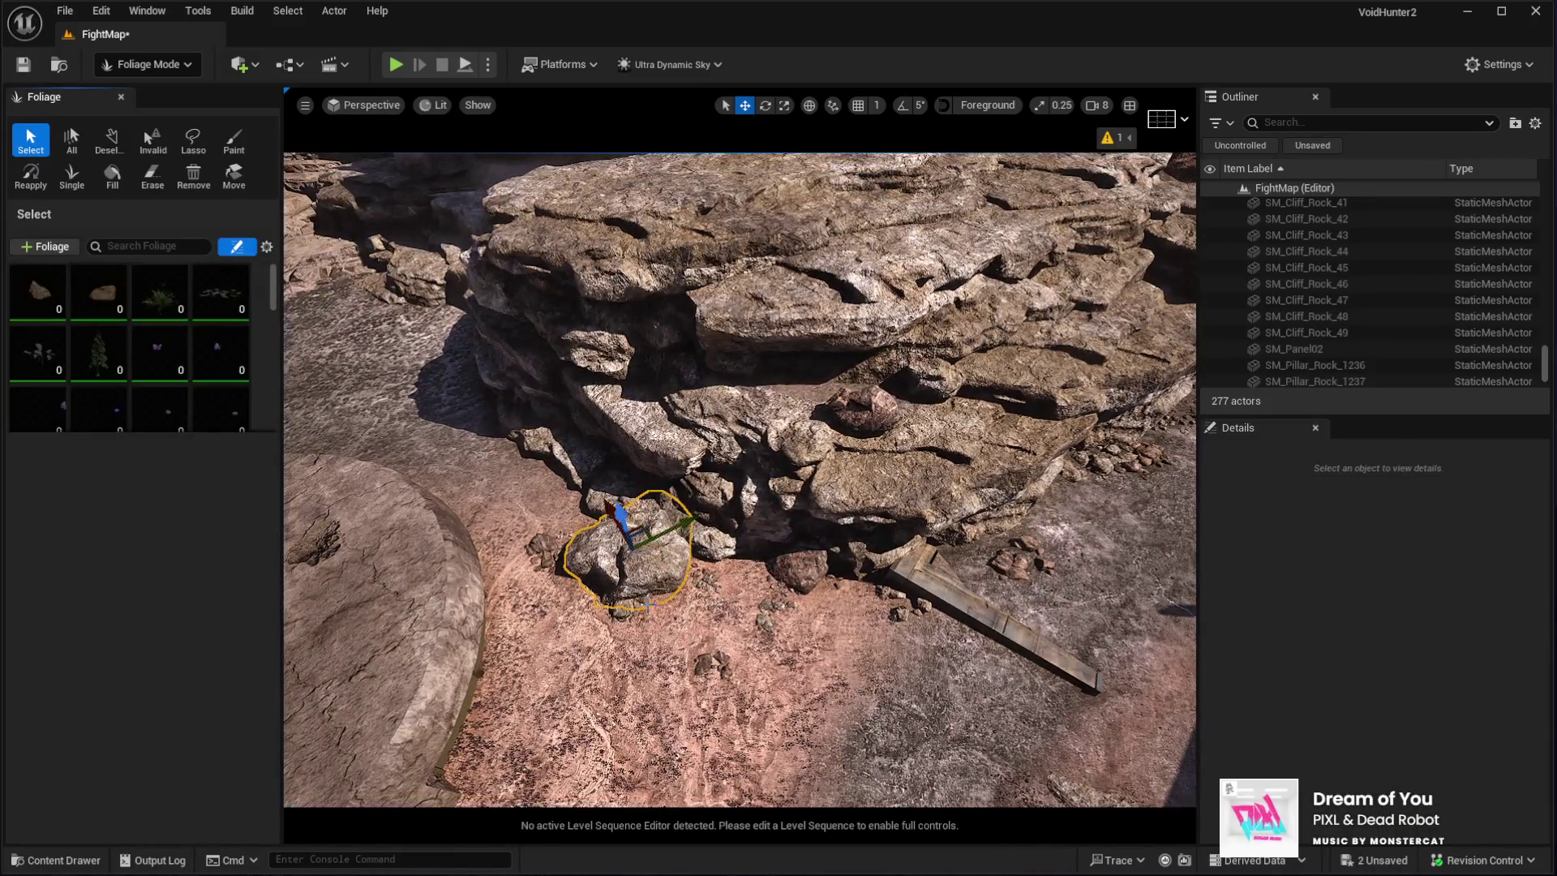
{"action": "mouse_move", "coordinate": [640, 526]}
{"action": "left_mouse_down"}
{"action": "mouse_move", "coordinate": [772, 509]}
{"action": "mouse_move", "coordinate": [811, 539]}
{"action": "mouse_move", "coordinate": [748, 515]}
{"action": "mouse_move", "coordinate": [734, 491]}
{"action": "left_mouse_up"}
{"action": "left_click_drag", "start_coordinate": [424, 147], "coordinate": [423, 146]}
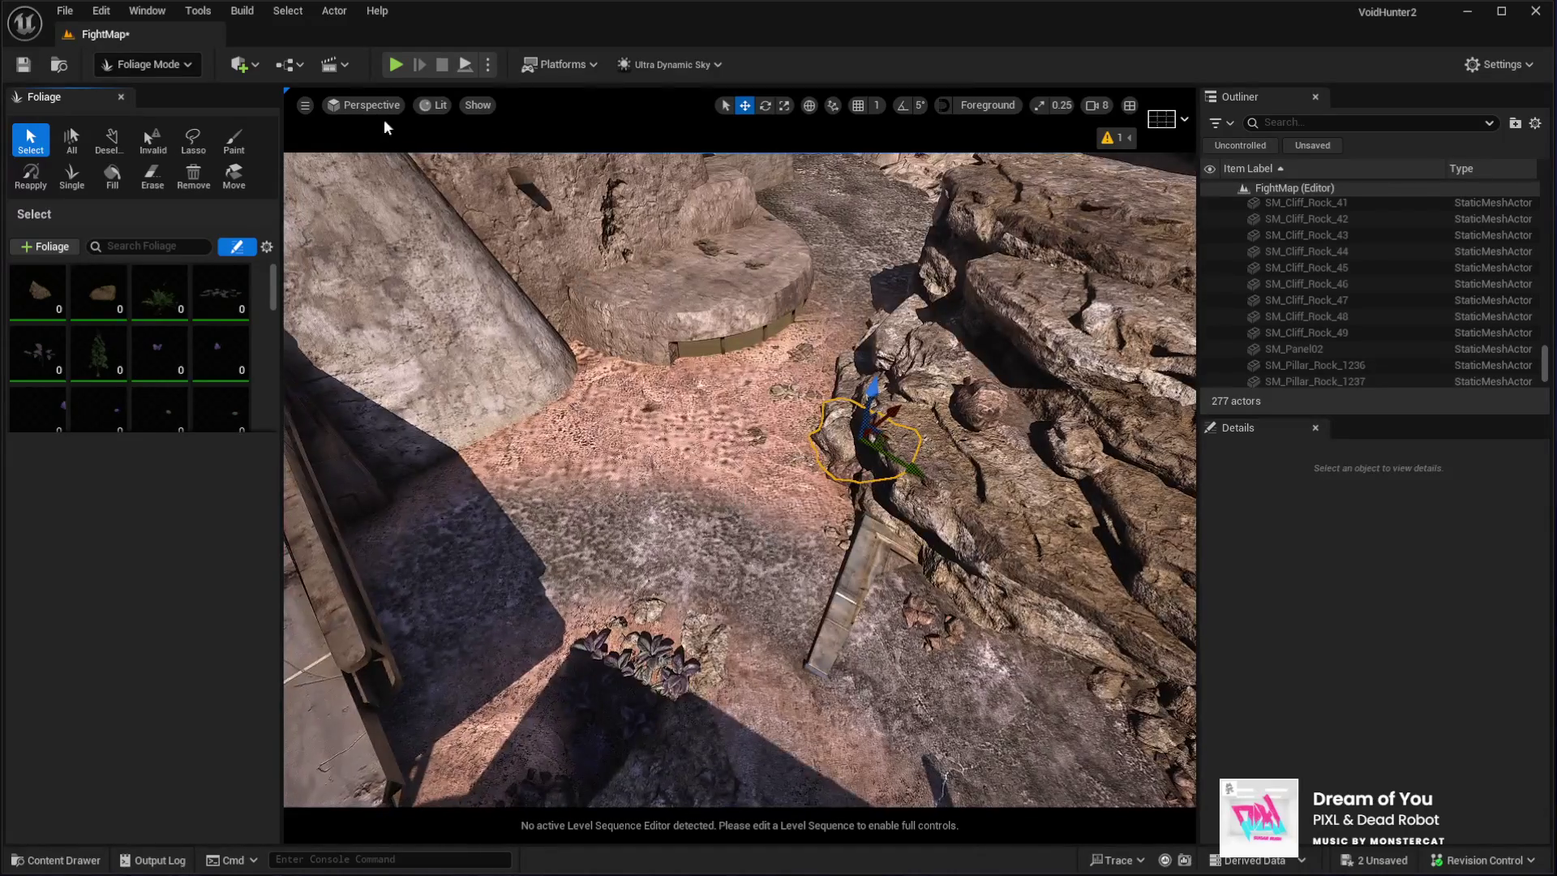
Back in Selection Mode, select building KB3D_OTP_BldgLG_D7 and its AntennaA component
{"action": "left_click", "coordinate": [121, 97]}
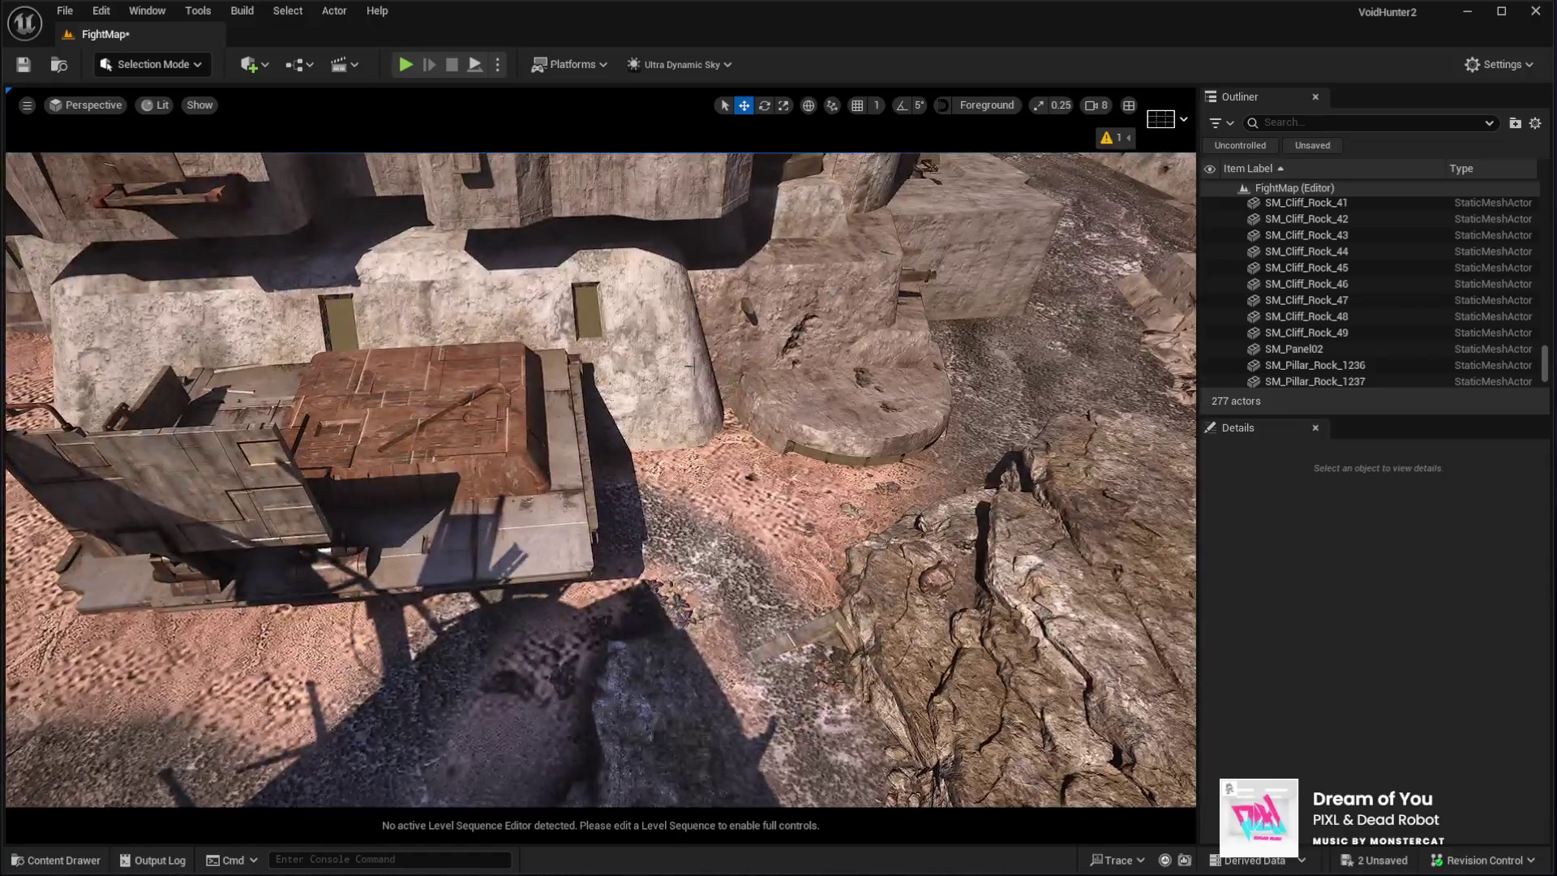
{"action": "left_click", "coordinate": [691, 366]}
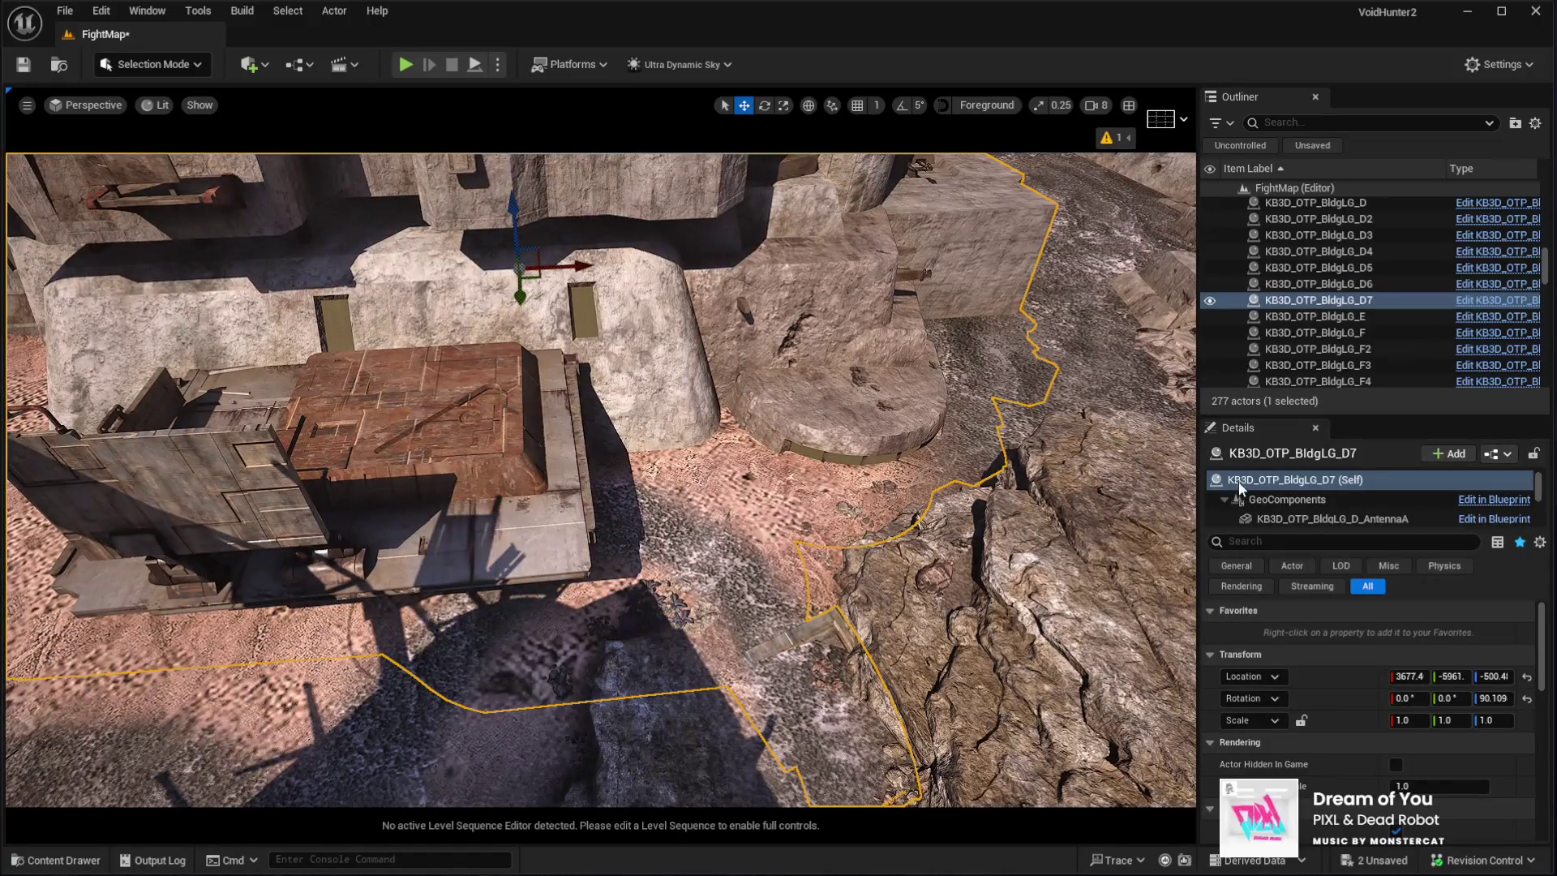
{"action": "left_click", "coordinate": [1264, 520]}
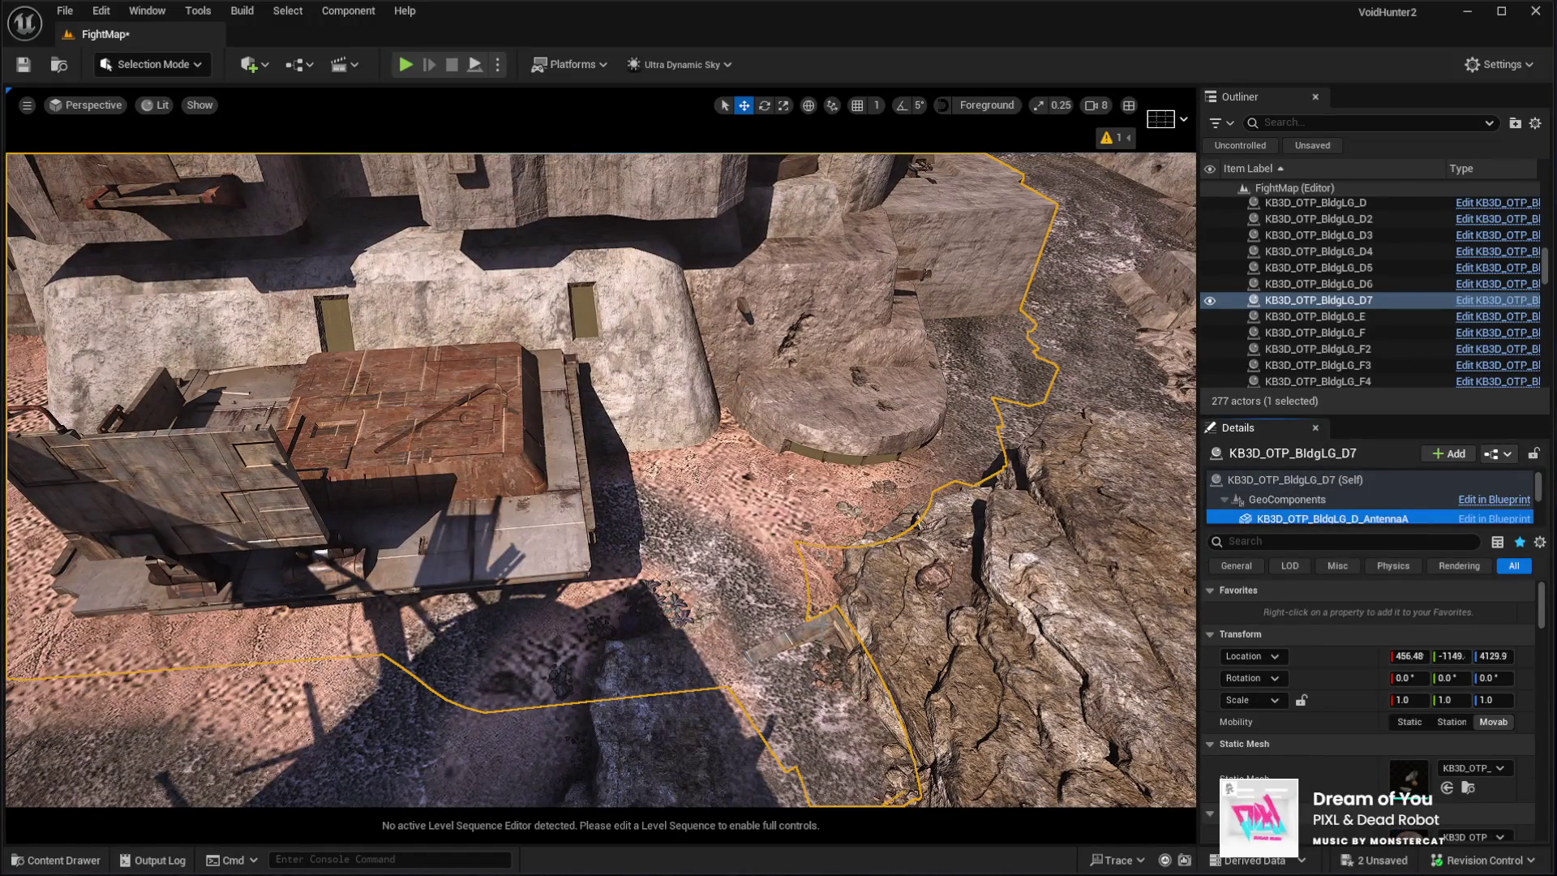
Frame the curved PanelsJ panel and move it to location 4021.8, 128.25, 1390.1
{"action": "key", "text": "Down"}
{"action": "key", "text": "Down"}
{"action": "key", "text": "Down"}
{"action": "key", "text": "f"}
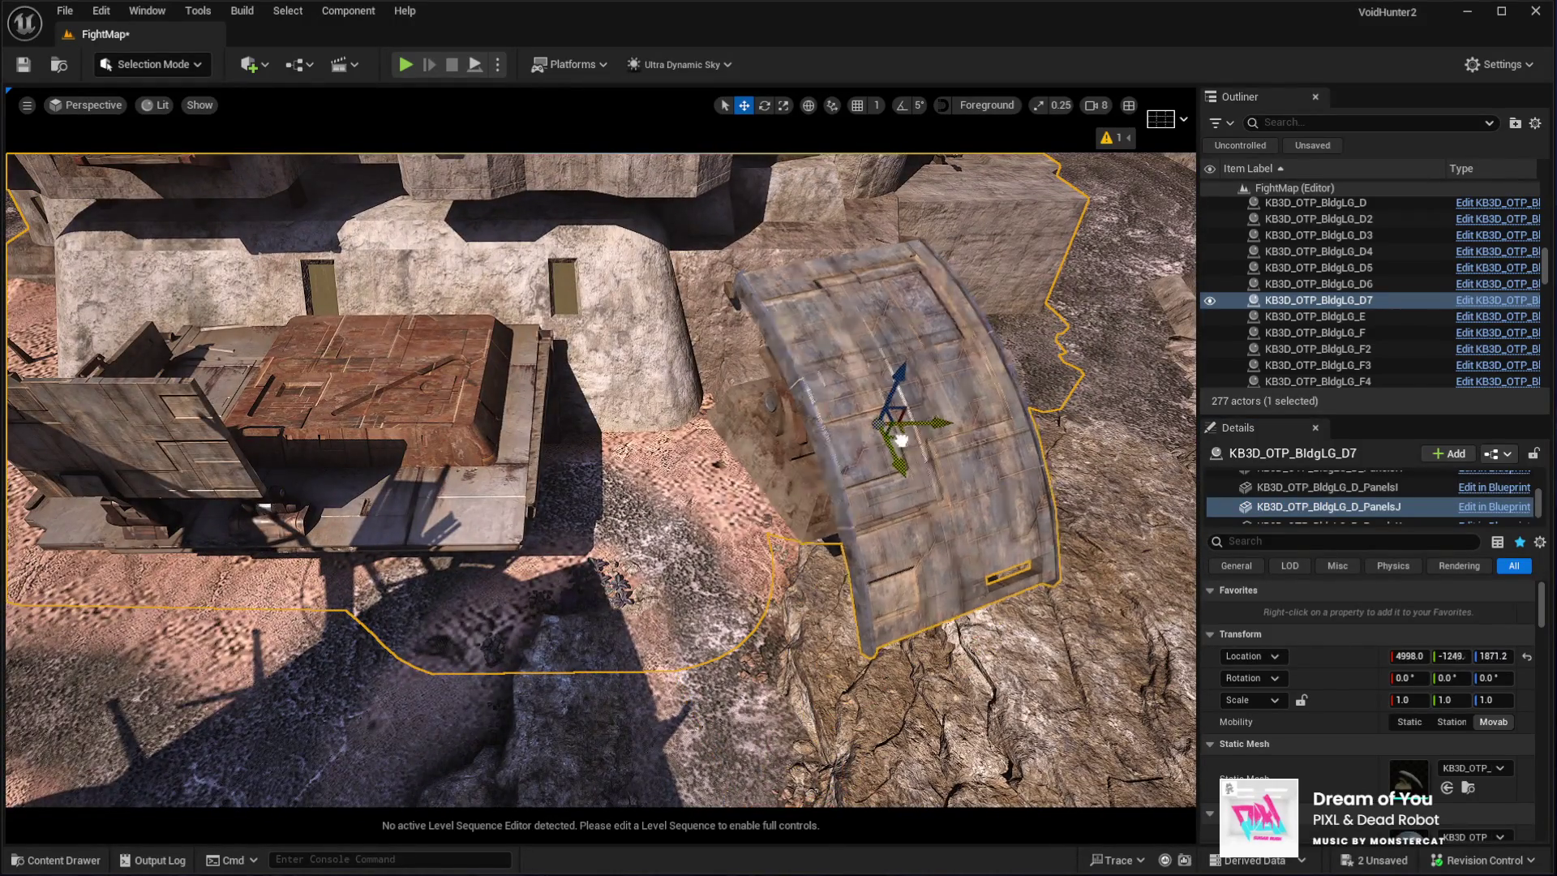
{"action": "key", "text": "f"}
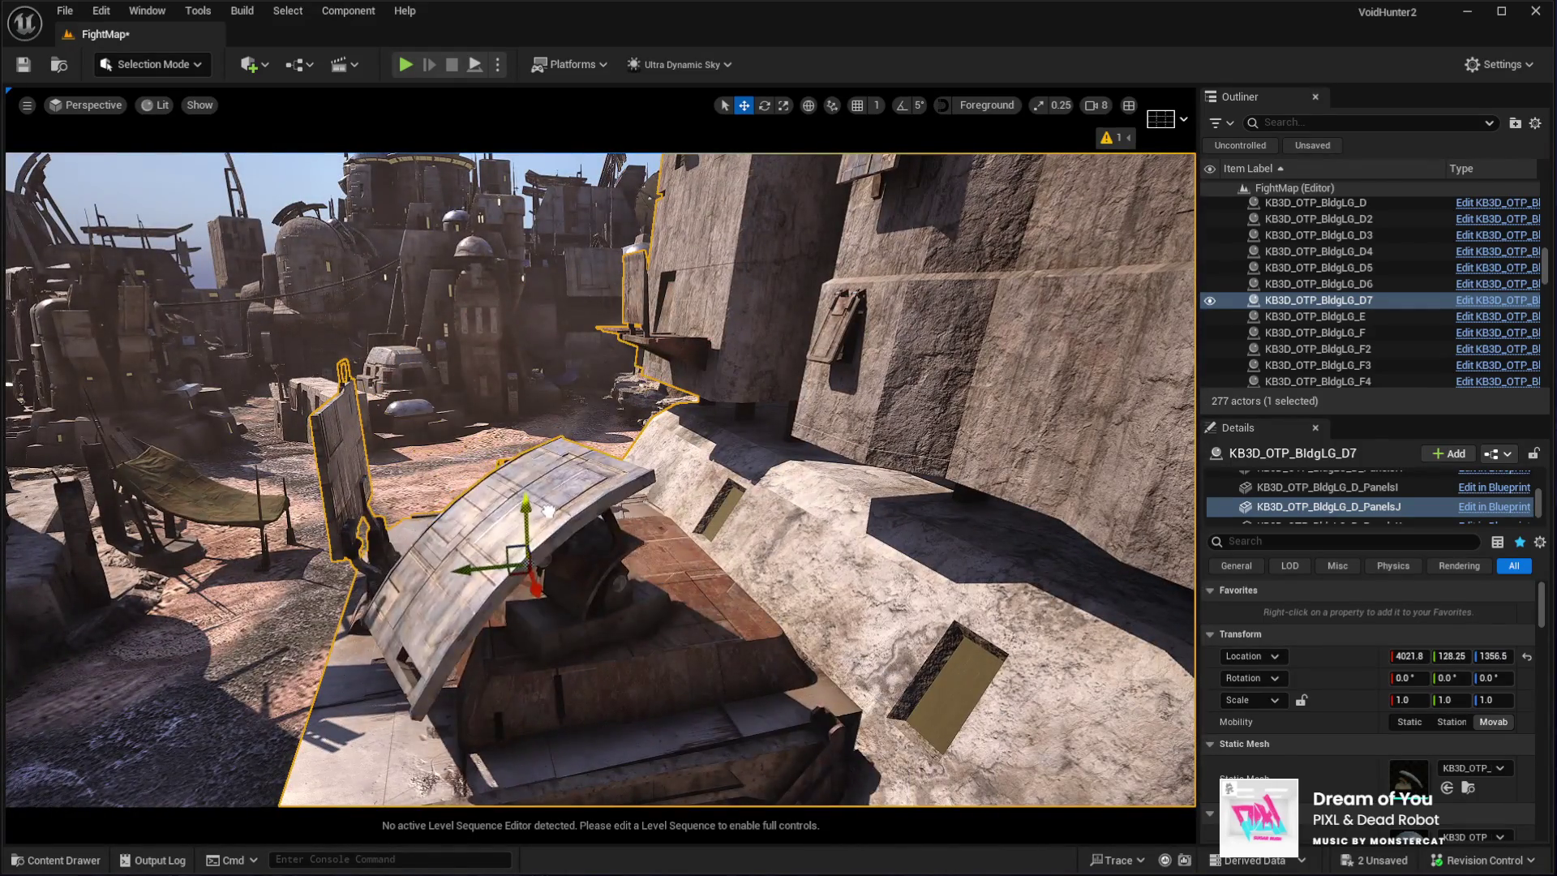
{"action": "mouse_move", "coordinate": [549, 499]}
{"action": "left_mouse_down"}
{"action": "mouse_move", "coordinate": [489, 587]}
{"action": "mouse_move", "coordinate": [486, 389]}
{"action": "left_mouse_up"}
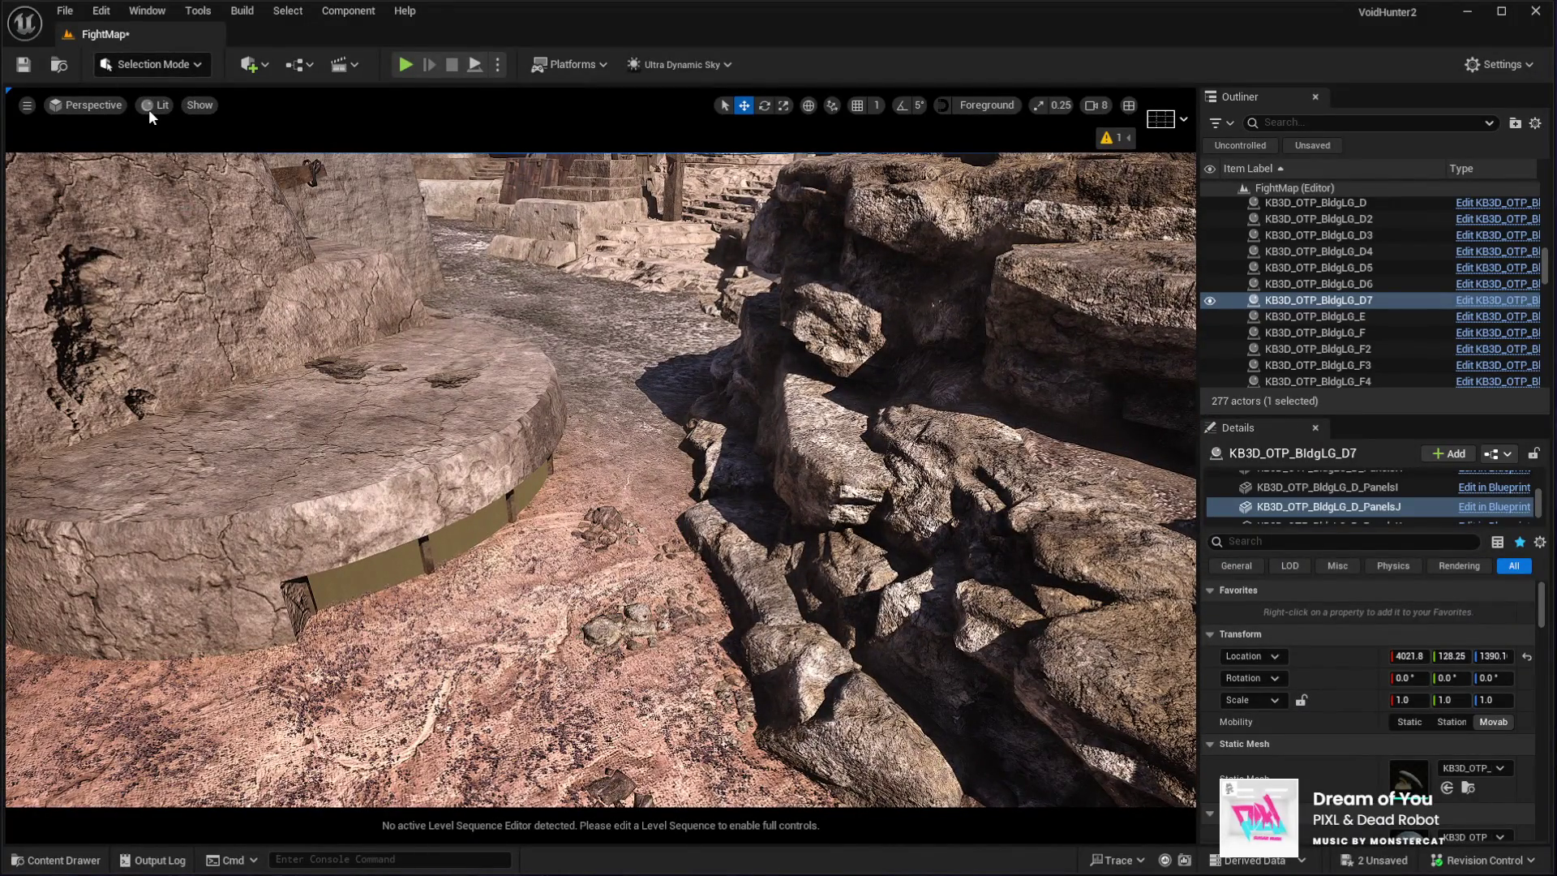
Nudge a small foliage rock by the platform, then pick the landscape Sculpt tool at strength 0.3
{"action": "key", "text": "shift+2"}
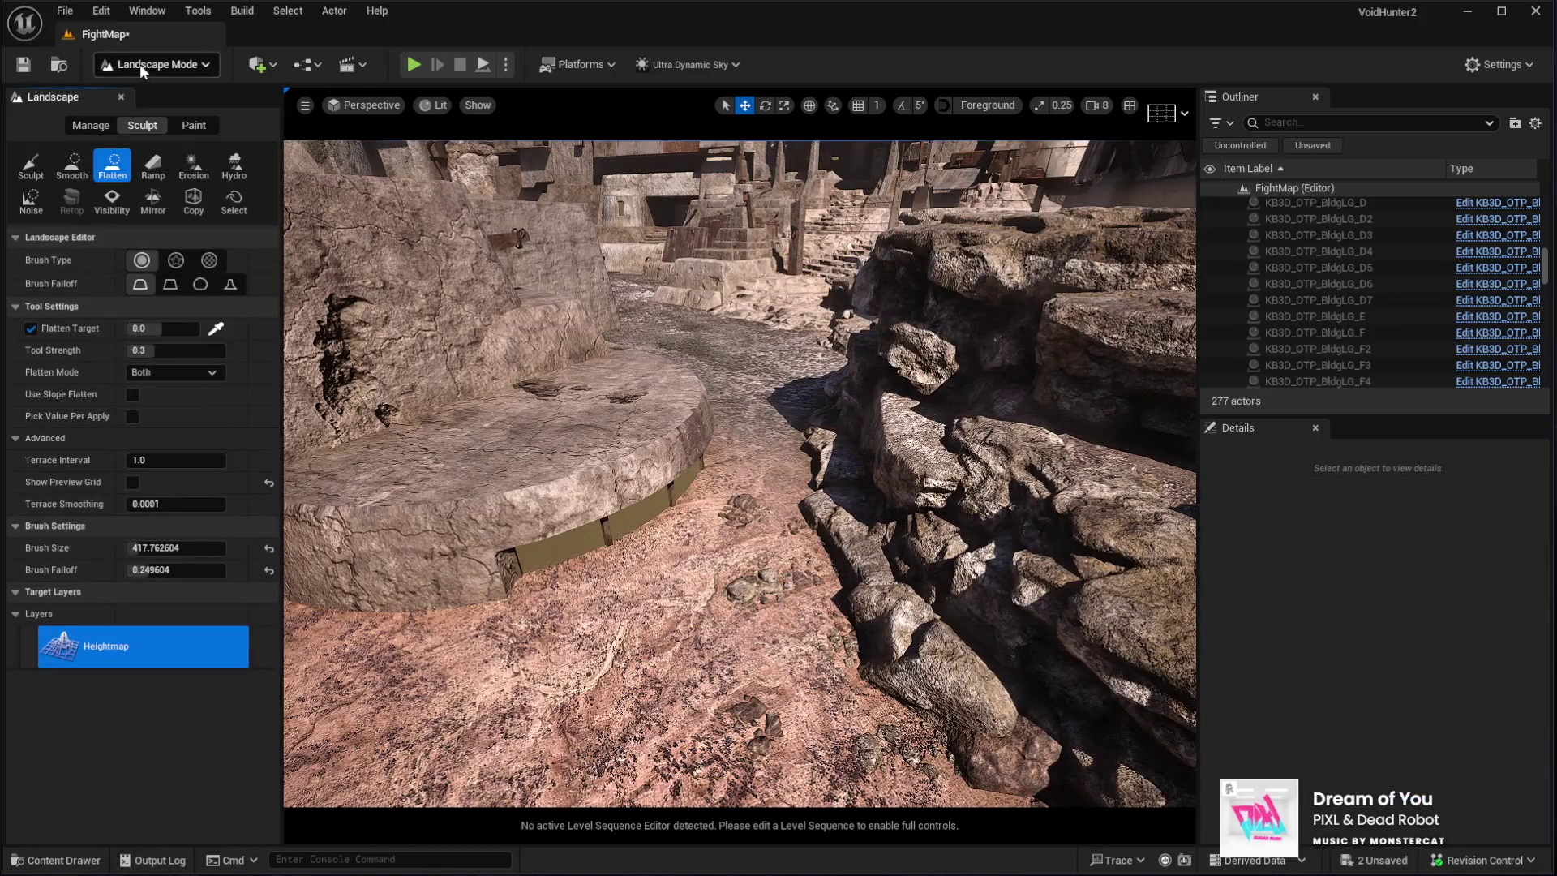
{"action": "key", "text": "shift+3"}
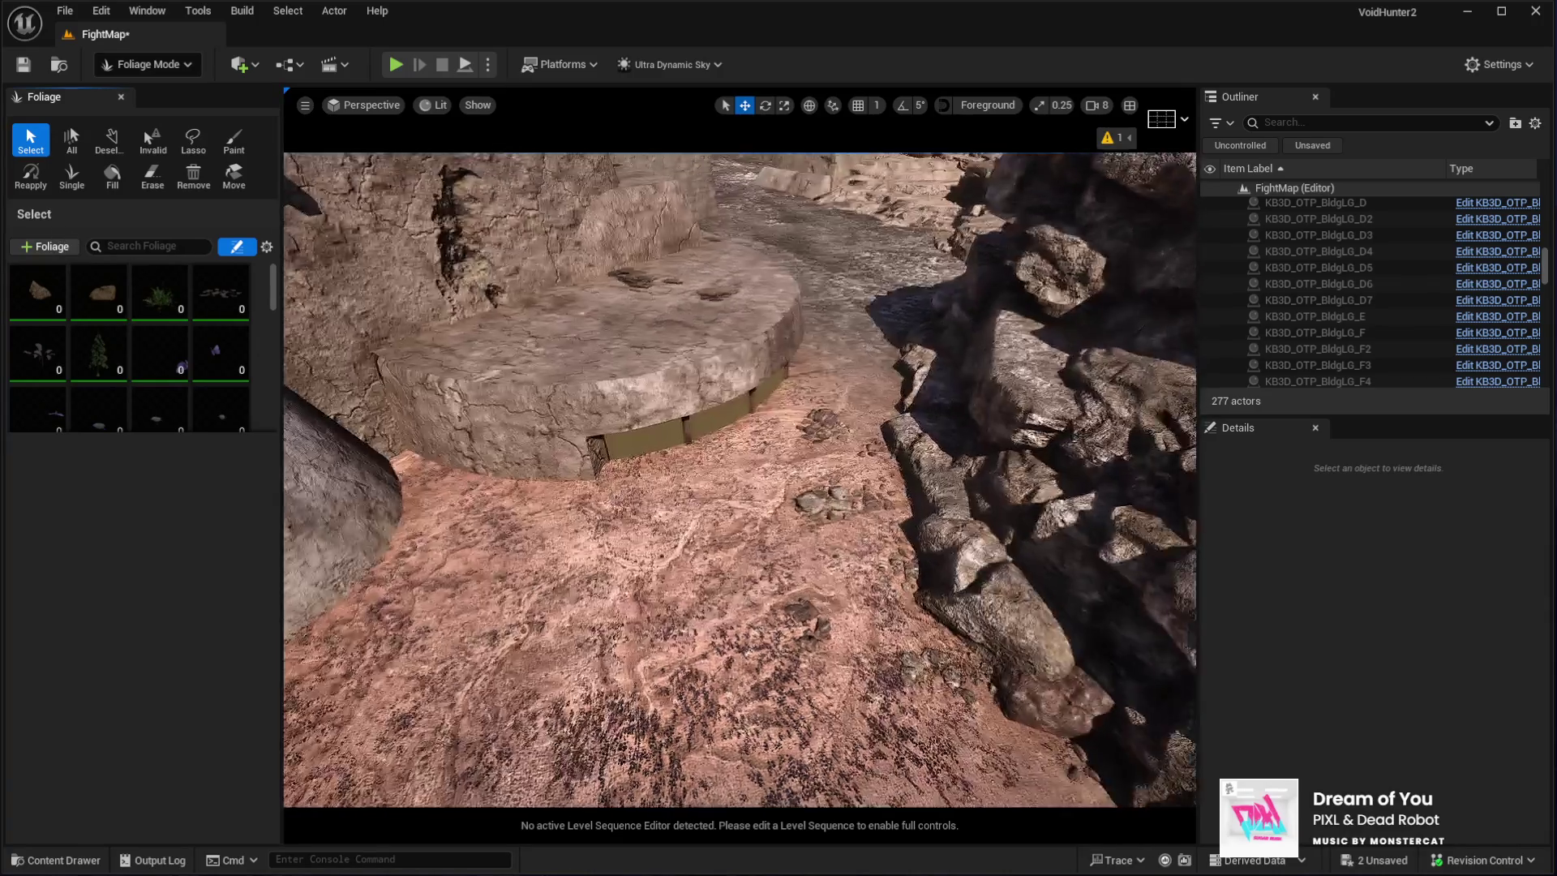
{"action": "left_click", "coordinate": [828, 510]}
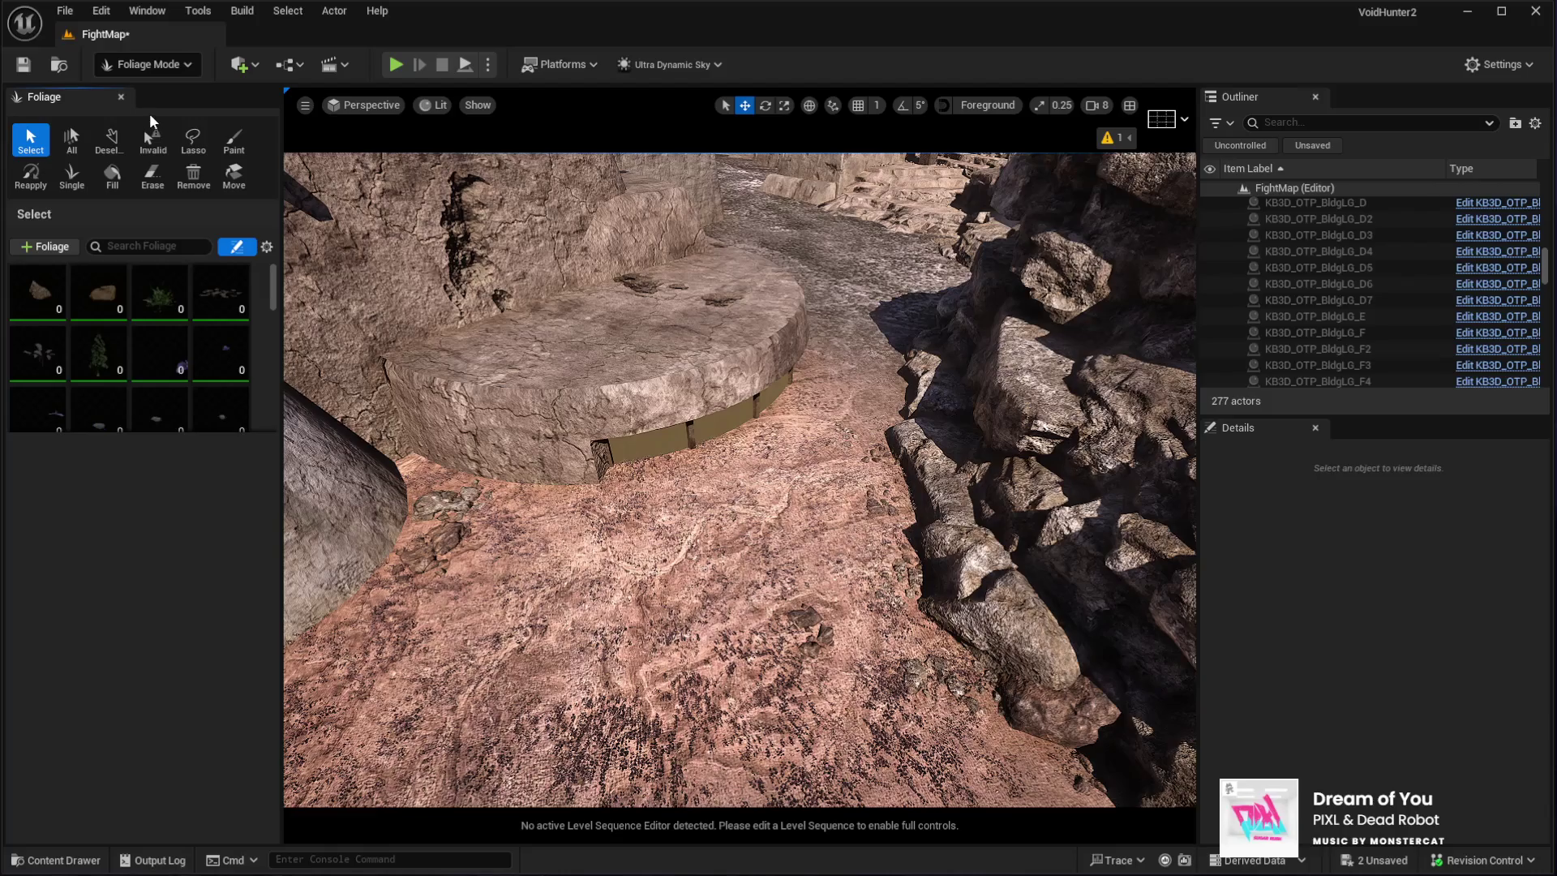
{"action": "key", "text": "shift+2"}
{"action": "left_click", "coordinate": [31, 167]}
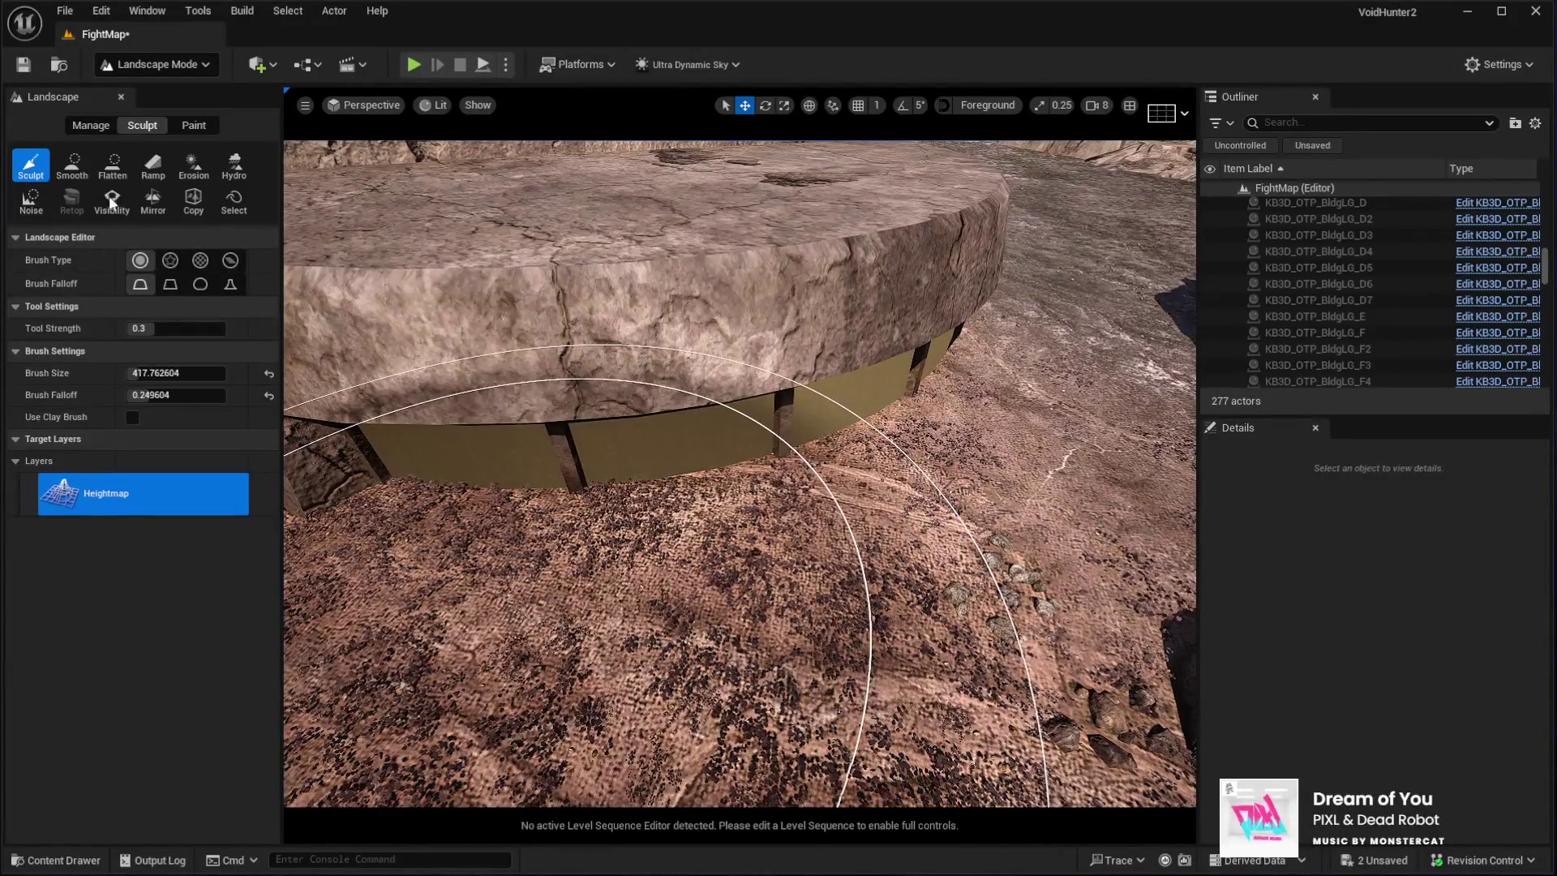
Shrink the sculpt brush to 114.53 and raise the ground along the round platform's wall base
{"action": "left_click_drag", "start_coordinate": [143, 374], "coordinate": [109, 374]}
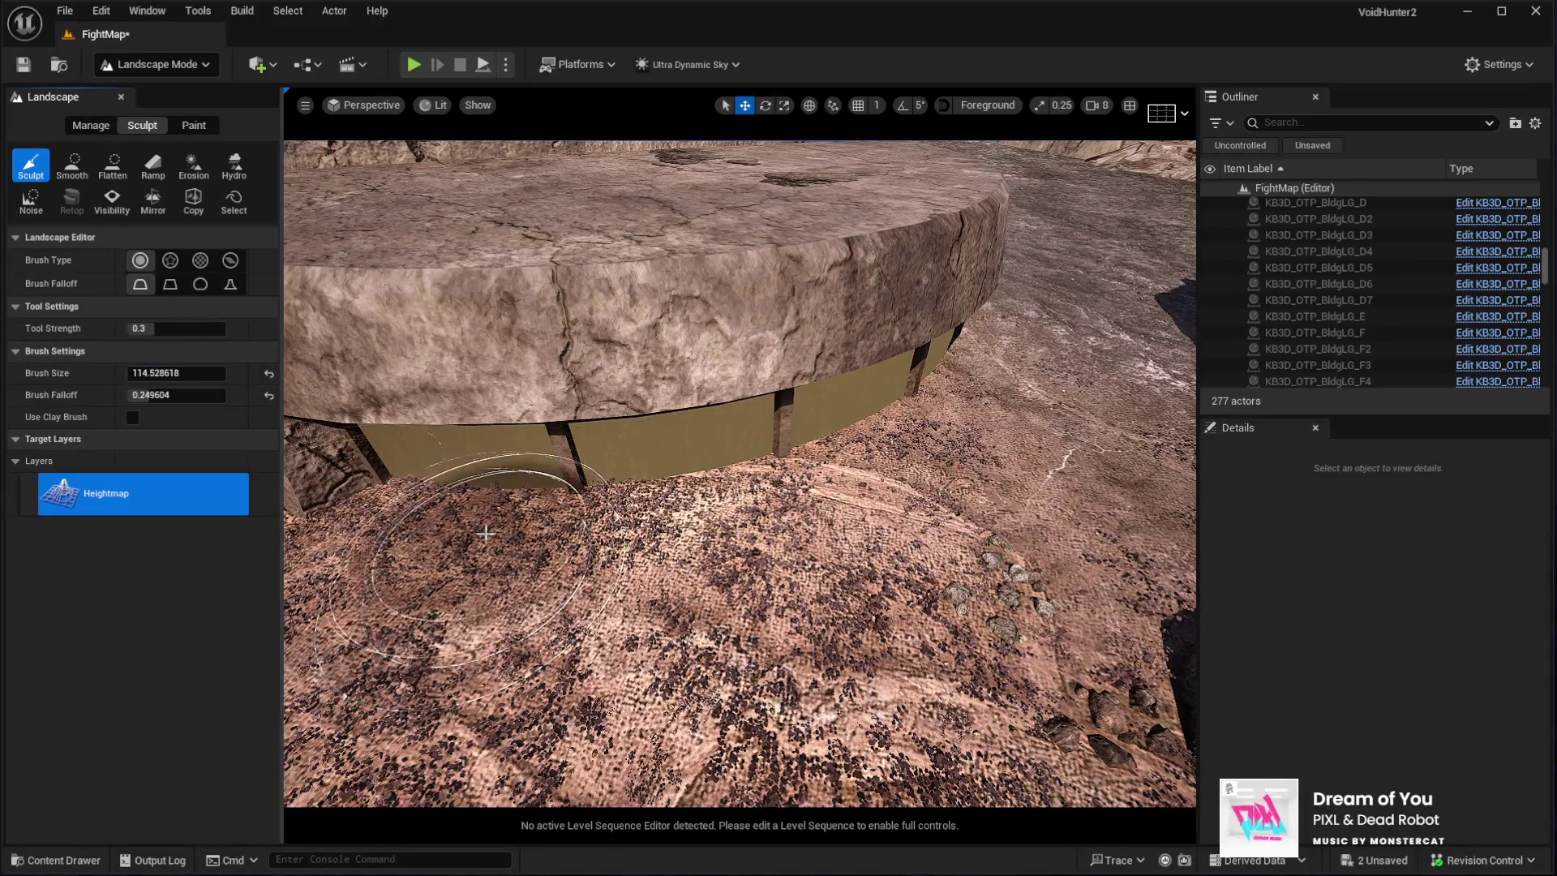
{"action": "mouse_move", "coordinate": [400, 504]}
{"action": "left_mouse_down"}
{"action": "mouse_move", "coordinate": [409, 491]}
{"action": "mouse_move", "coordinate": [363, 504]}
{"action": "mouse_move", "coordinate": [605, 522]}
{"action": "mouse_move", "coordinate": [579, 536]}
{"action": "mouse_move", "coordinate": [780, 502]}
{"action": "mouse_move", "coordinate": [949, 428]}
{"action": "mouse_move", "coordinate": [1000, 316]}
{"action": "left_mouse_up"}
{"action": "mouse_move", "coordinate": [907, 446]}
{"action": "left_mouse_down"}
{"action": "mouse_move", "coordinate": [819, 495]}
{"action": "mouse_move", "coordinate": [563, 553]}
{"action": "mouse_move", "coordinate": [331, 551]}
{"action": "left_mouse_up"}
{"action": "key", "text": "s"}
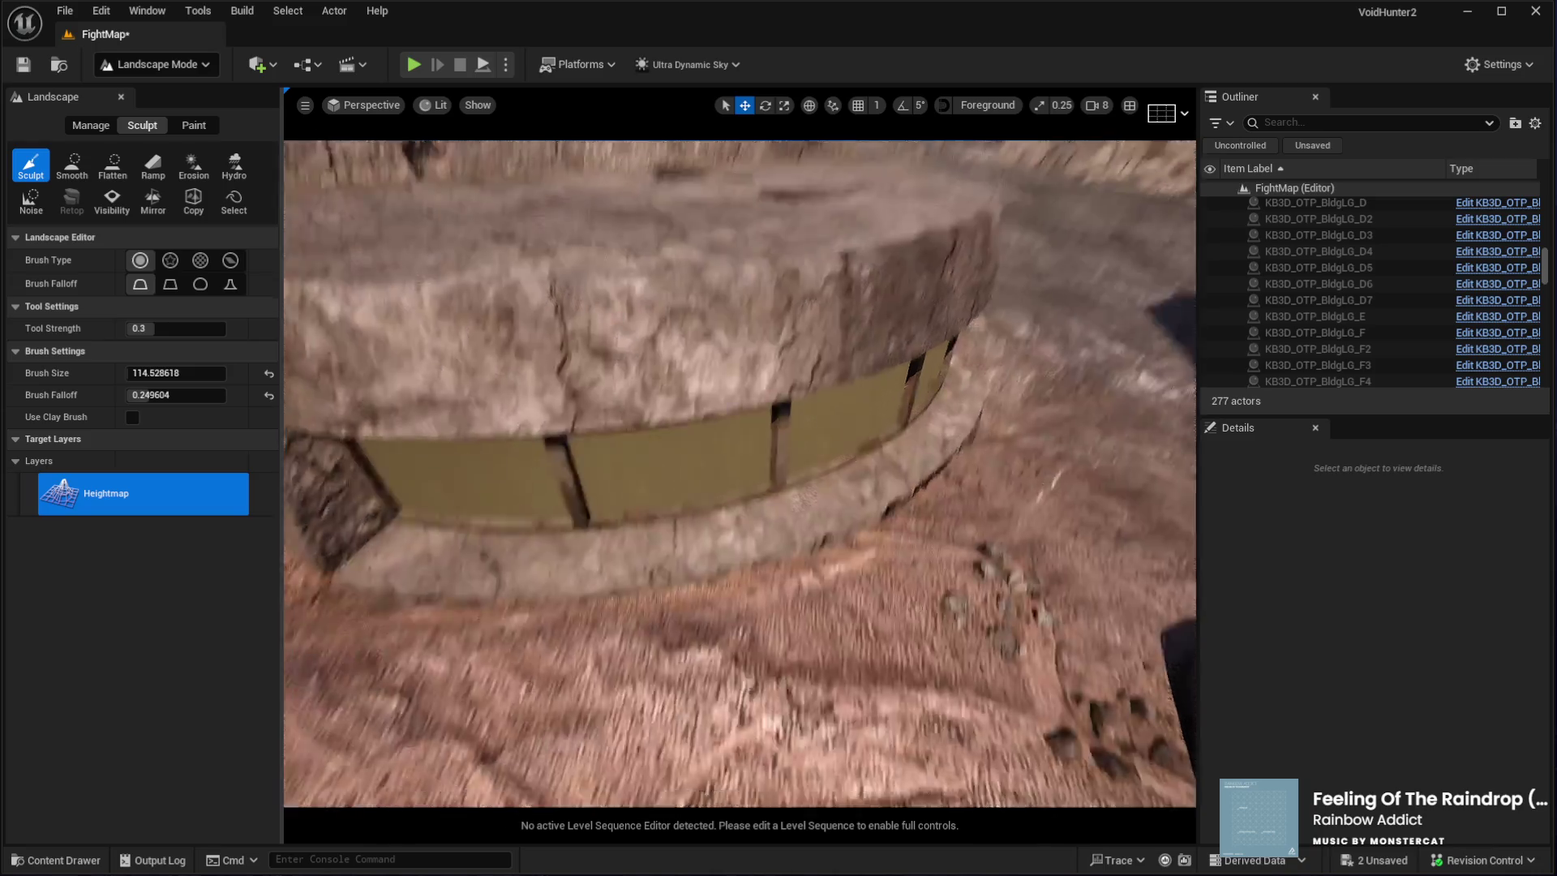
{"action": "key", "text": "w"}
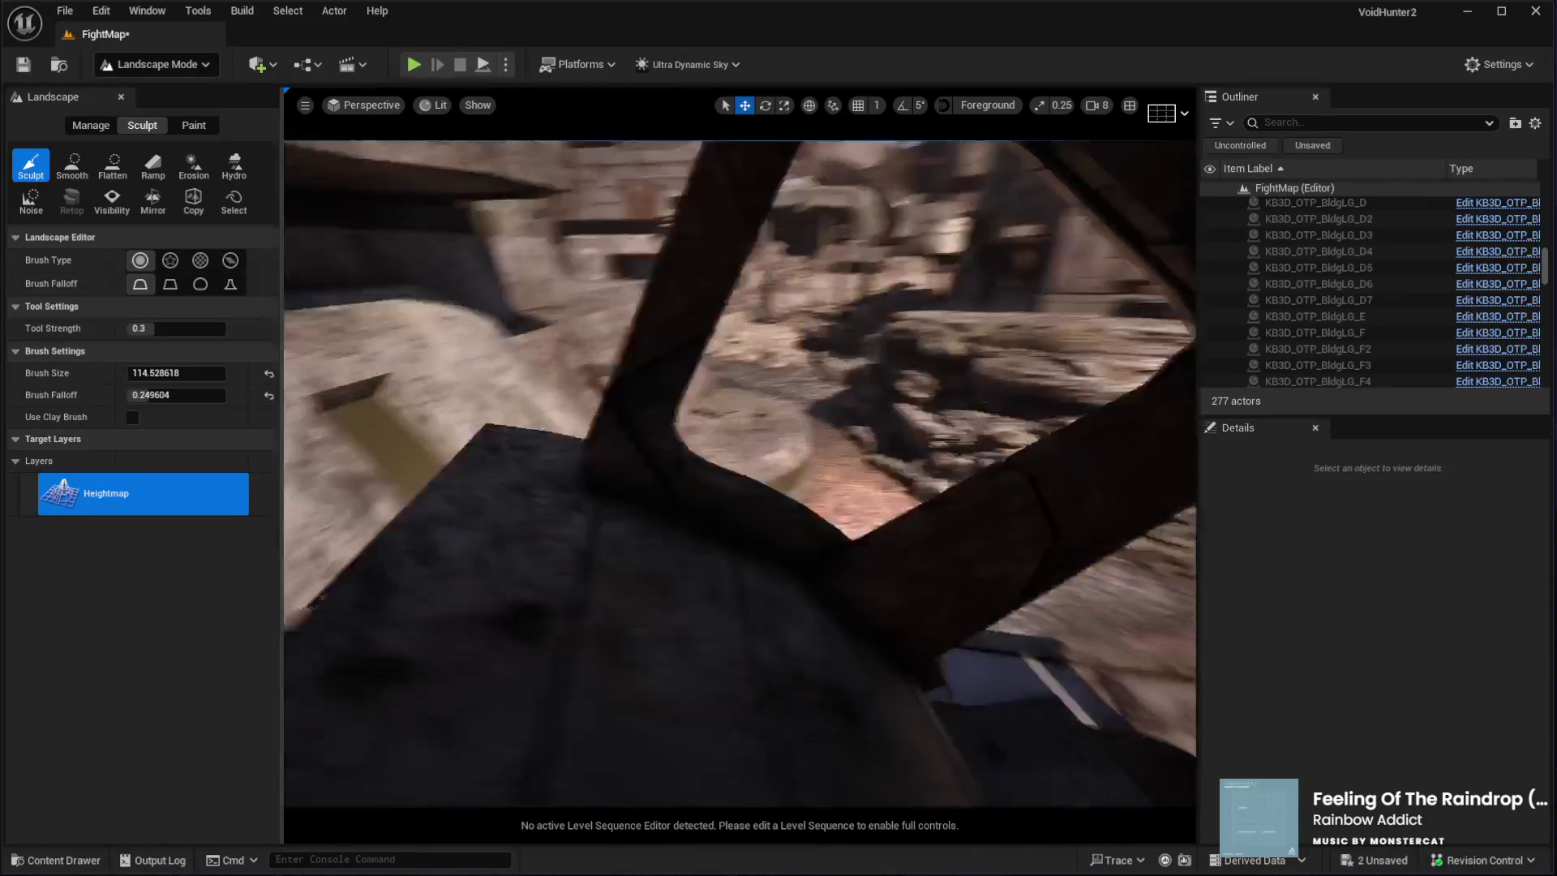
{"action": "key", "text": "w"}
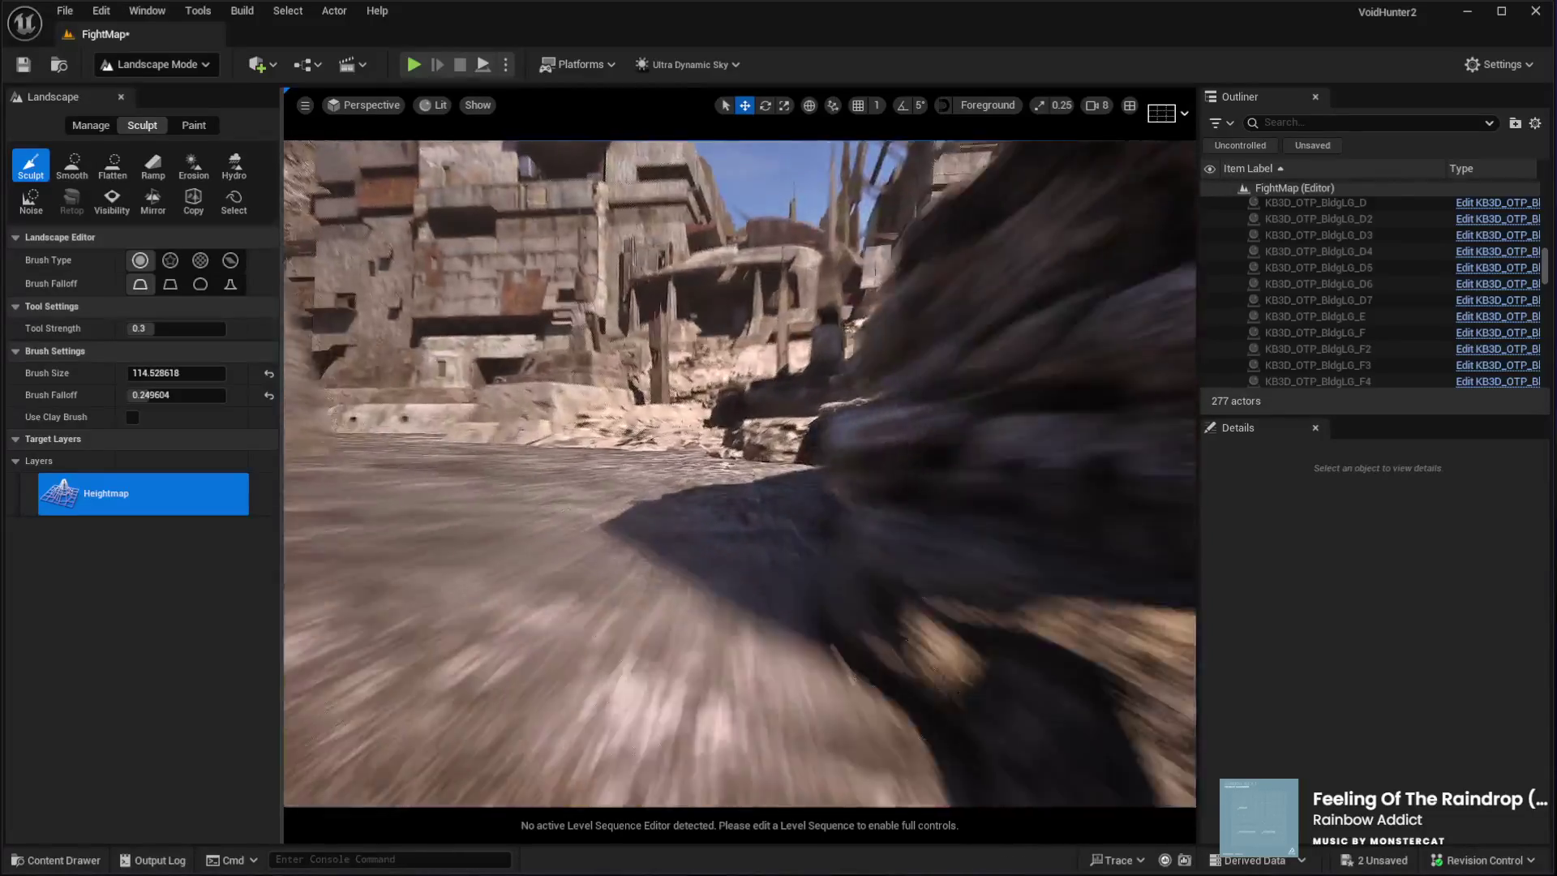
{"action": "key", "text": "s"}
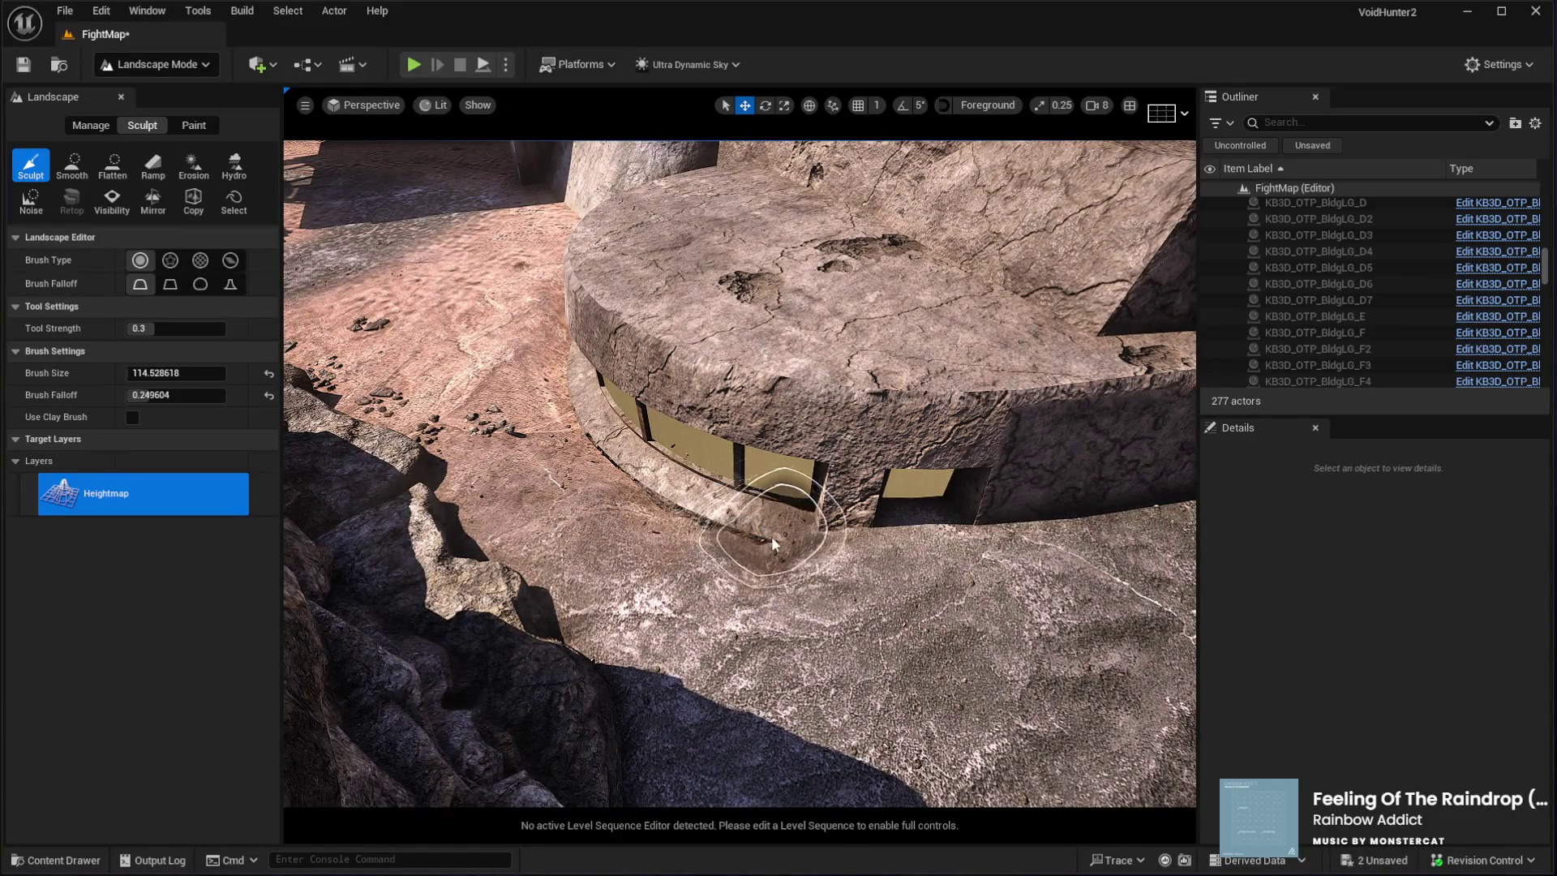
{"action": "mouse_move", "coordinate": [874, 545]}
{"action": "left_mouse_down"}
{"action": "mouse_move", "coordinate": [1014, 553]}
{"action": "mouse_move", "coordinate": [980, 548]}
{"action": "left_mouse_up"}
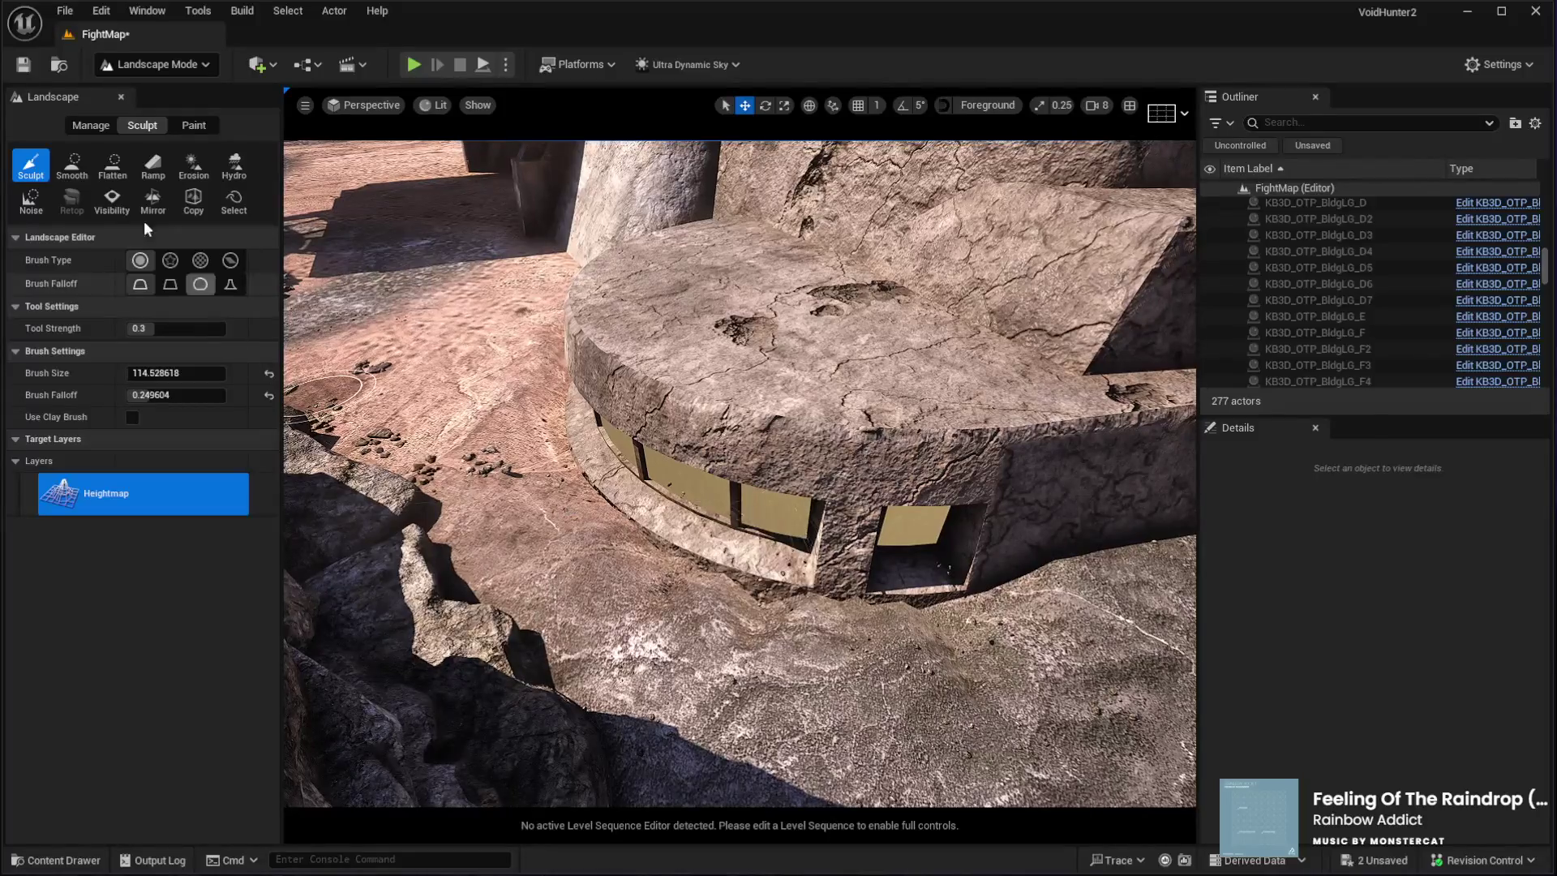
Smooth out the raised mound by the window, then return to Selection Mode
{"action": "left_click", "coordinate": [65, 168]}
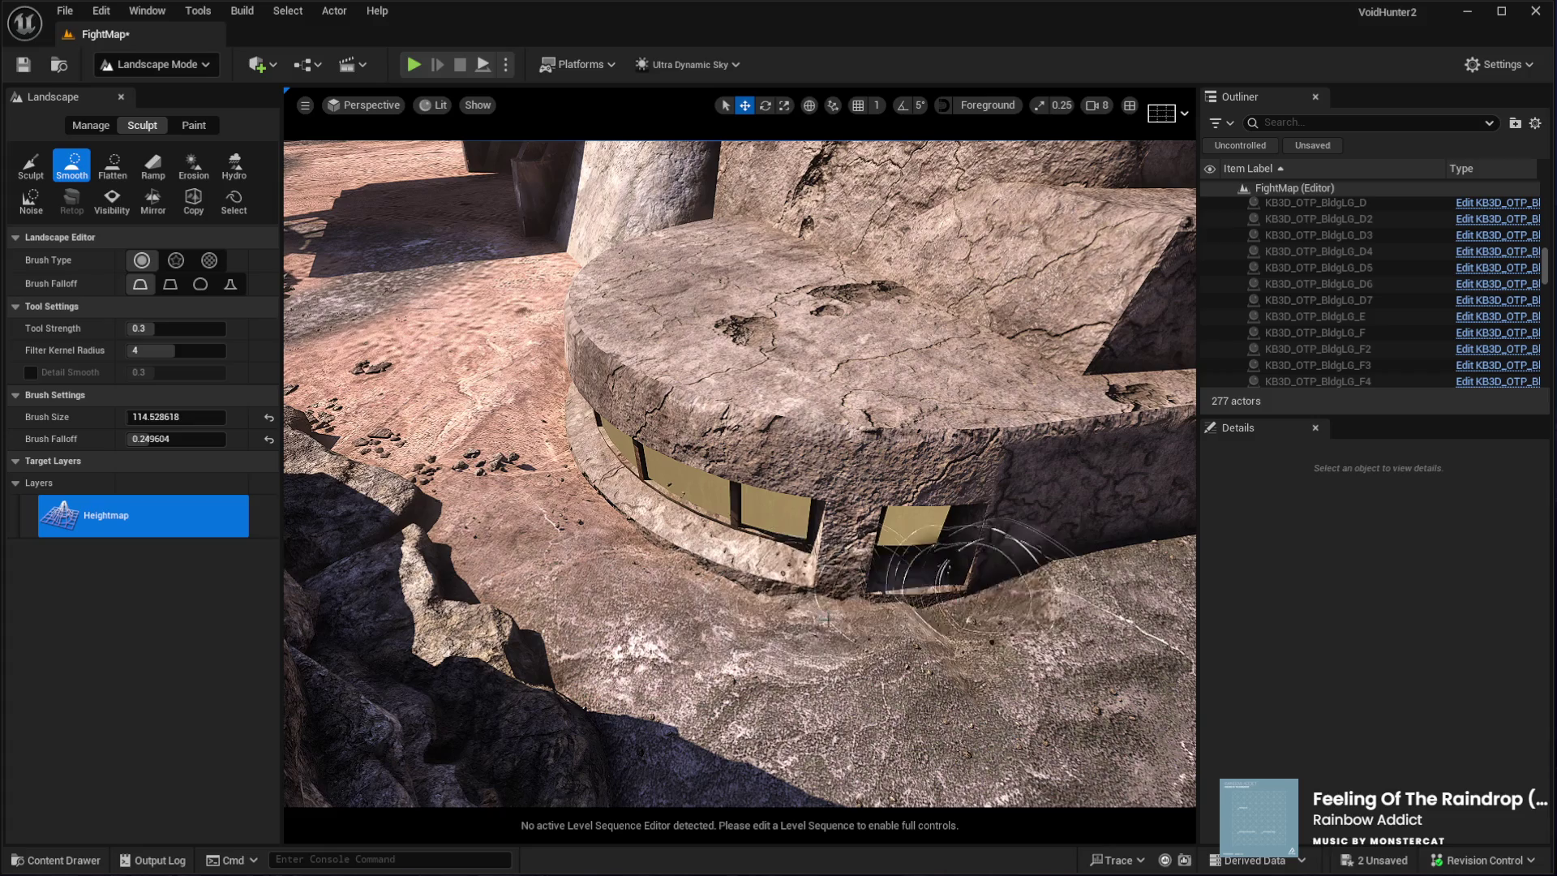
{"action": "mouse_move", "coordinate": [993, 623]}
{"action": "left_mouse_down"}
{"action": "mouse_move", "coordinate": [920, 535]}
{"action": "mouse_move", "coordinate": [705, 568]}
{"action": "left_mouse_up"}
{"action": "key", "text": "w"}
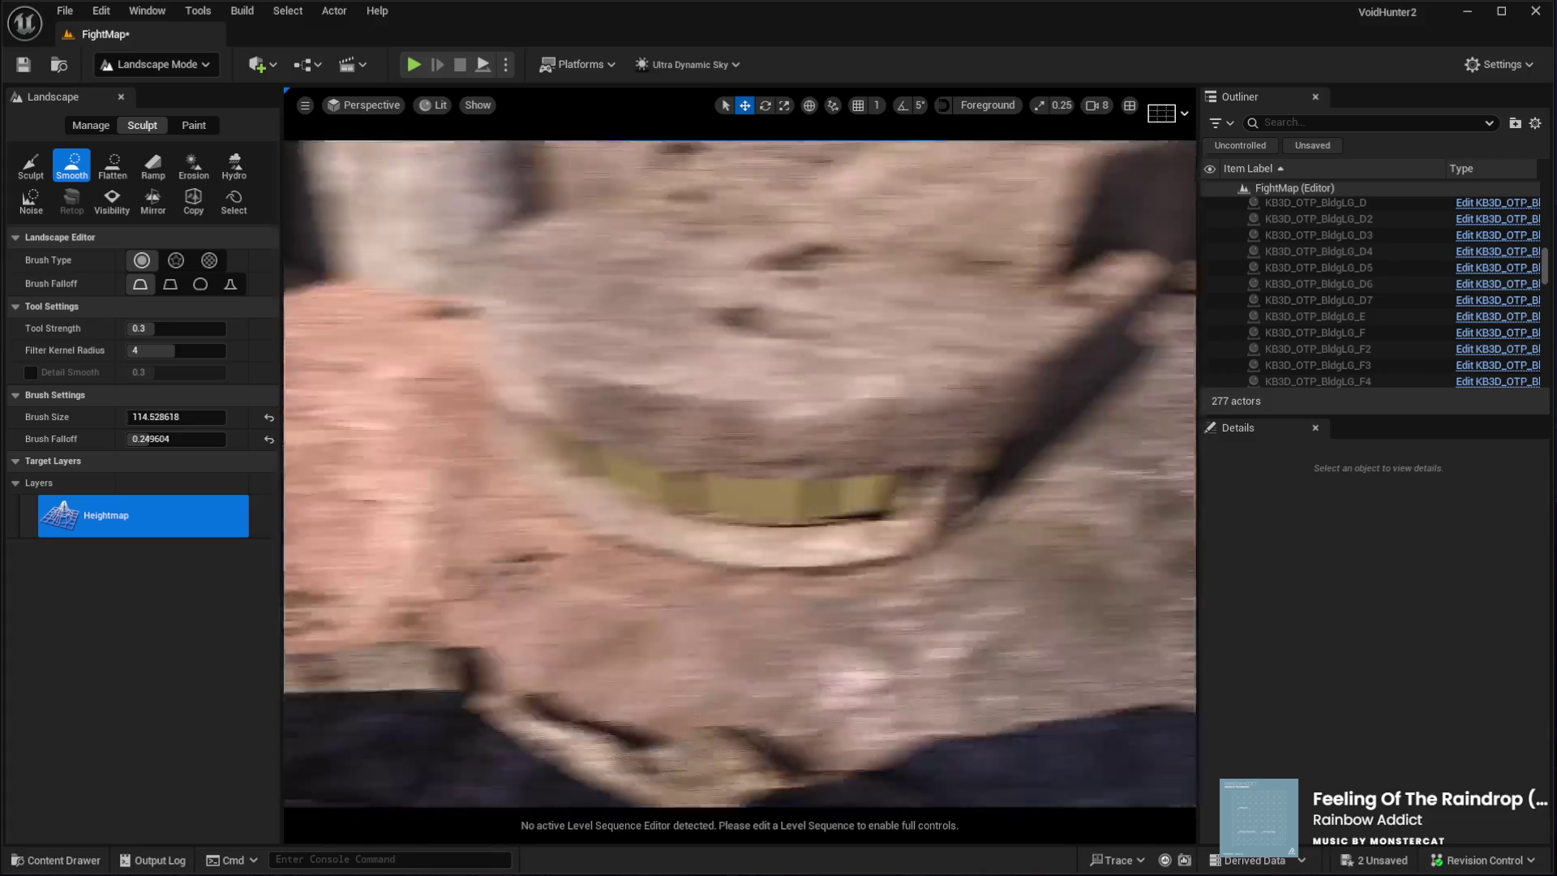
{"action": "key", "text": "w"}
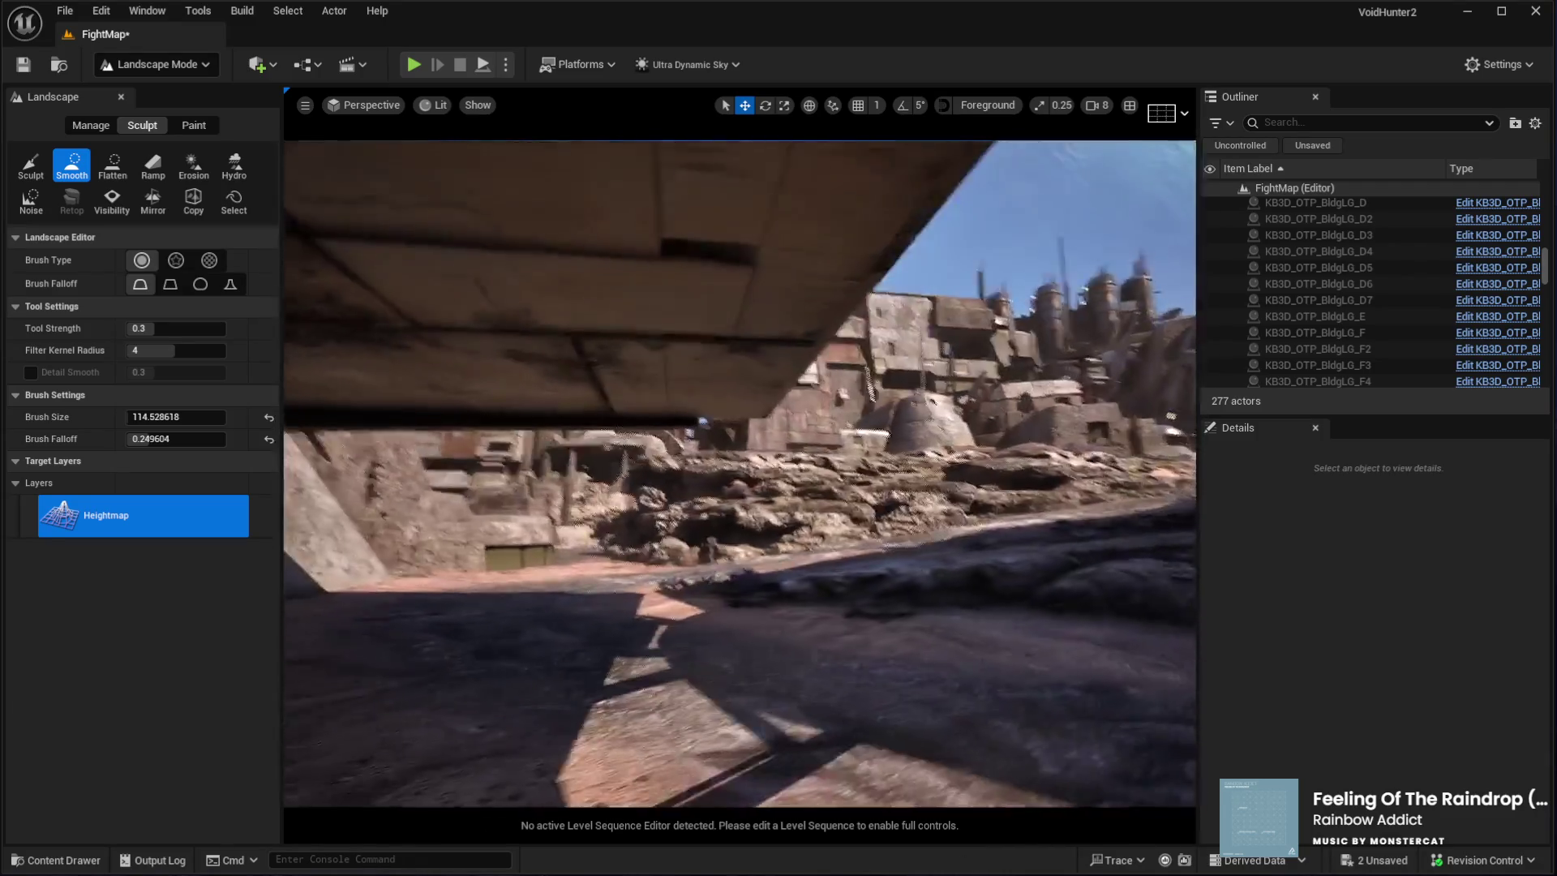
{"action": "key", "text": "w"}
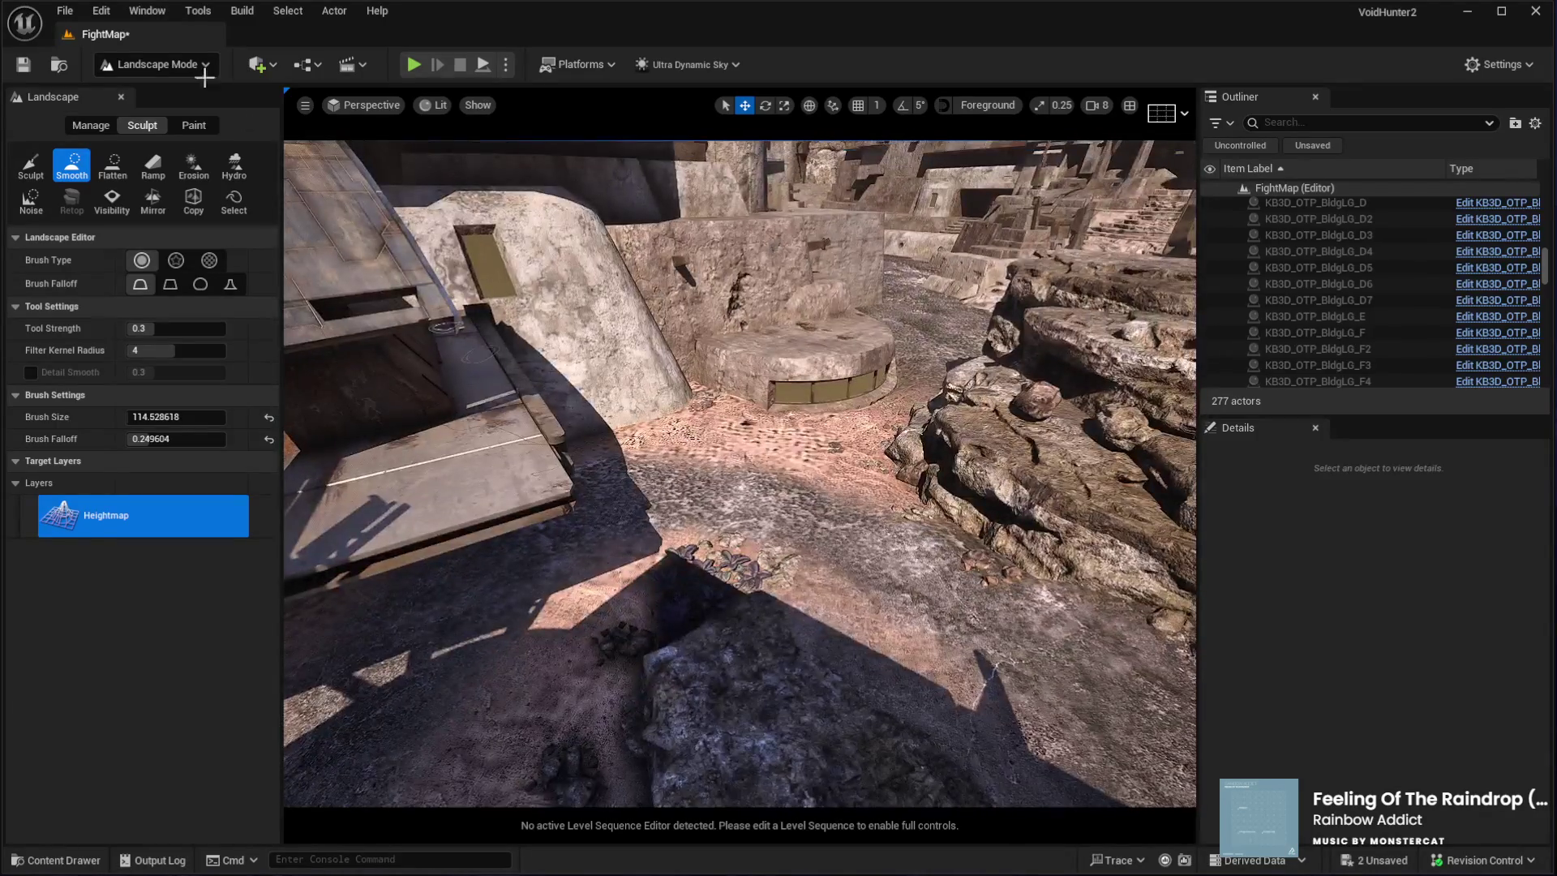
{"action": "key", "text": "shift+1"}
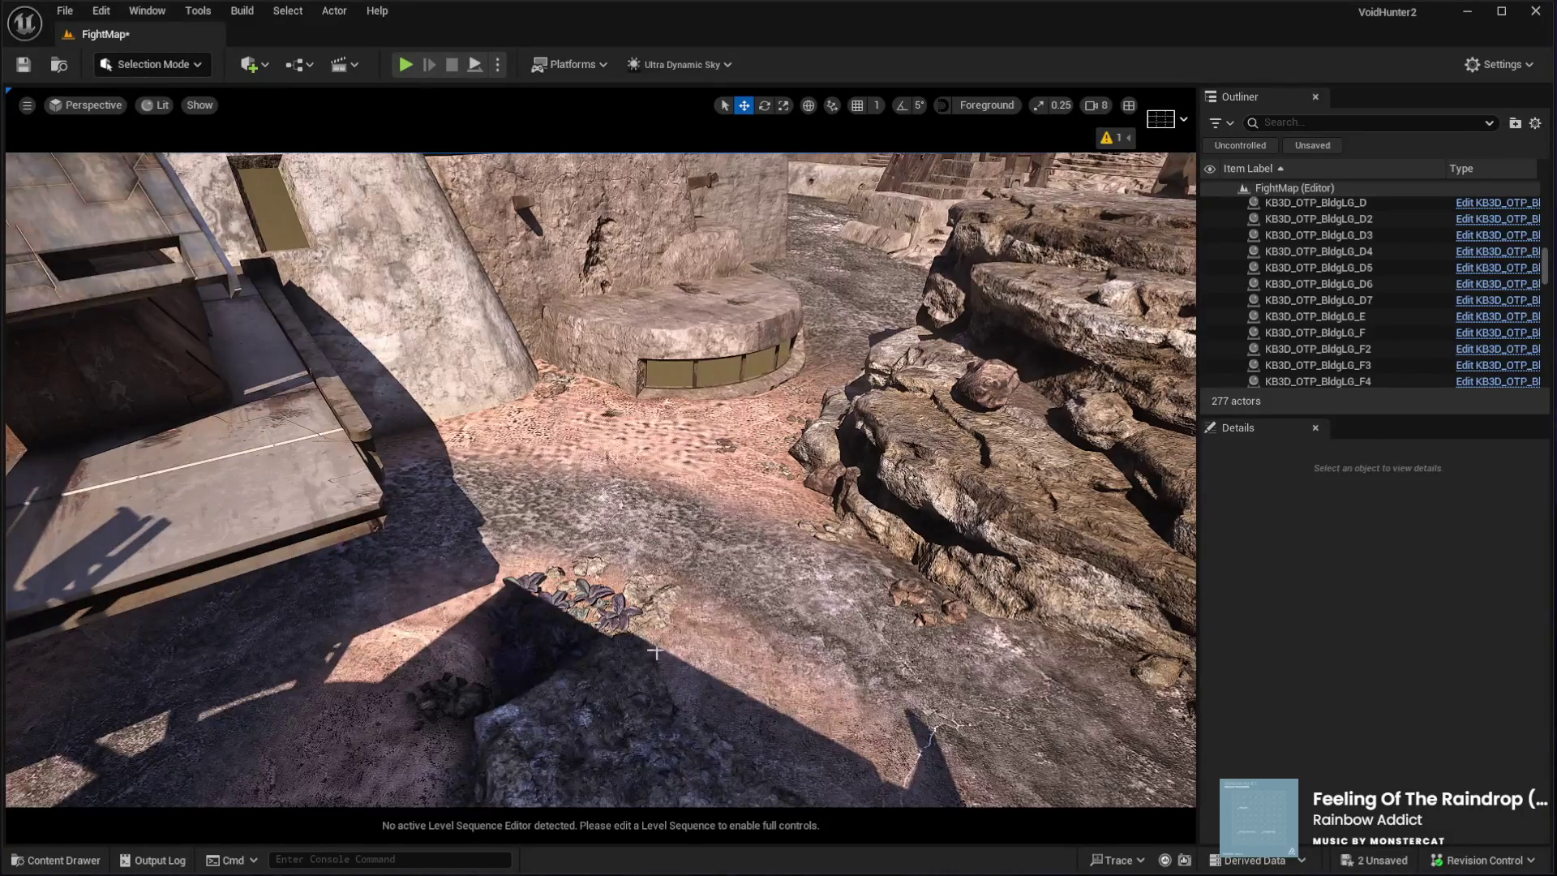
Play FightMap in the editor, run the character past the bunker, then stop and fly the camera up
{"action": "left_click", "coordinate": [346, 681]}
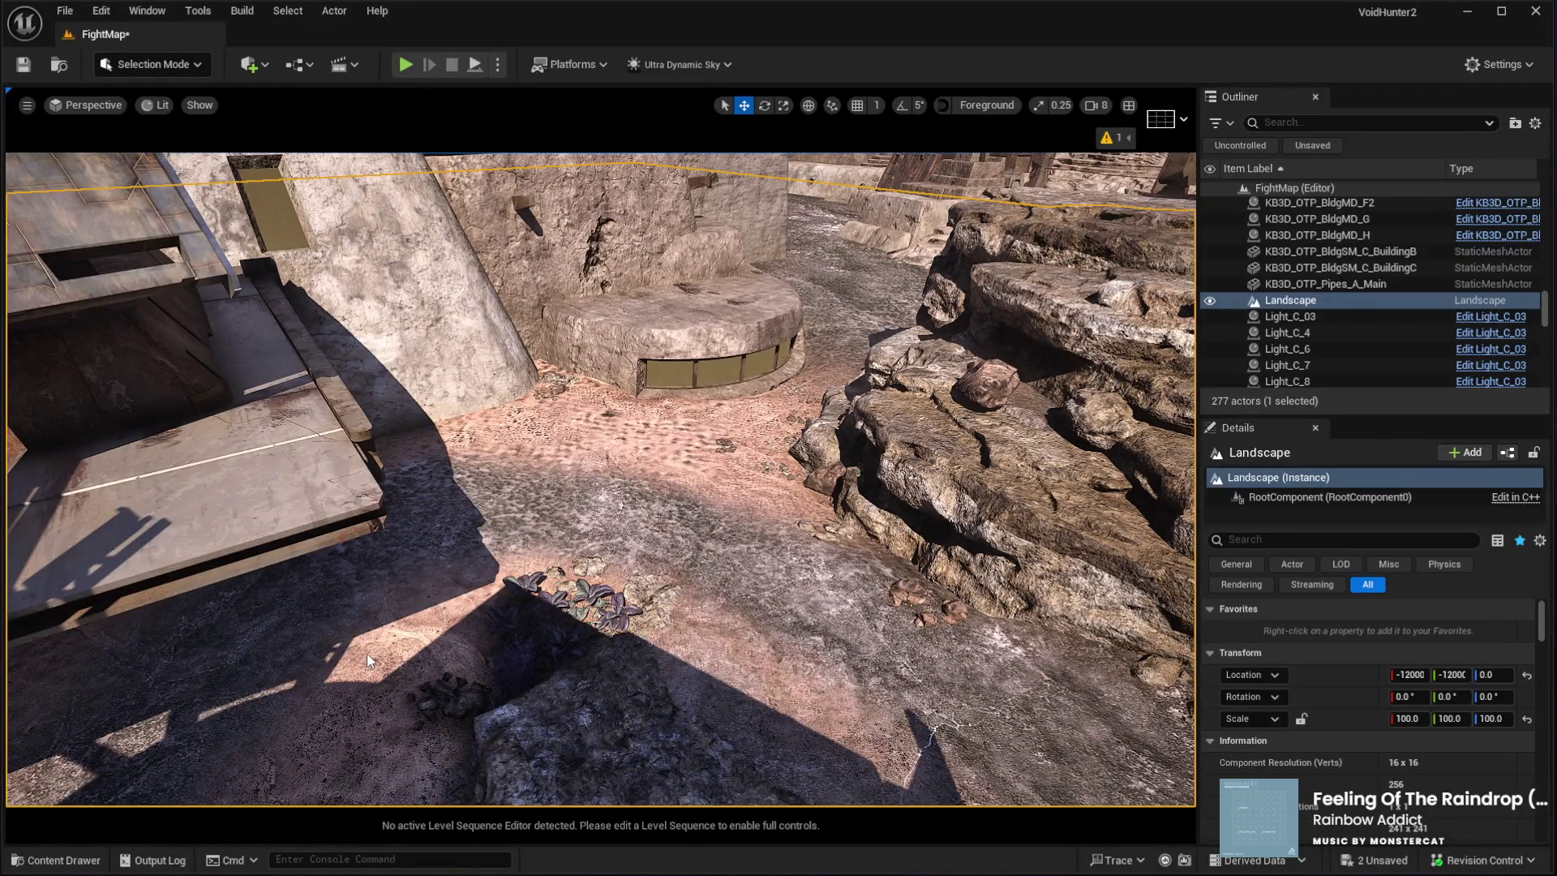
{"action": "key", "text": "alt+p"}
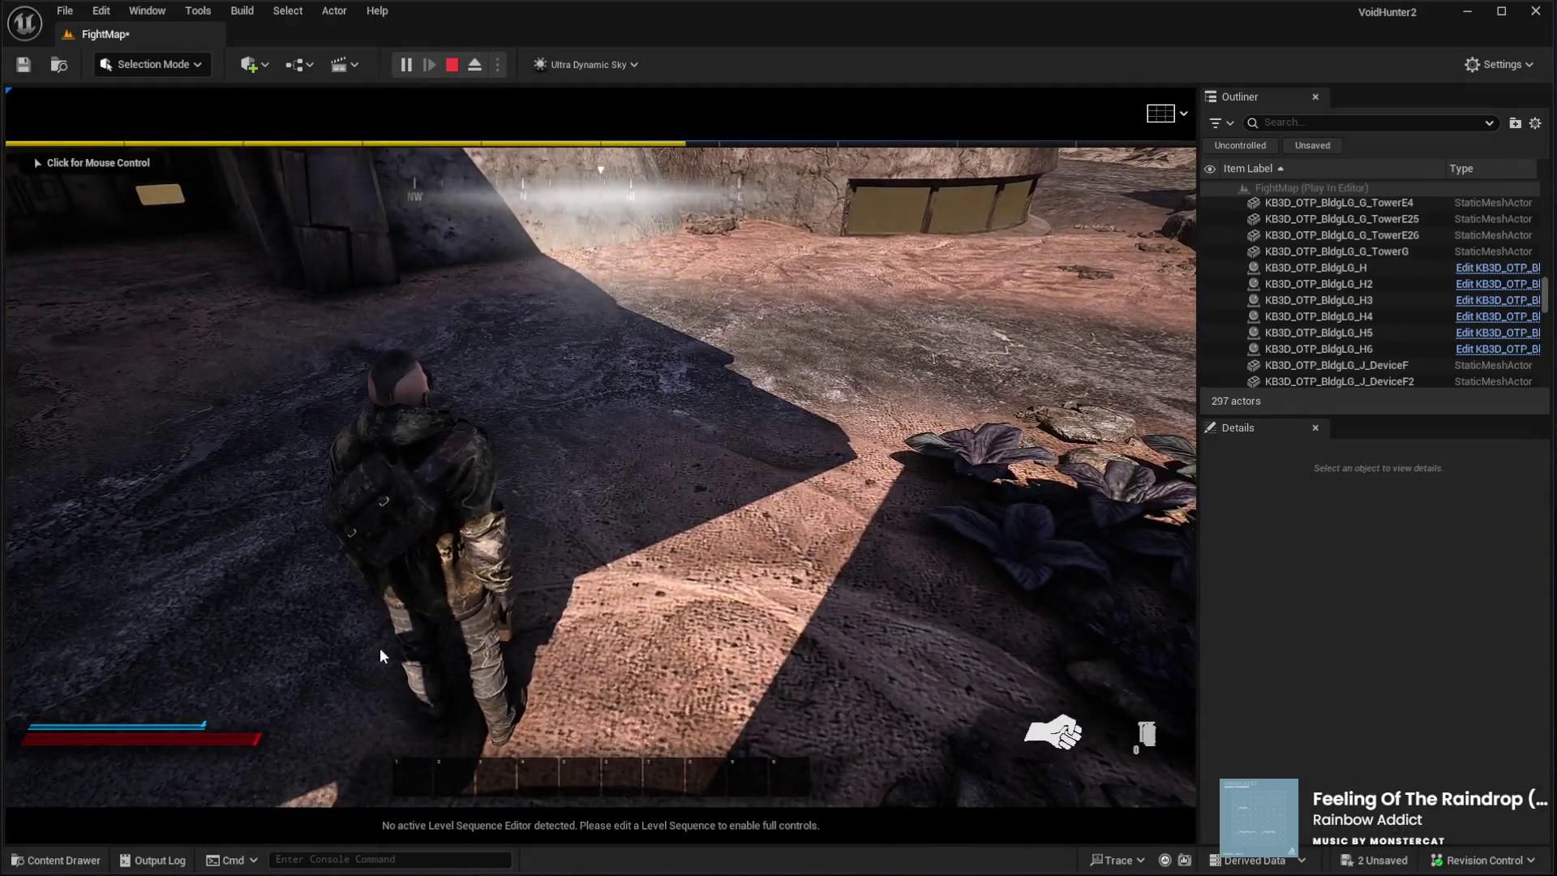
{"action": "left_click", "coordinate": [373, 515]}
{"action": "key", "text": "w"}
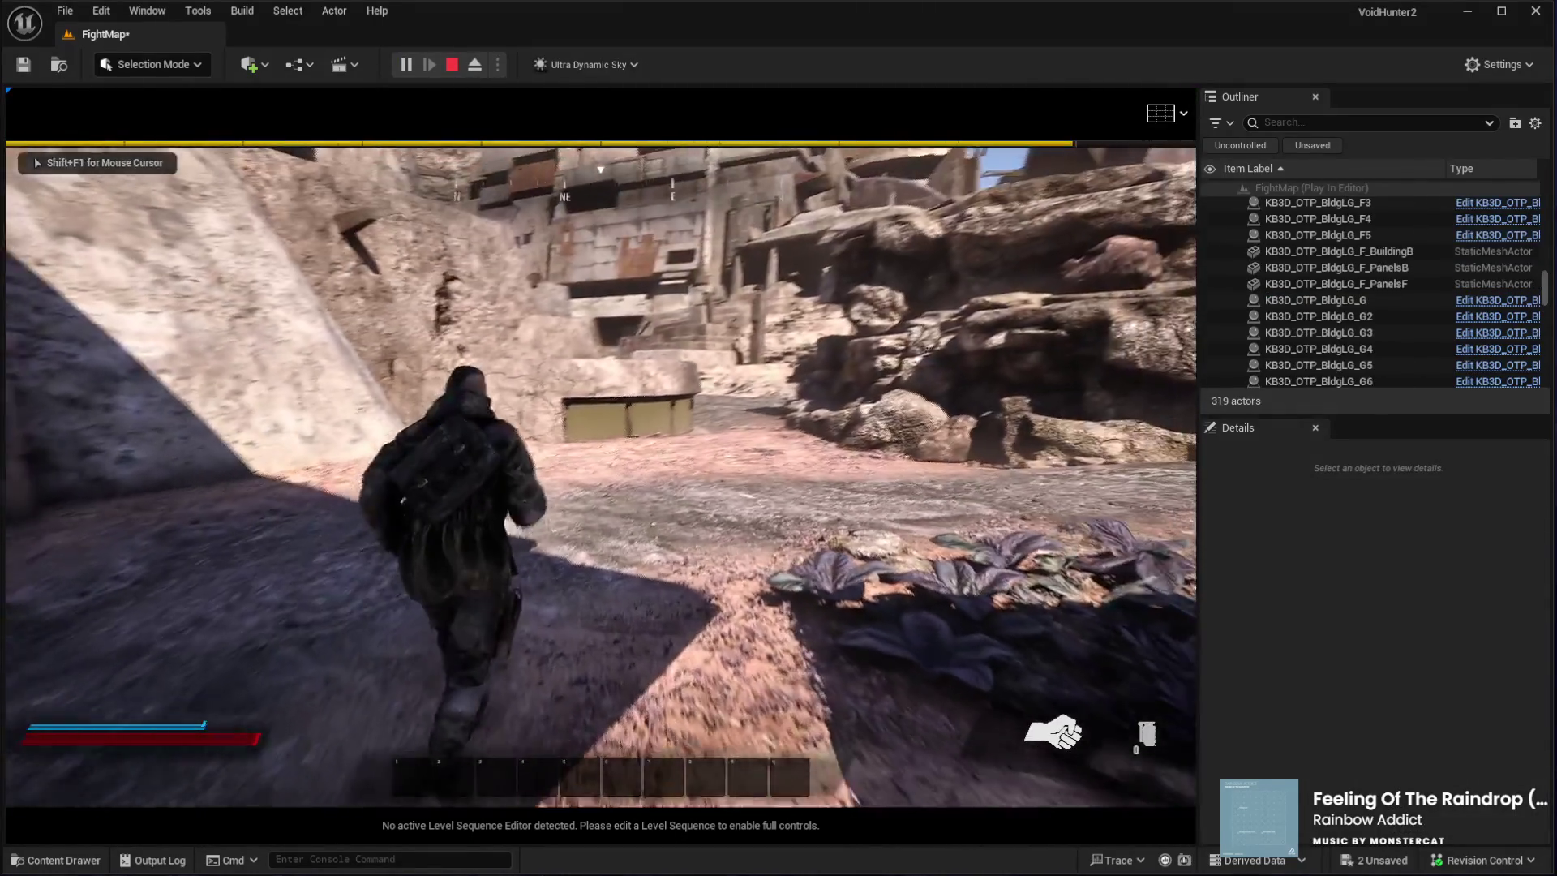
{"action": "key", "text": "w"}
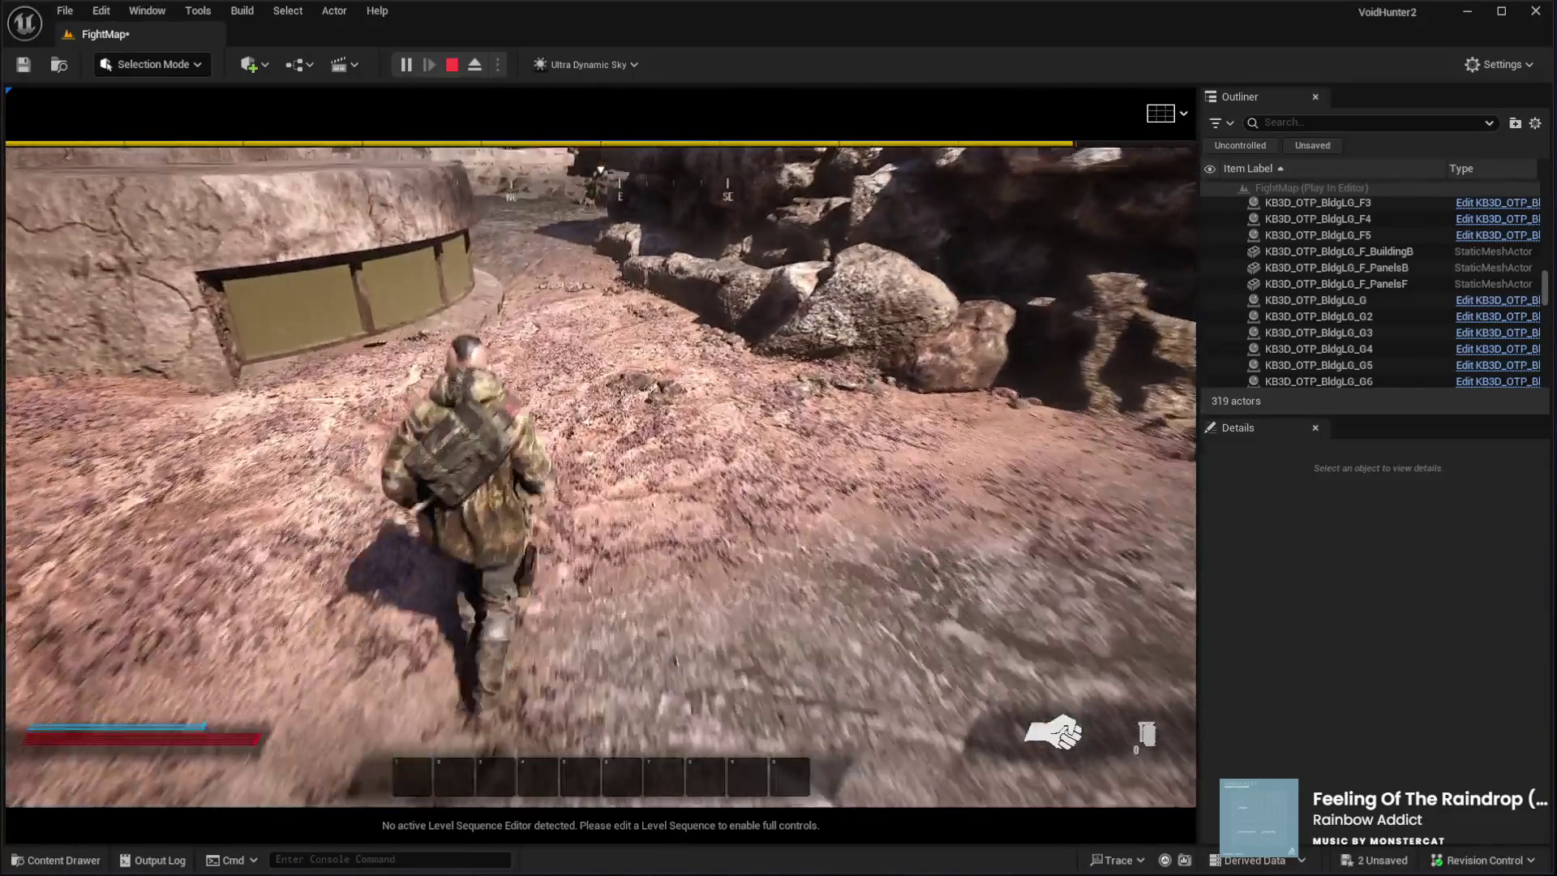
{"action": "key", "text": "w"}
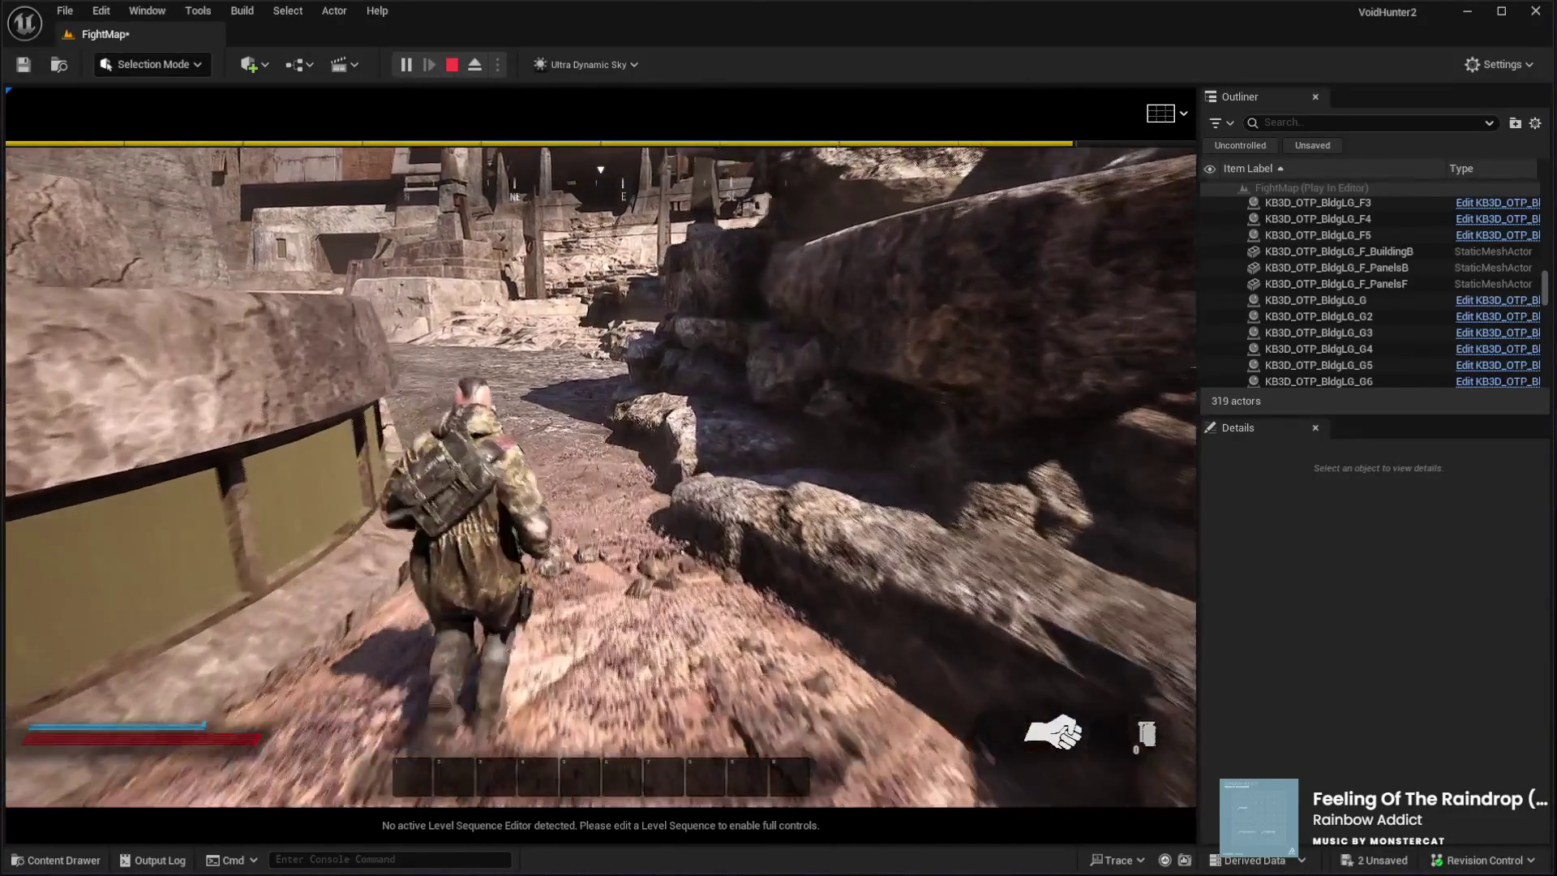
{"action": "key", "text": "w"}
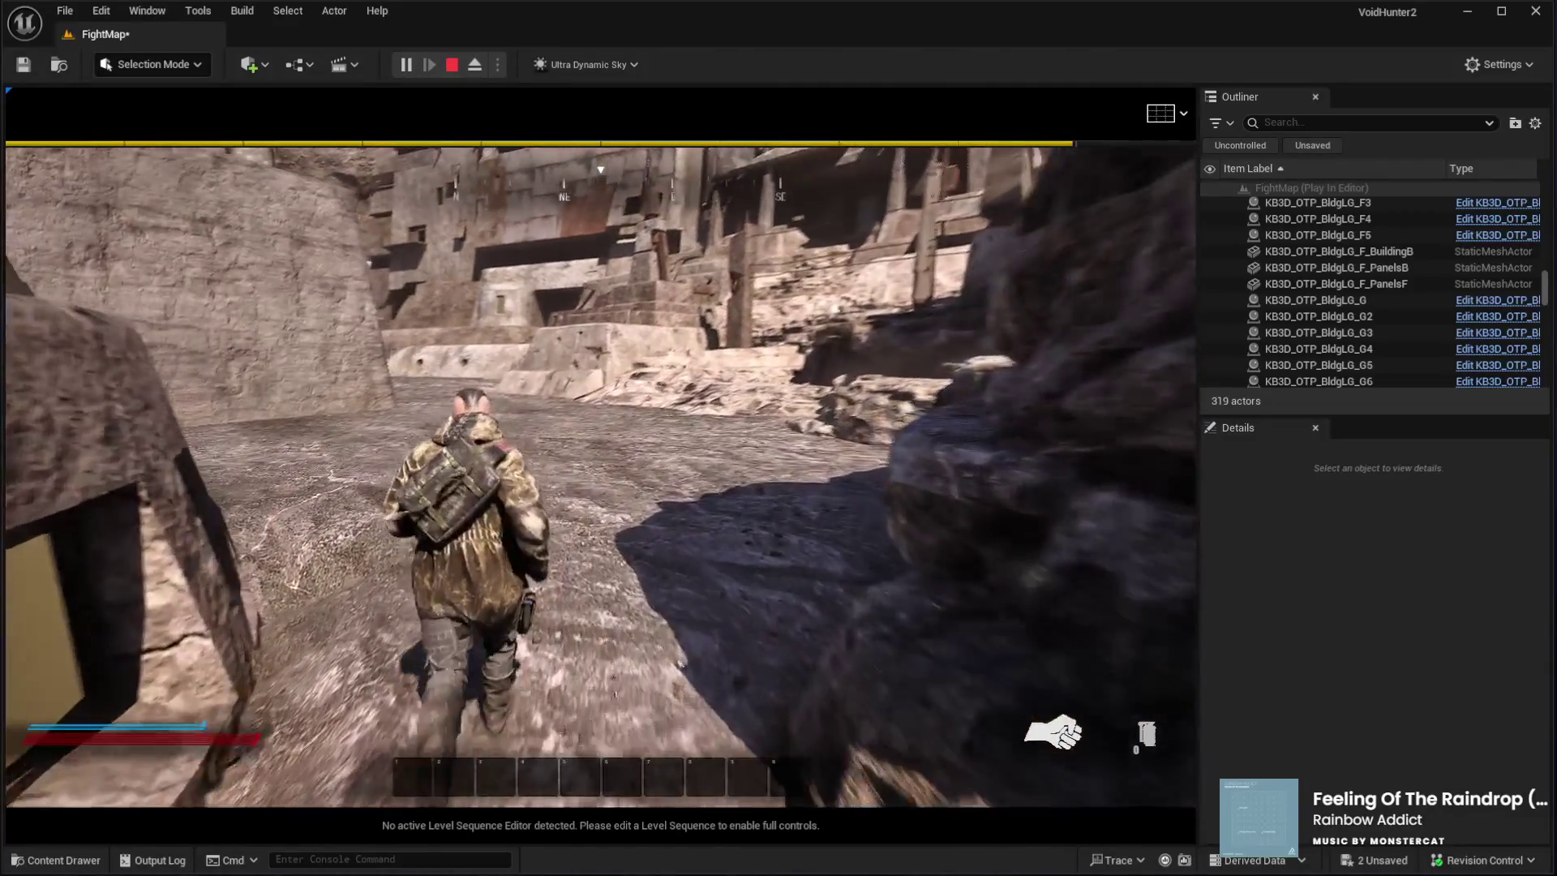
{"action": "key", "text": "w"}
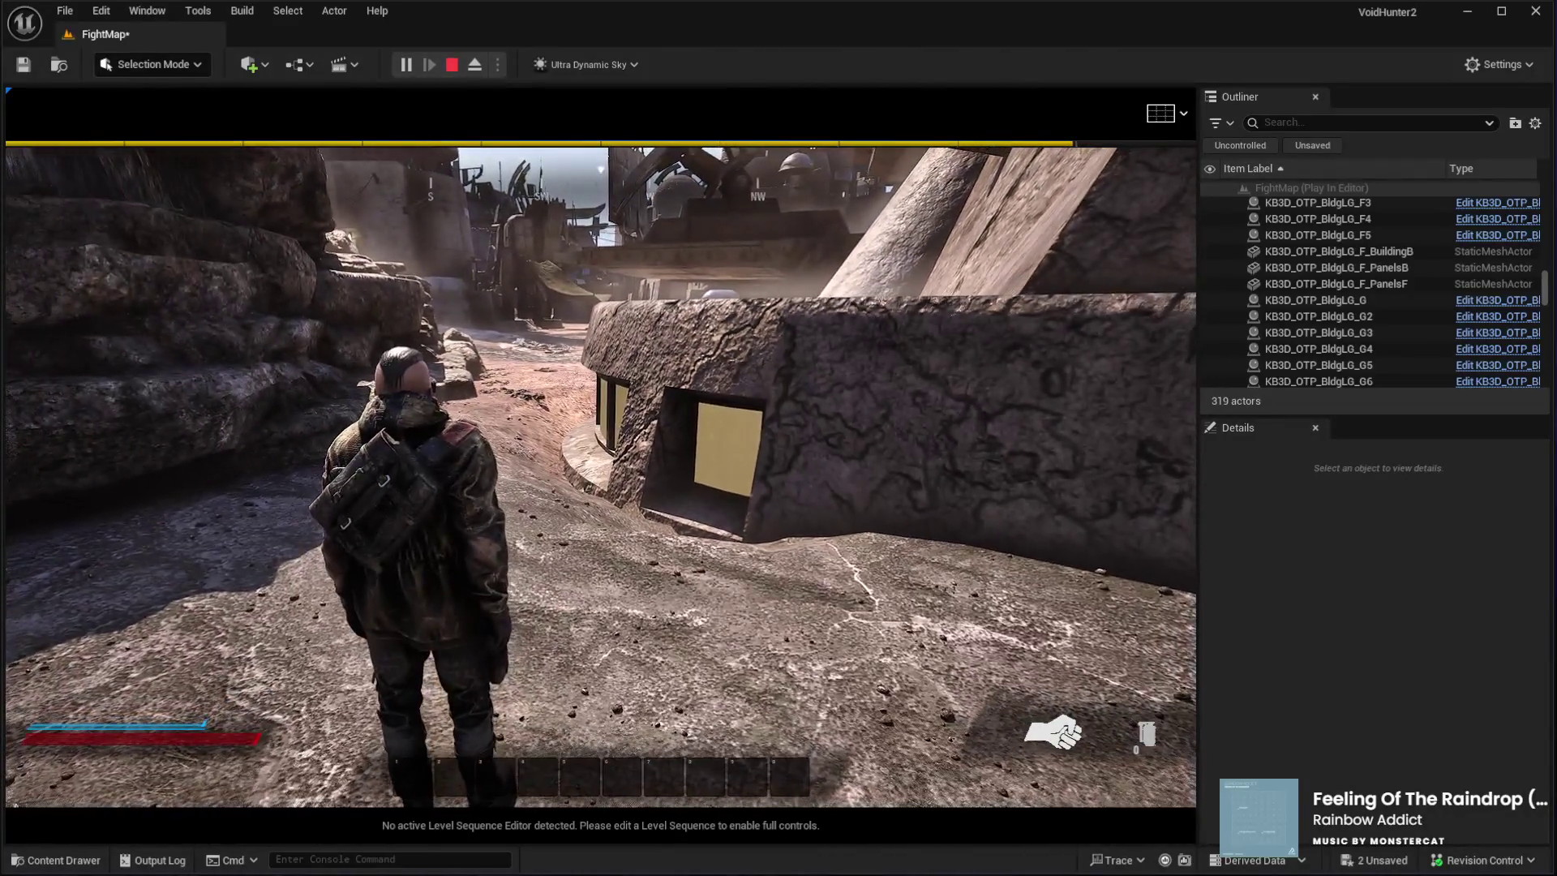
{"action": "key", "text": "Escape"}
{"action": "left_click_drag", "start_coordinate": [479, 560], "coordinate": [478, 559]}
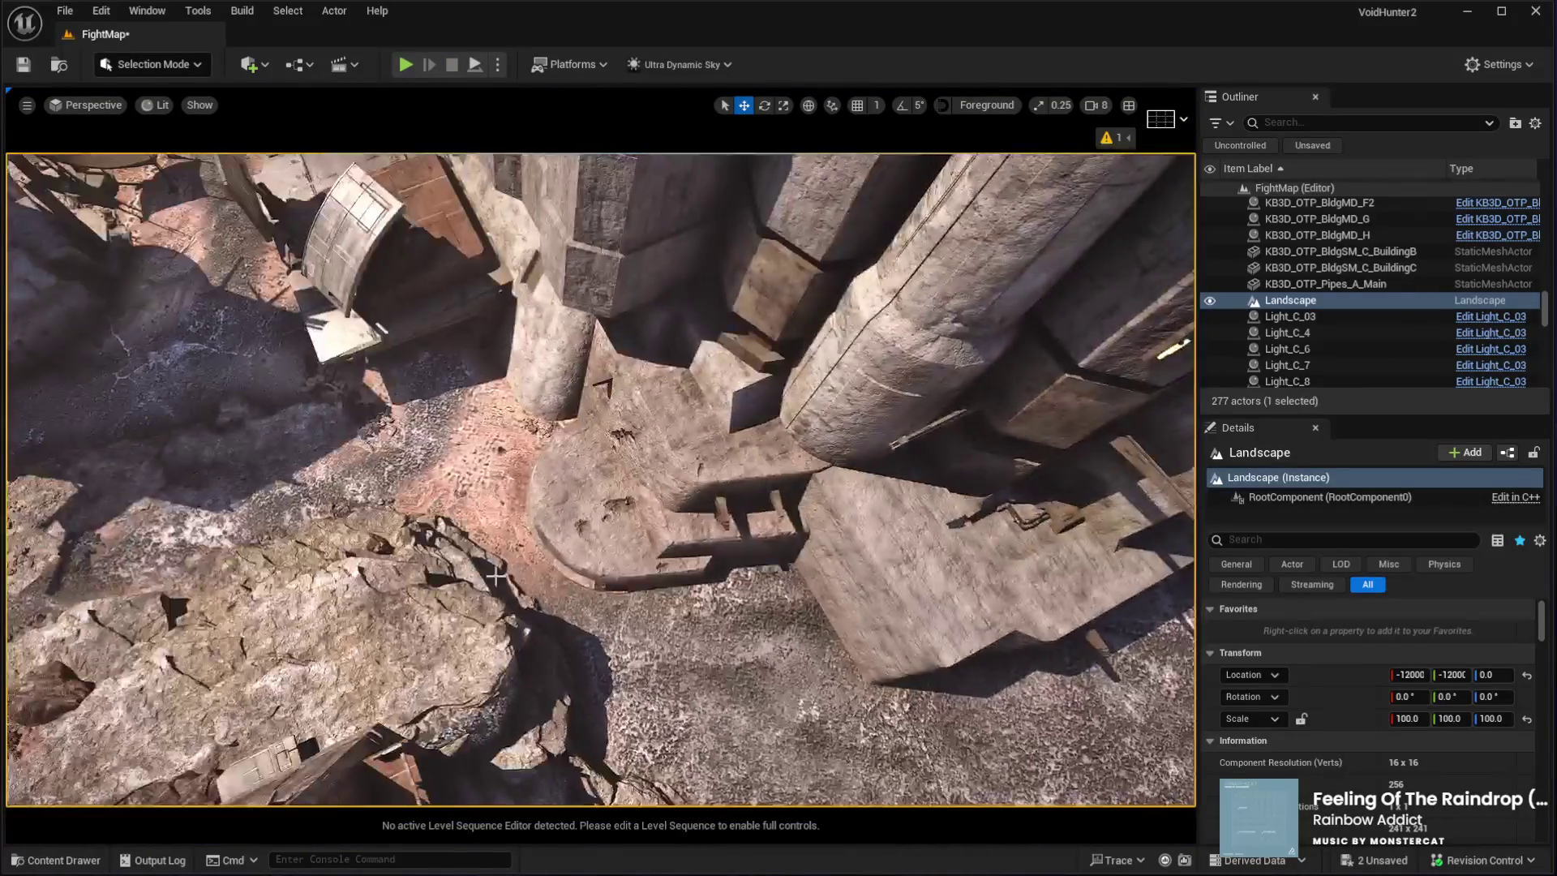
Raise the KB3D_OTP_BldgLG_D_BuildingQ bunker slightly, then set up landscape Flatten with target 0.0
{"action": "left_click", "coordinate": [567, 527]}
{"action": "left_click", "coordinate": [671, 528]}
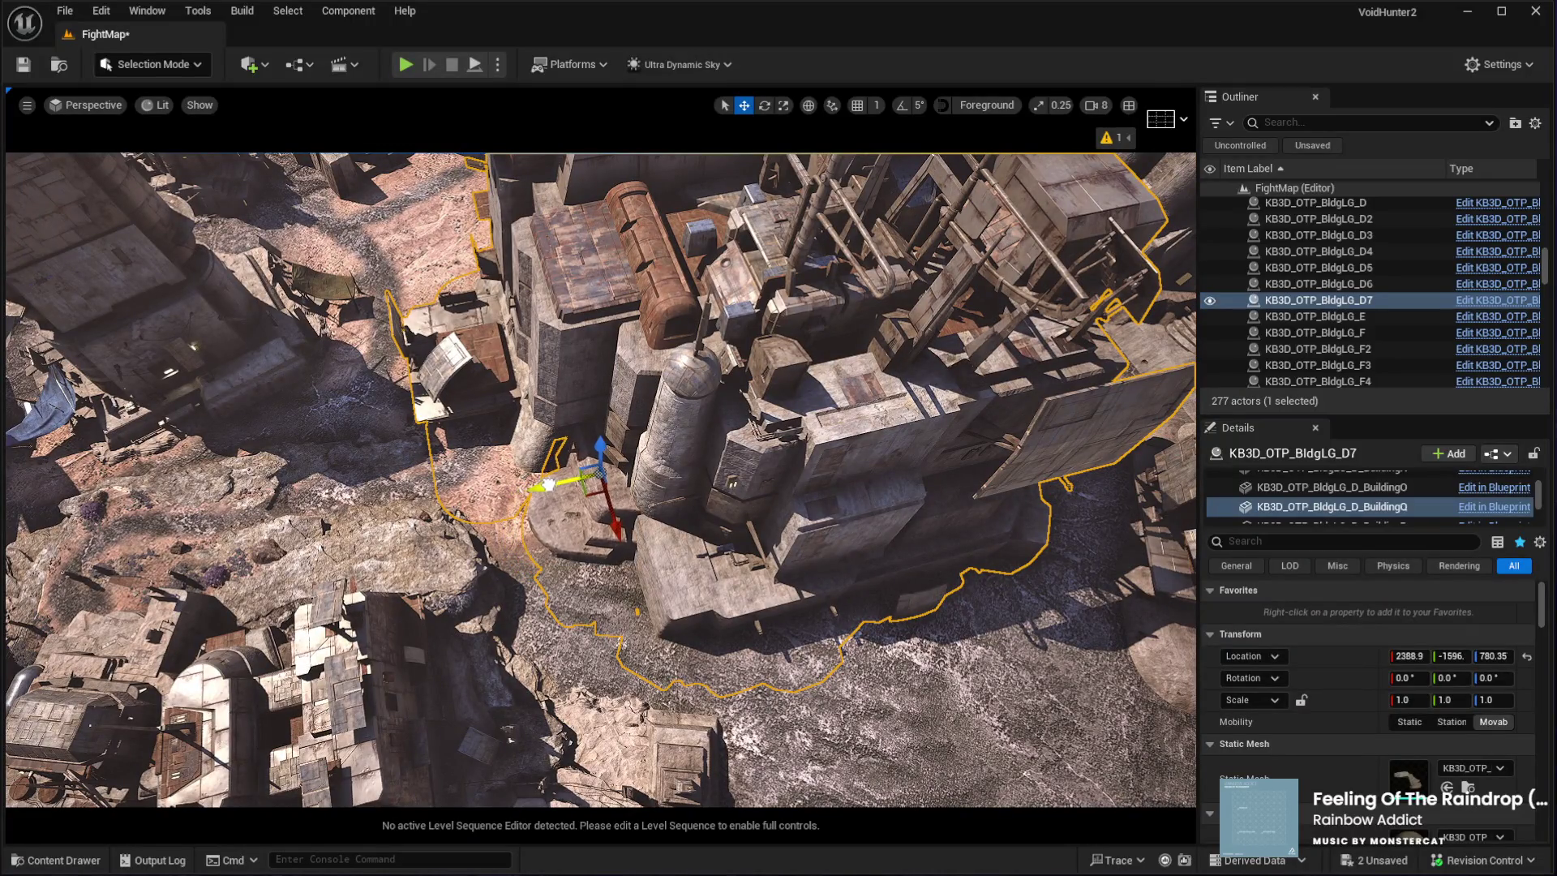
{"action": "key", "text": "f"}
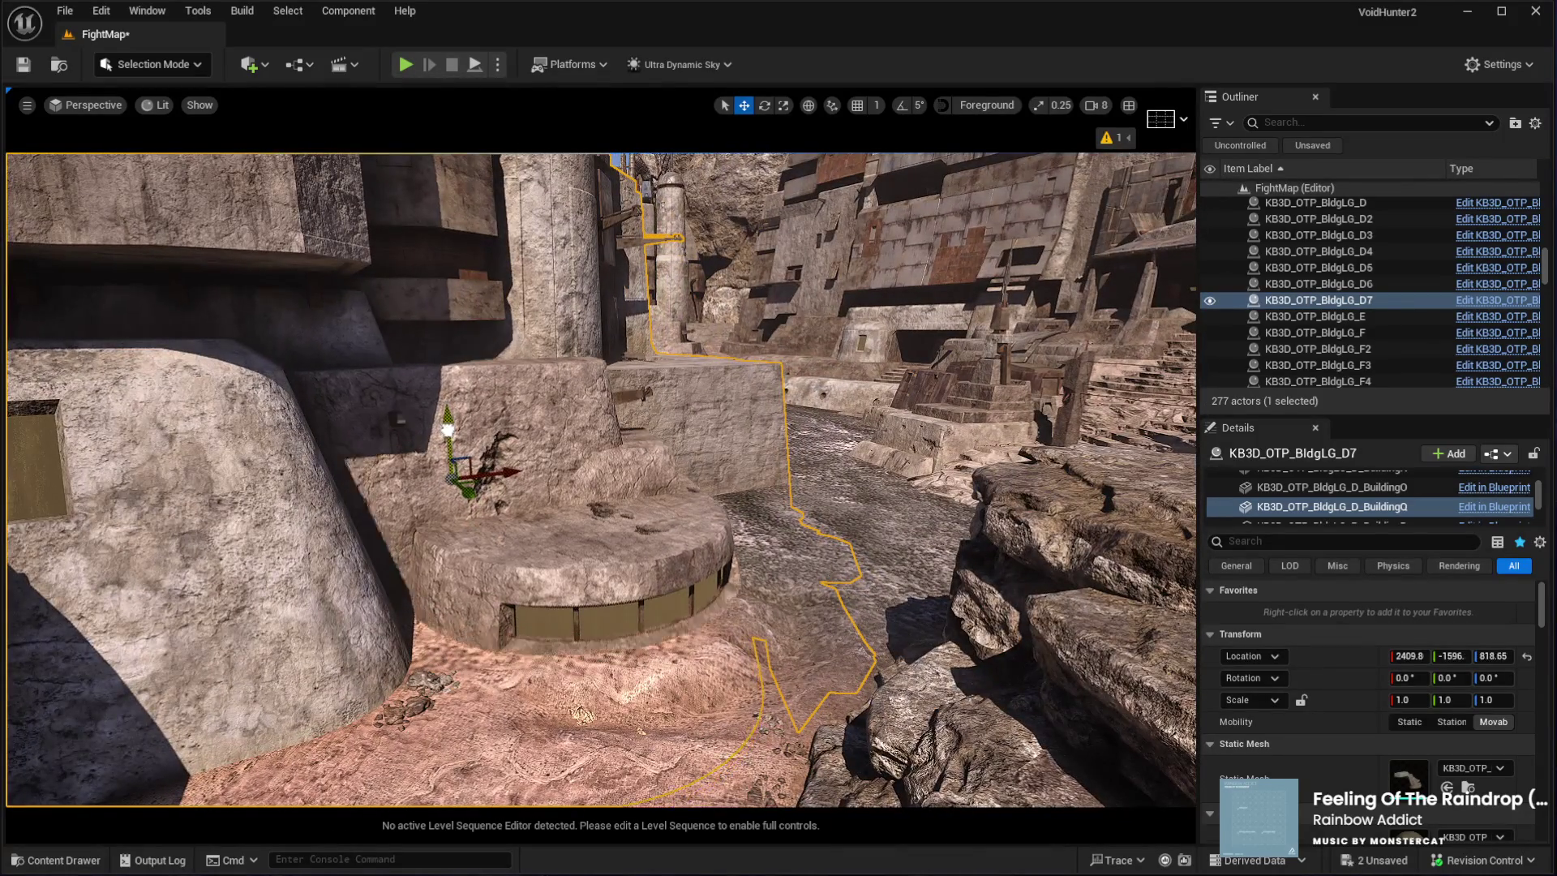
{"action": "mouse_move", "coordinate": [448, 406]}
{"action": "left_mouse_down"}
{"action": "mouse_move", "coordinate": [448, 392]}
{"action": "mouse_move", "coordinate": [447, 409]}
{"action": "left_mouse_up"}
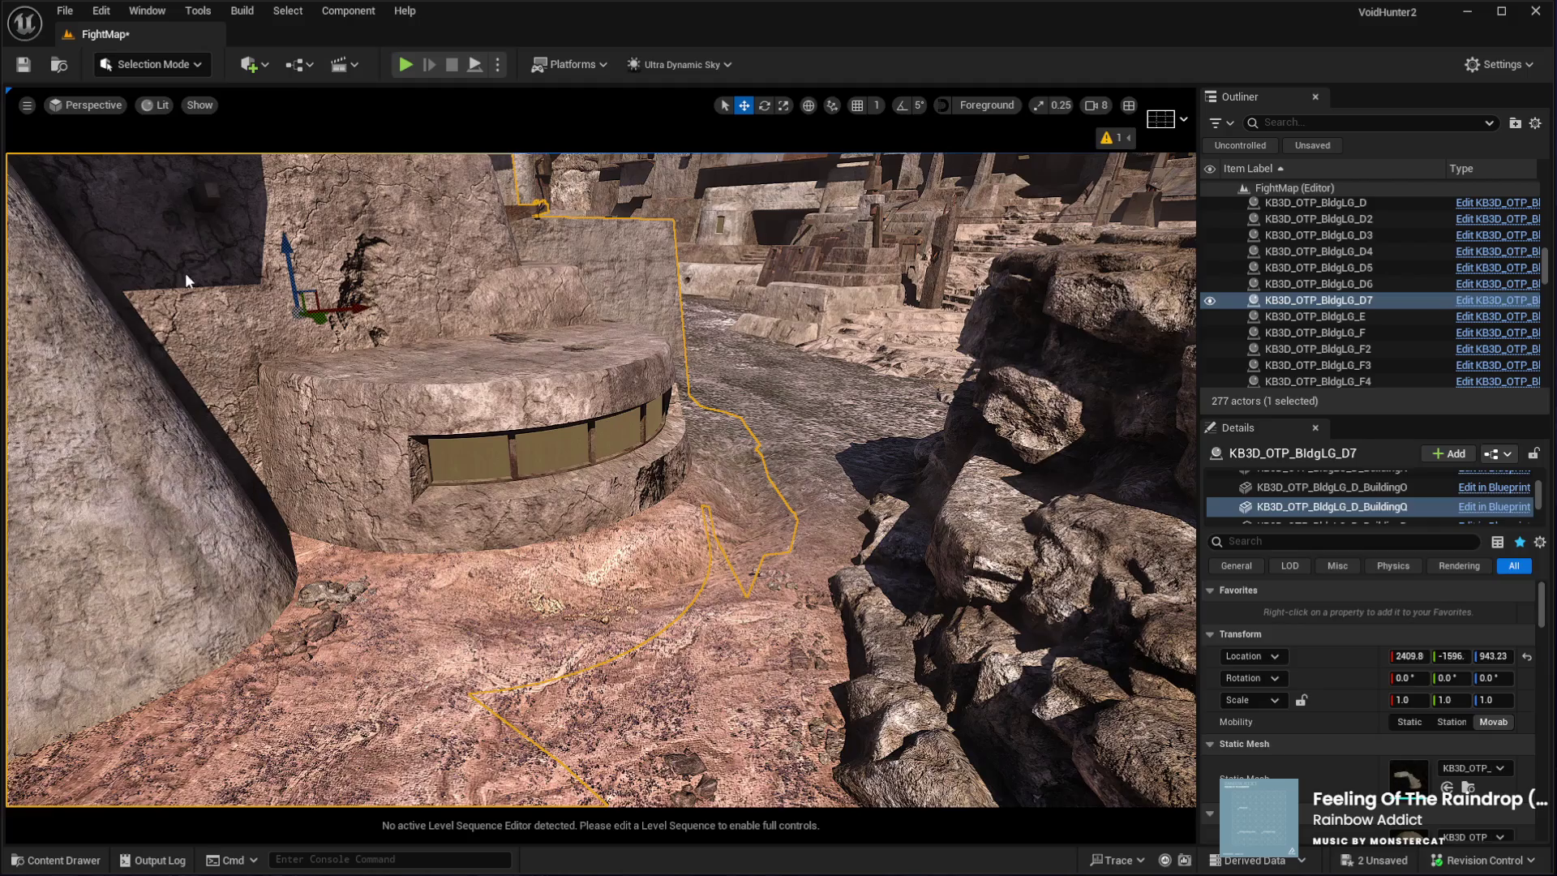
{"action": "key", "text": "shift+2"}
{"action": "left_click", "coordinate": [113, 165]}
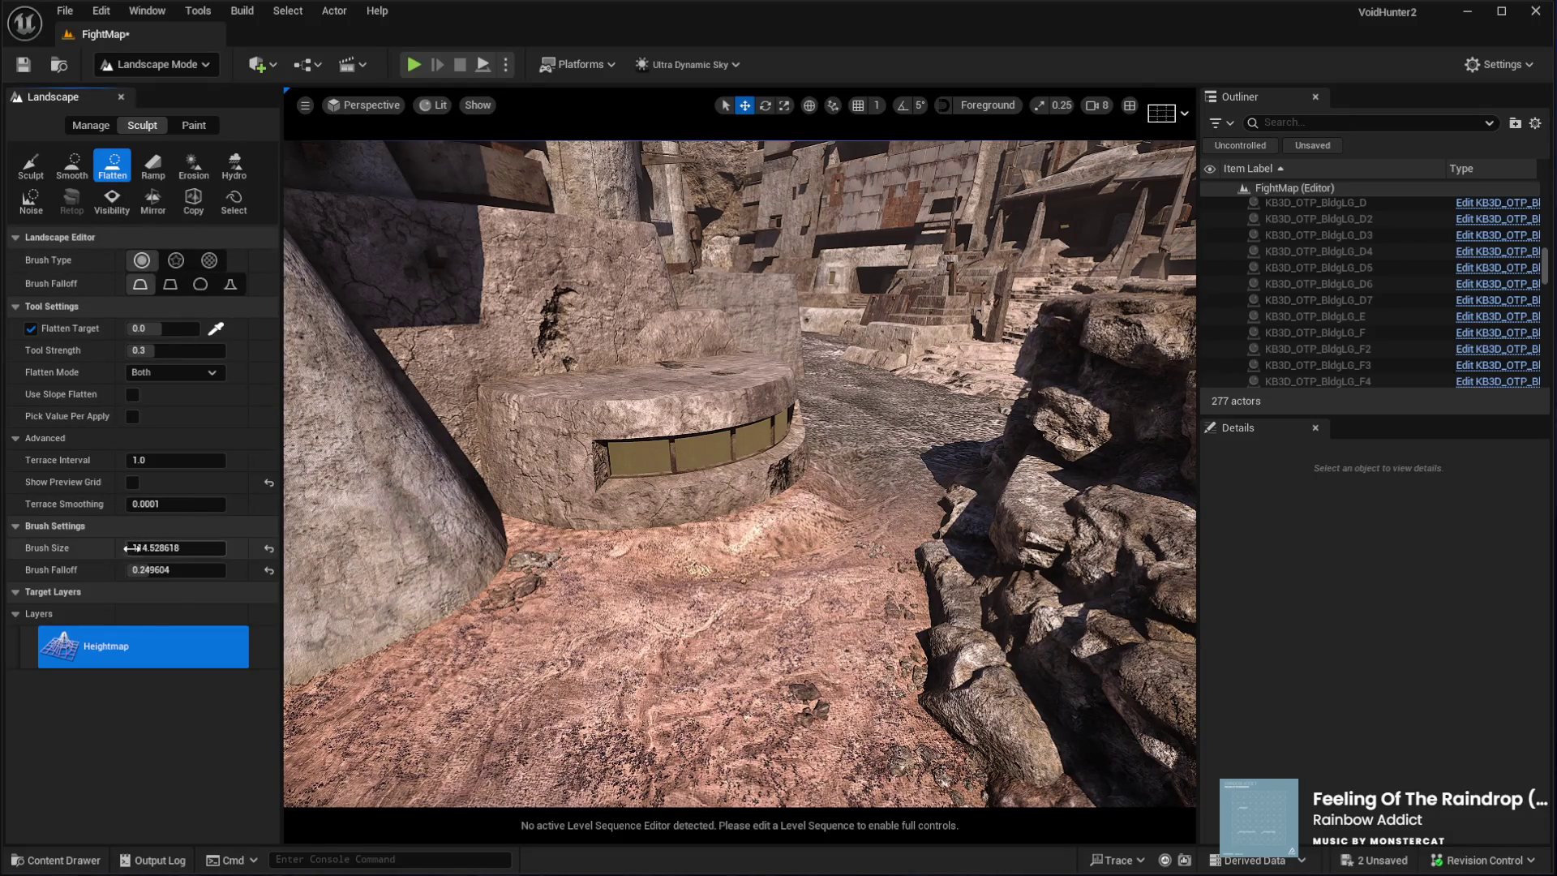
Flatten the ground in front of the round platform with a 566 brush, then reselect building KB3D_OTP_BldgLG_D7
{"action": "left_click_drag", "start_coordinate": [176, 548], "coordinate": [163, 547]}
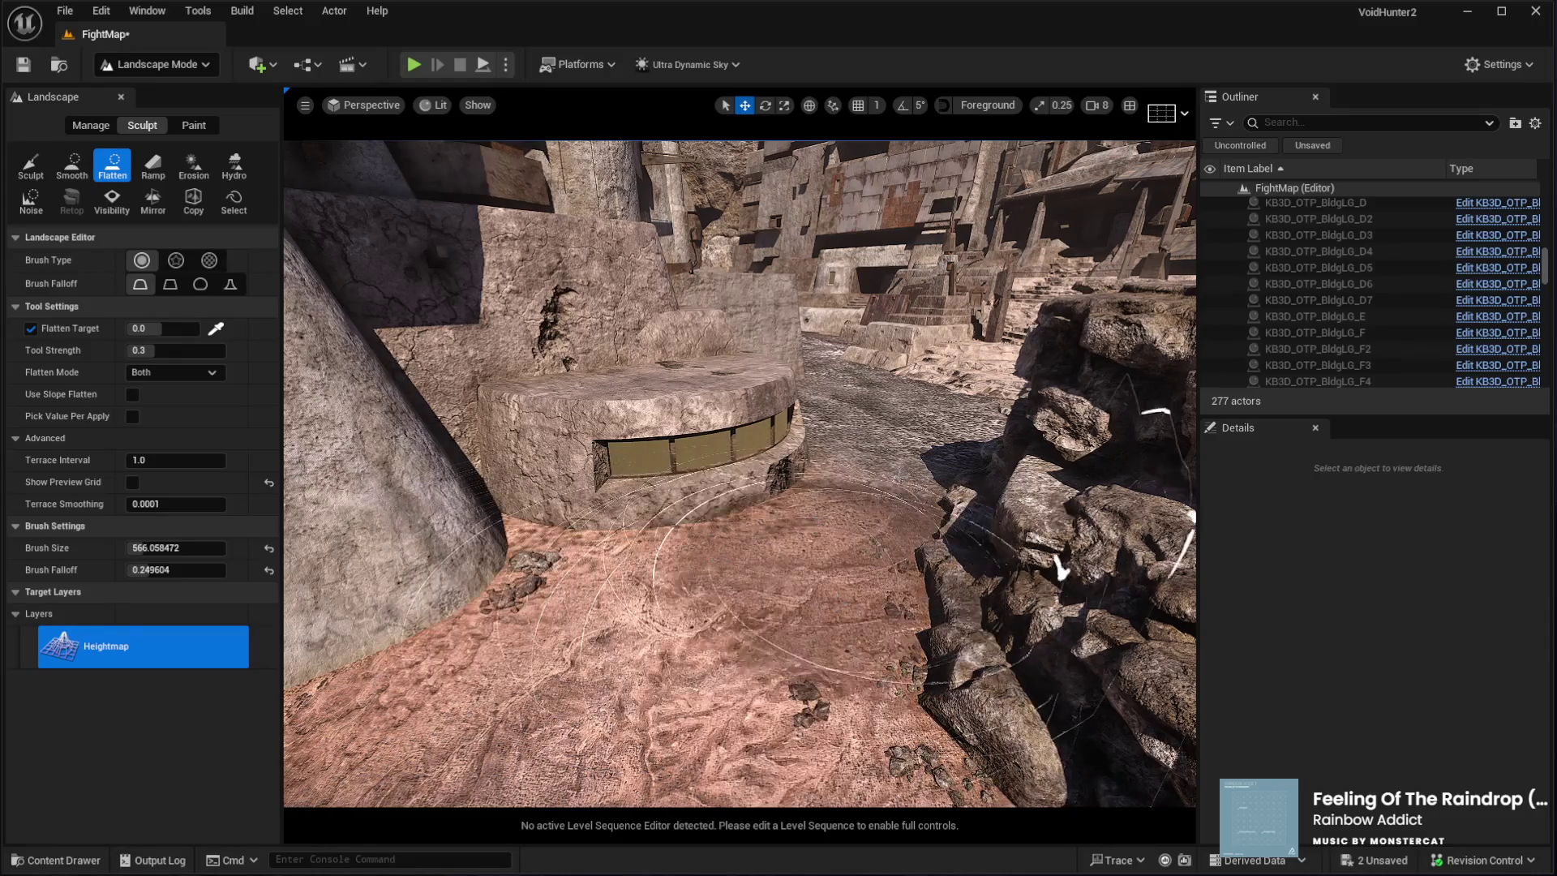
{"action": "scroll", "coordinate": [646, 600], "scroll_direction": "down", "scroll_amount": 5}
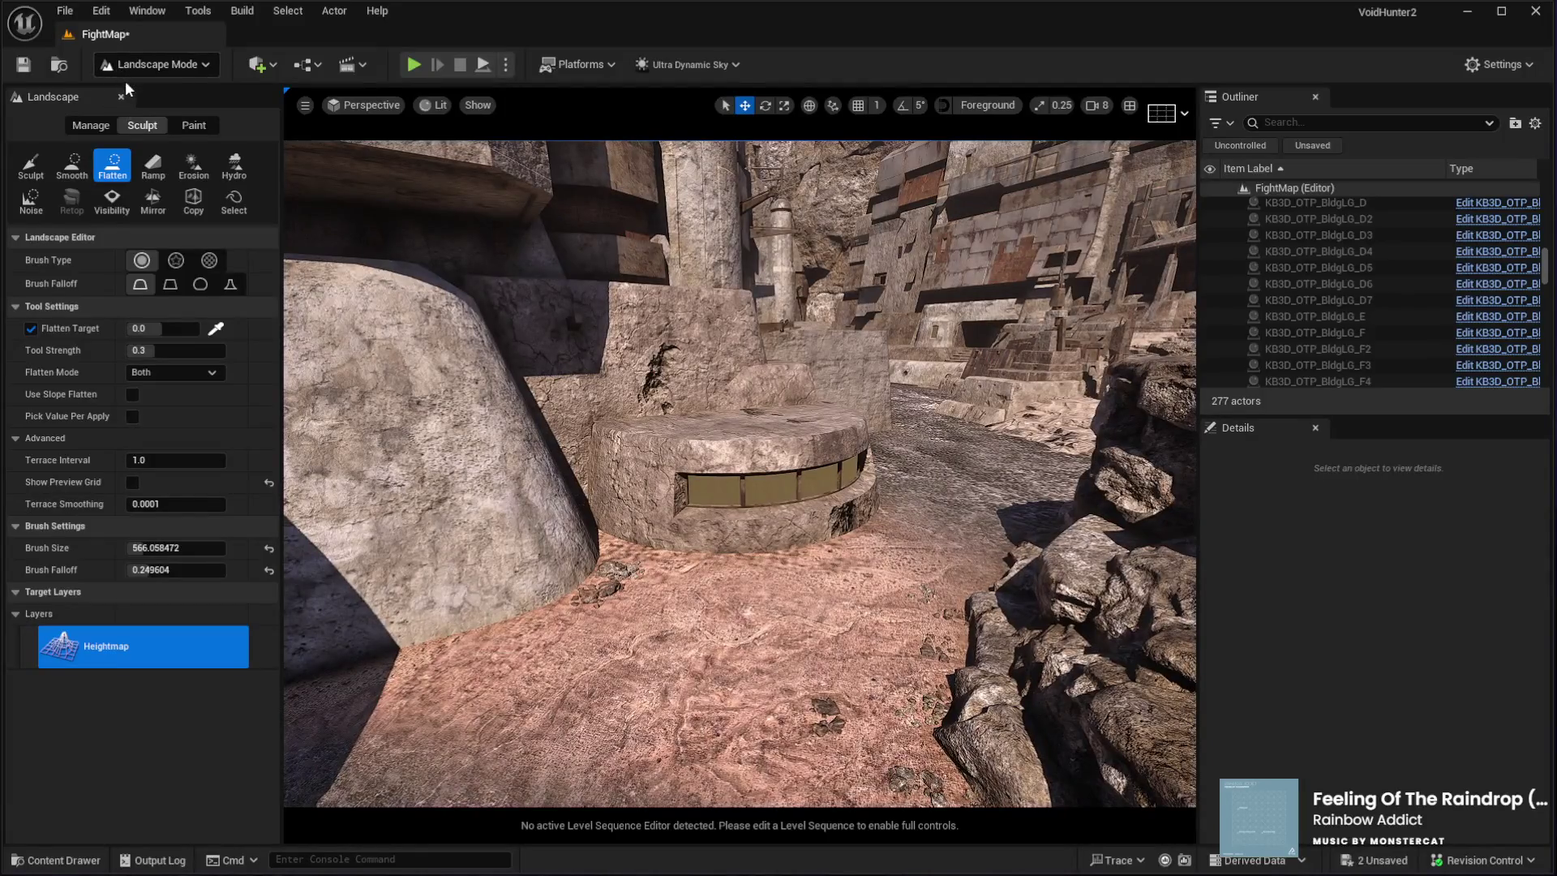
{"action": "left_click", "coordinate": [120, 96]}
{"action": "left_click", "coordinate": [730, 243]}
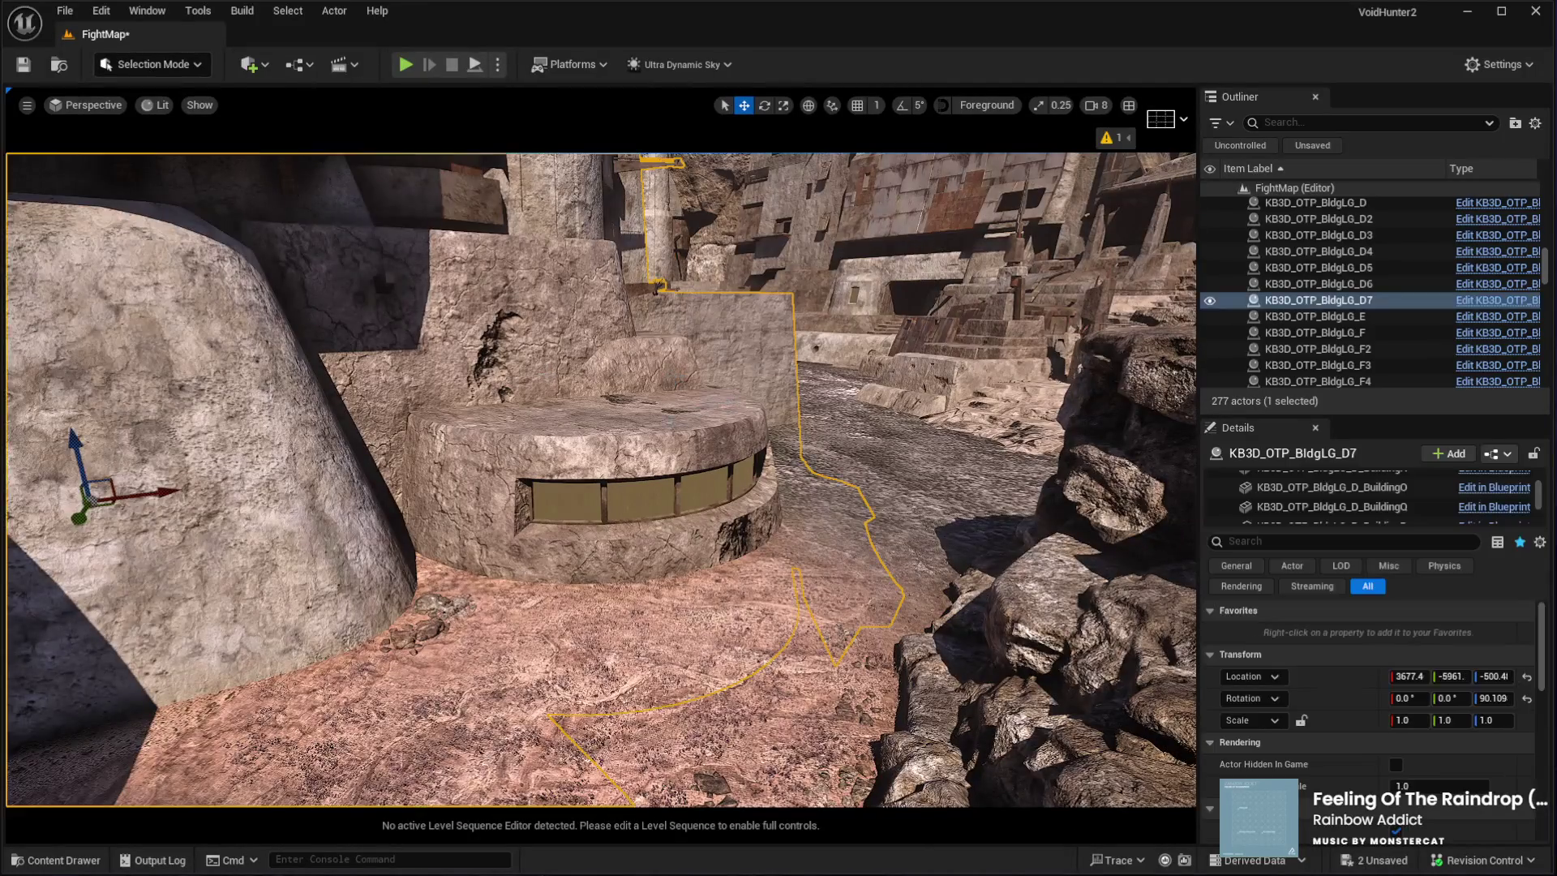
{"action": "left_click", "coordinate": [1297, 507]}
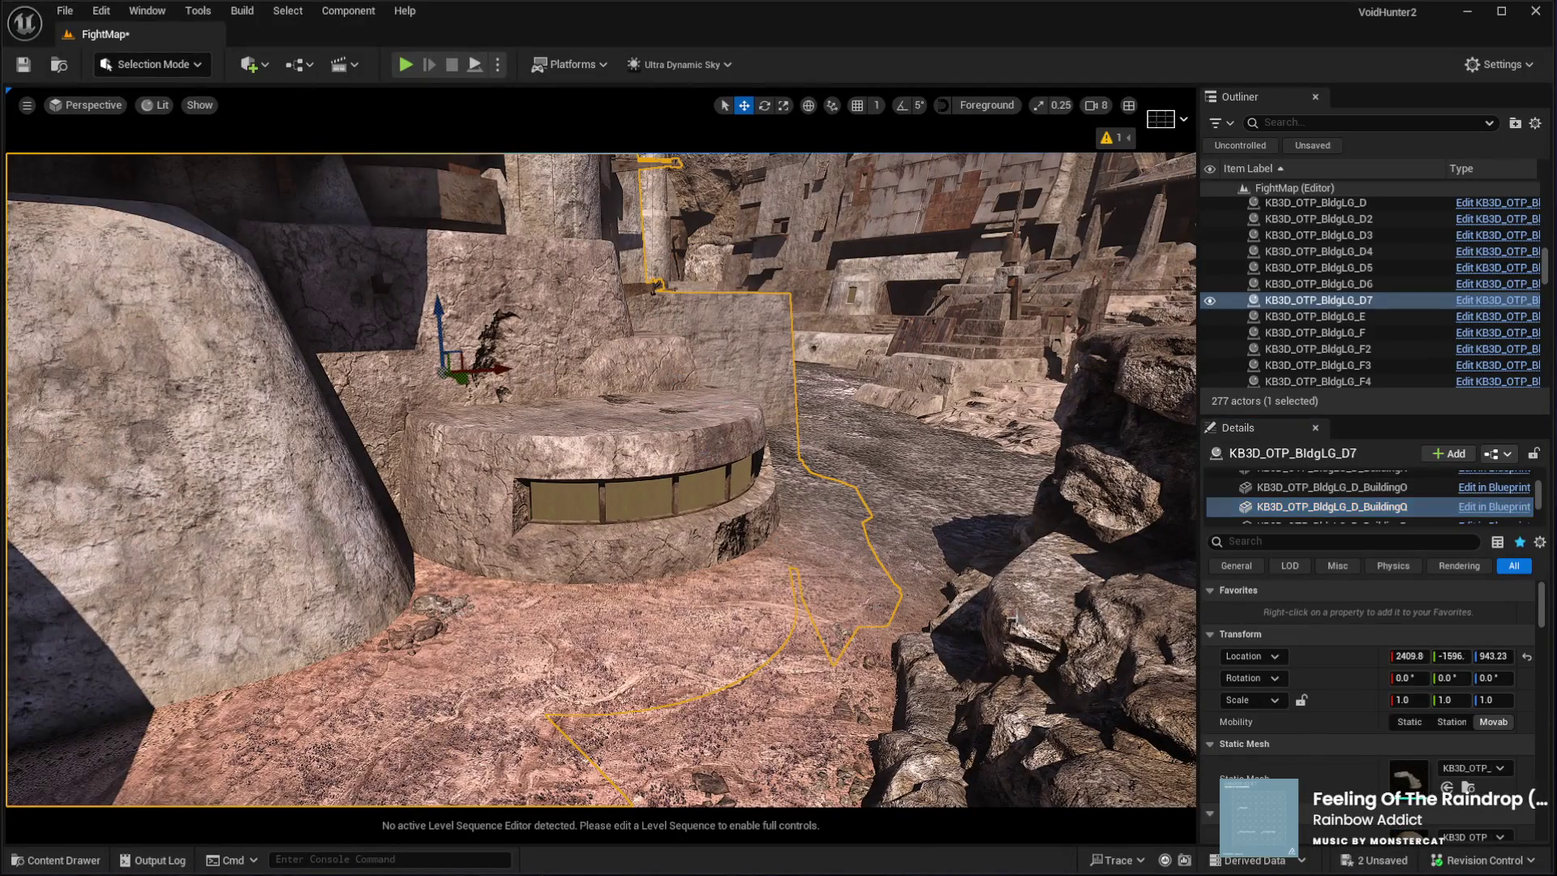
{"action": "left_click_drag", "start_coordinate": [1540, 623], "coordinate": [1545, 653]}
{"action": "scroll", "coordinate": [1458, 743], "scroll_direction": "up", "scroll_amount": 5}
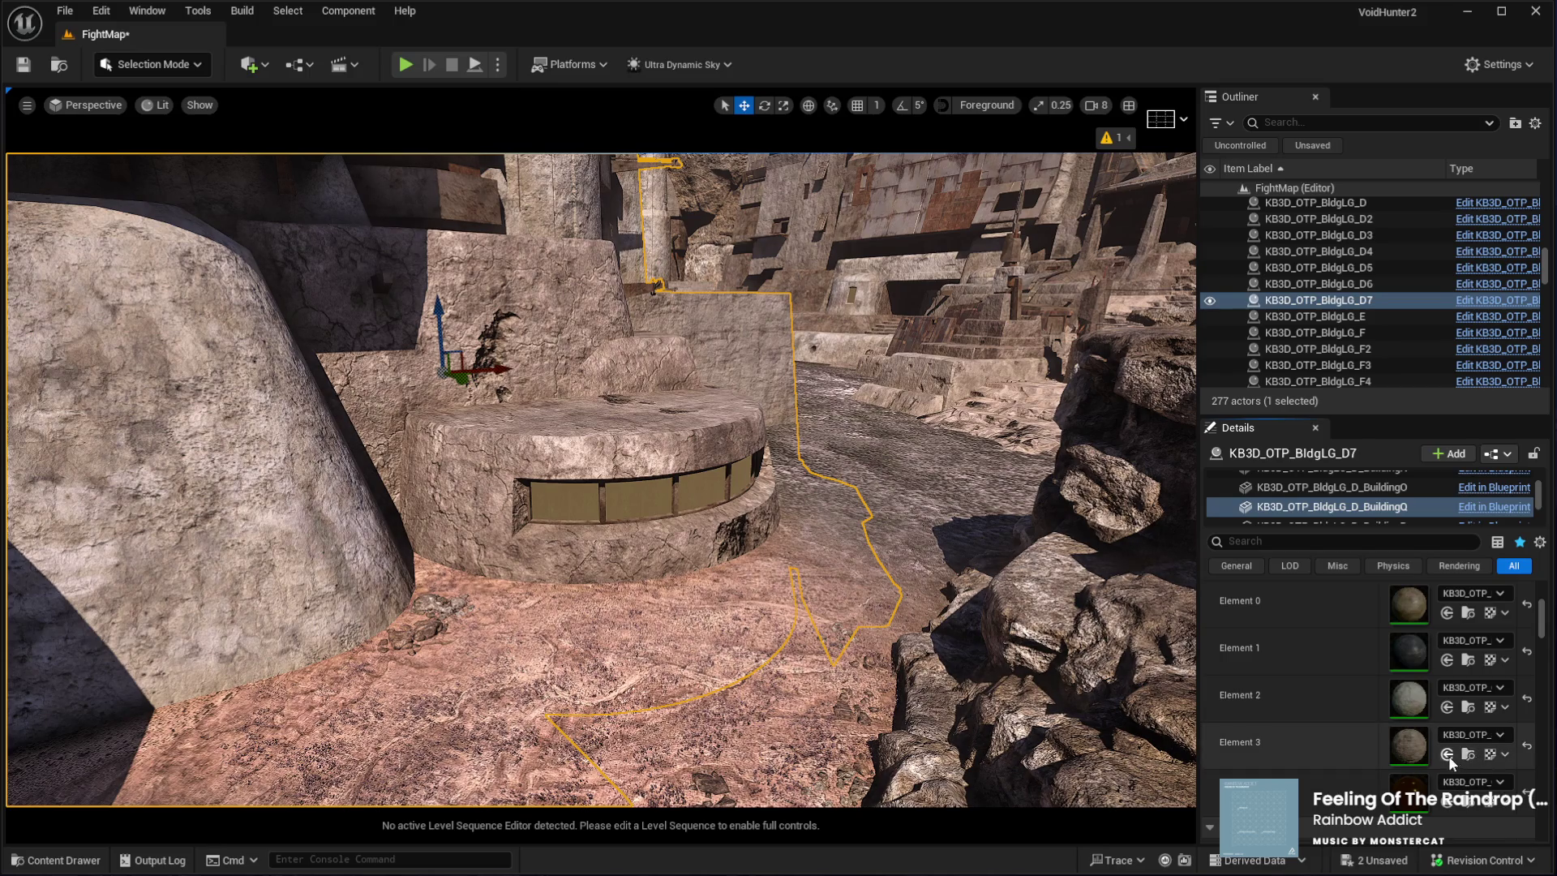
{"action": "key", "text": "w"}
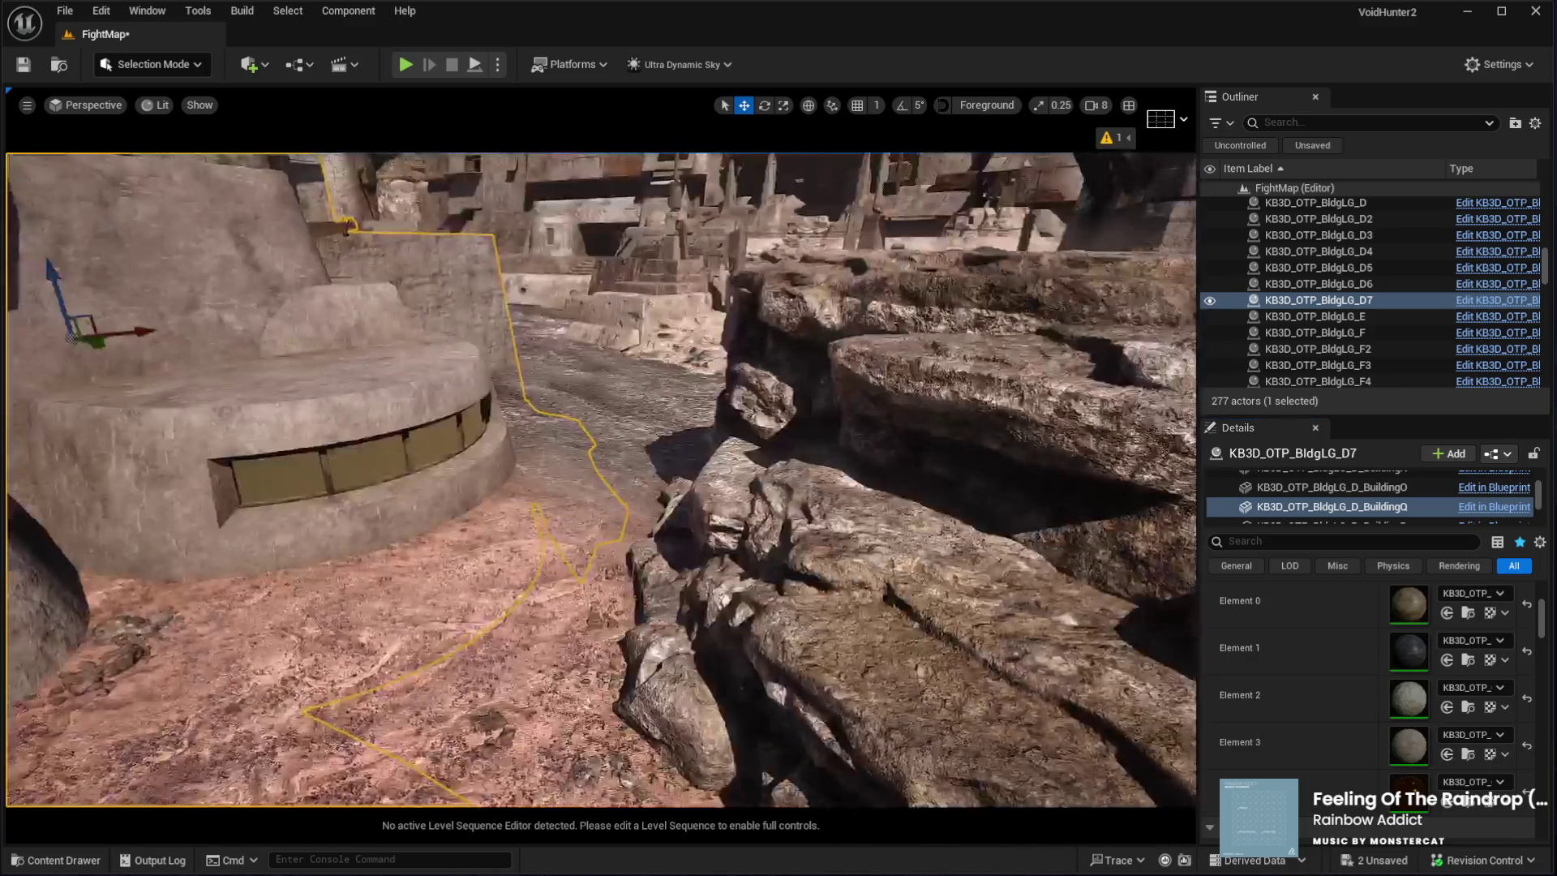
{"action": "key", "text": "f"}
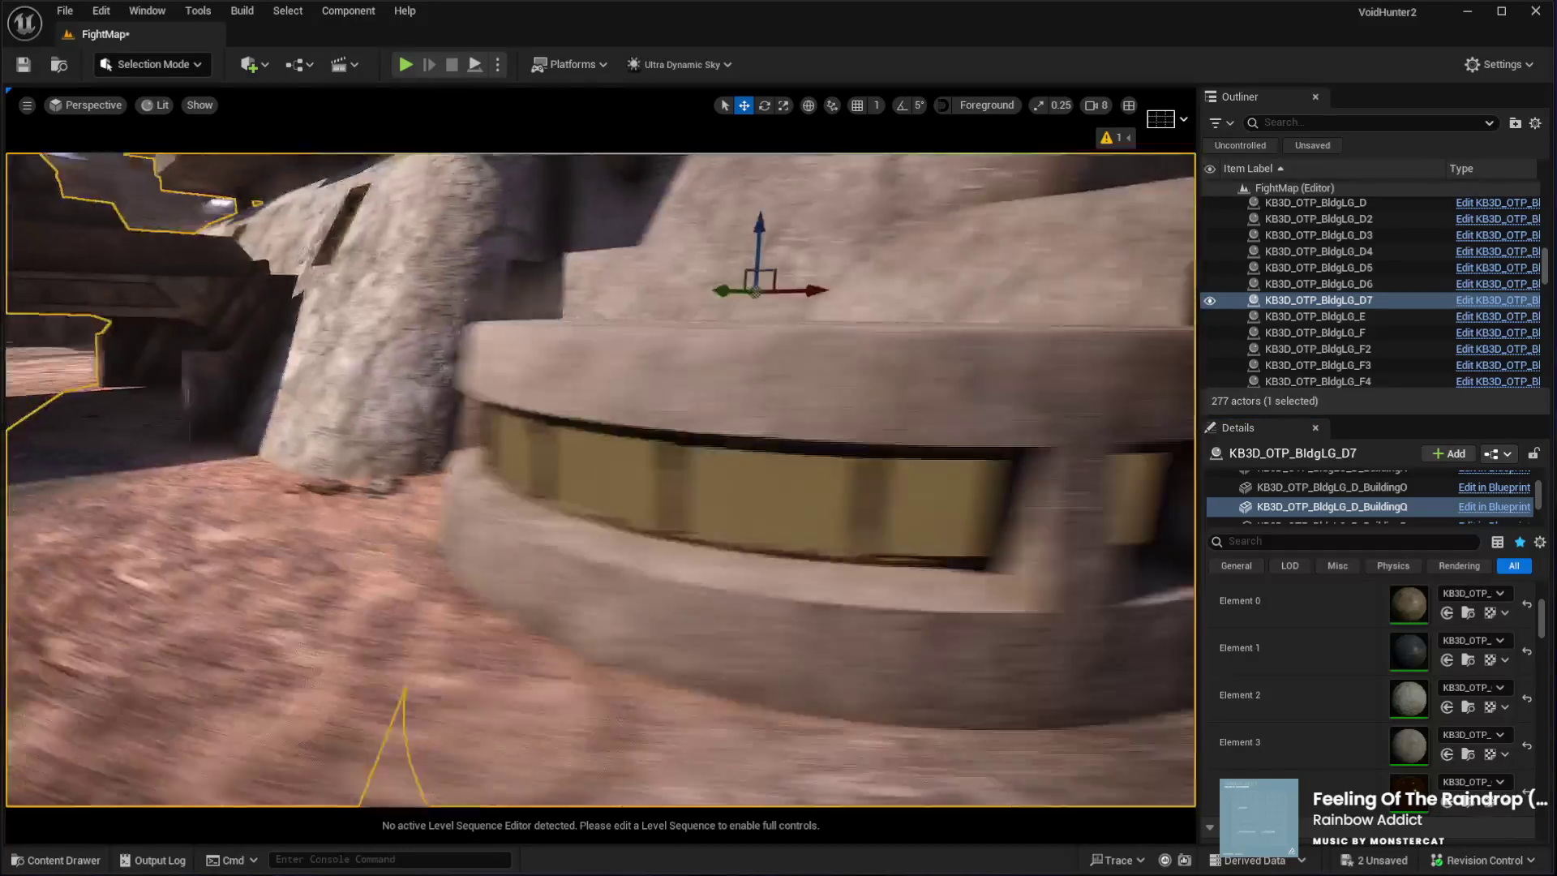
{"action": "key", "text": "s"}
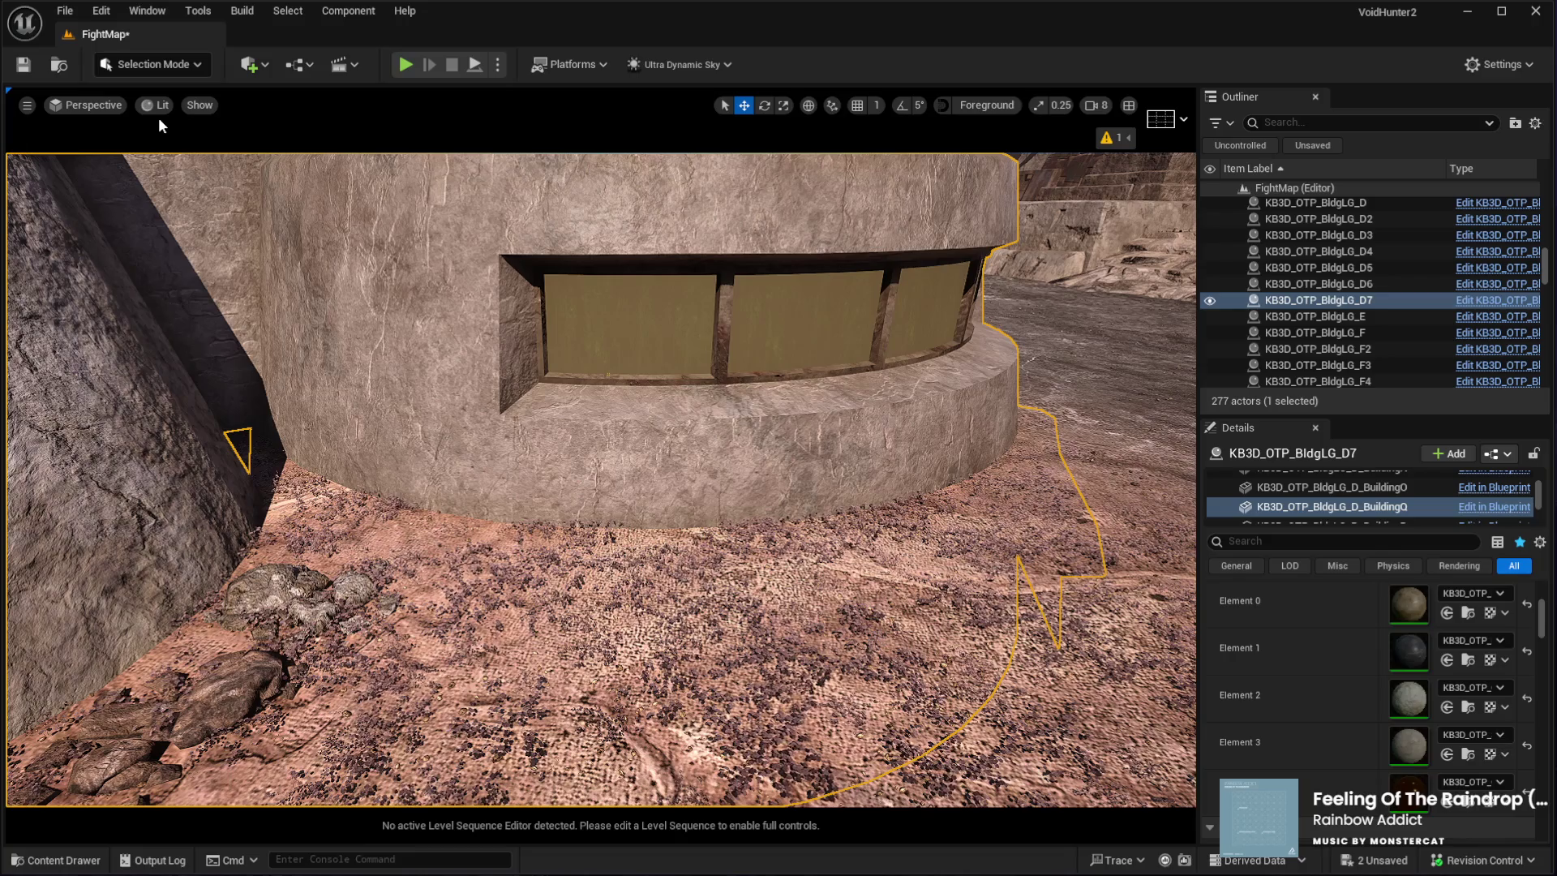
{"action": "key", "text": "shift+2"}
{"action": "left_click", "coordinate": [18, 163]}
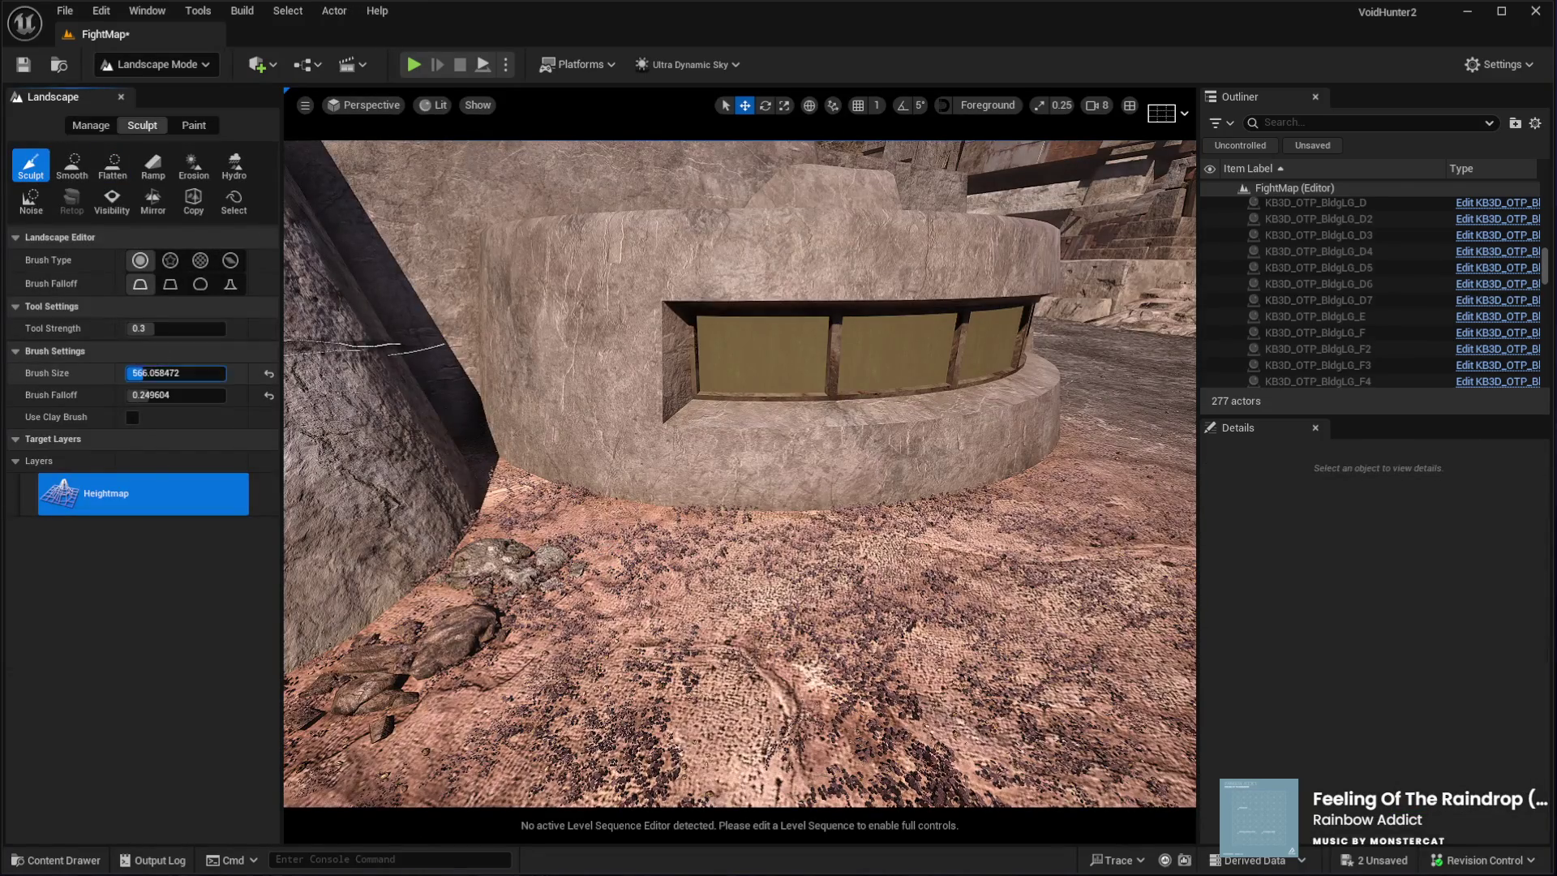
Sculpt the ground along the round bunker's wall base with a brush of about 182
{"action": "left_click_drag", "start_coordinate": [435, 540], "coordinate": [558, 480]}
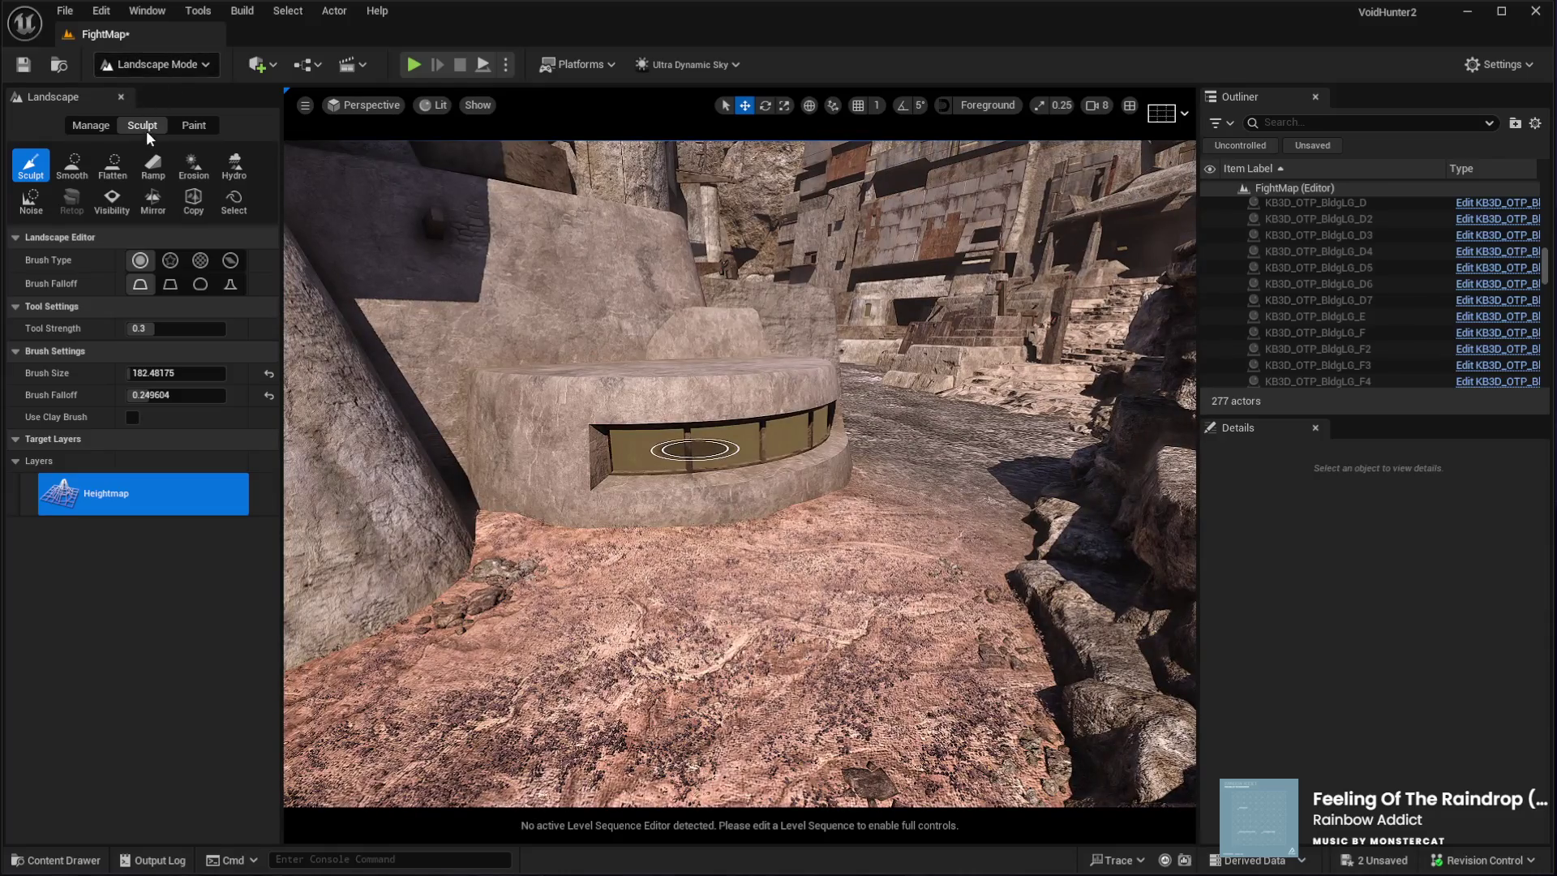
{"action": "key", "text": "shift+3"}
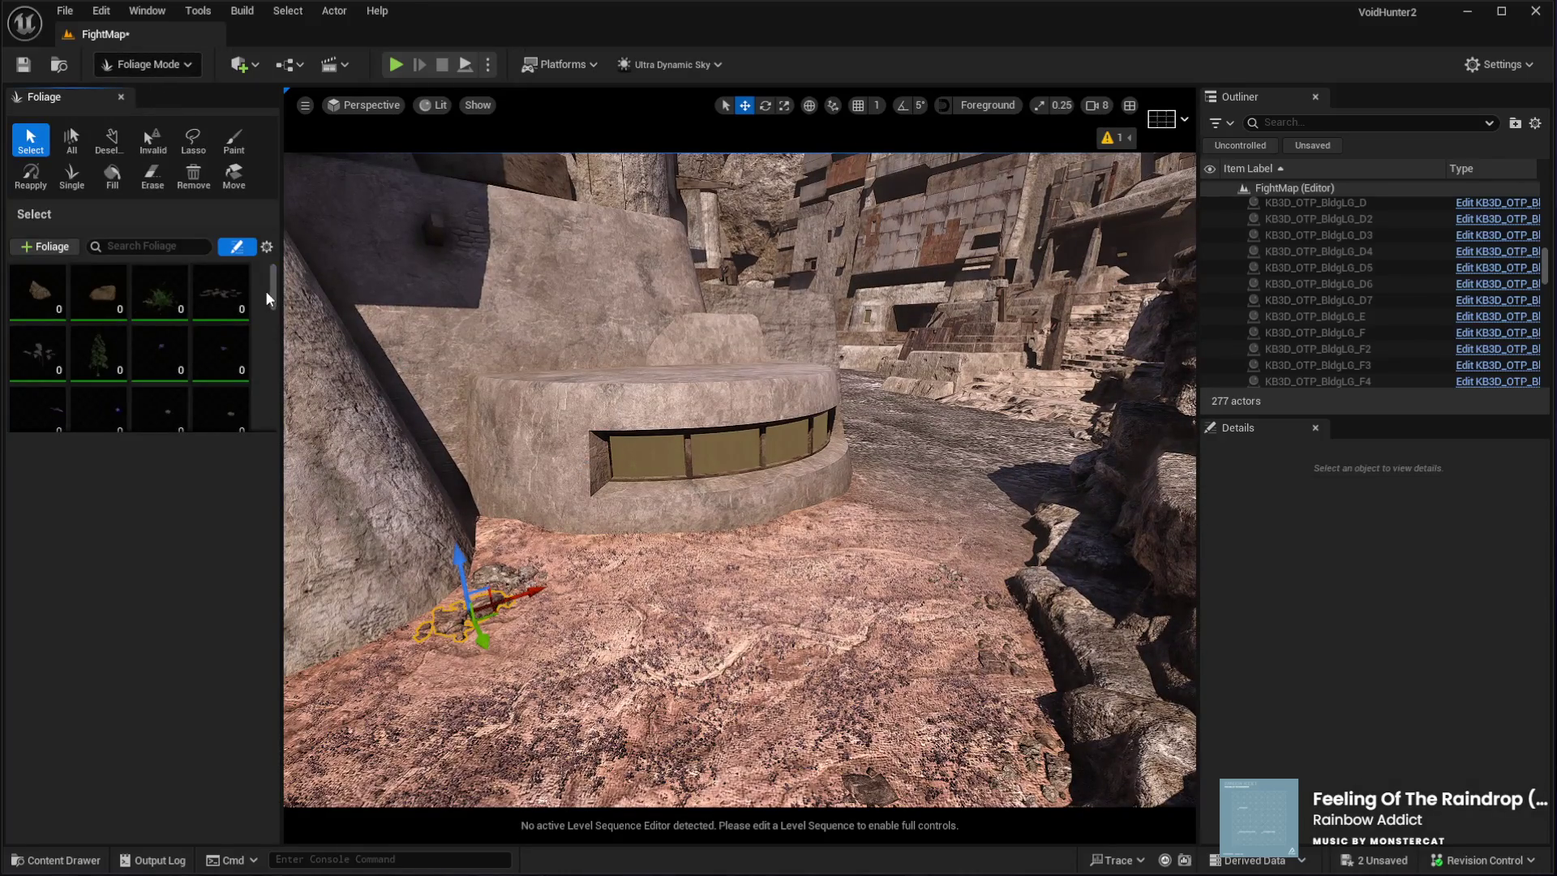
Pick the 28-instance purple plant foliage type and turn on Single placement
{"action": "scroll", "coordinate": [271, 300], "scroll_direction": "down", "scroll_amount": 5}
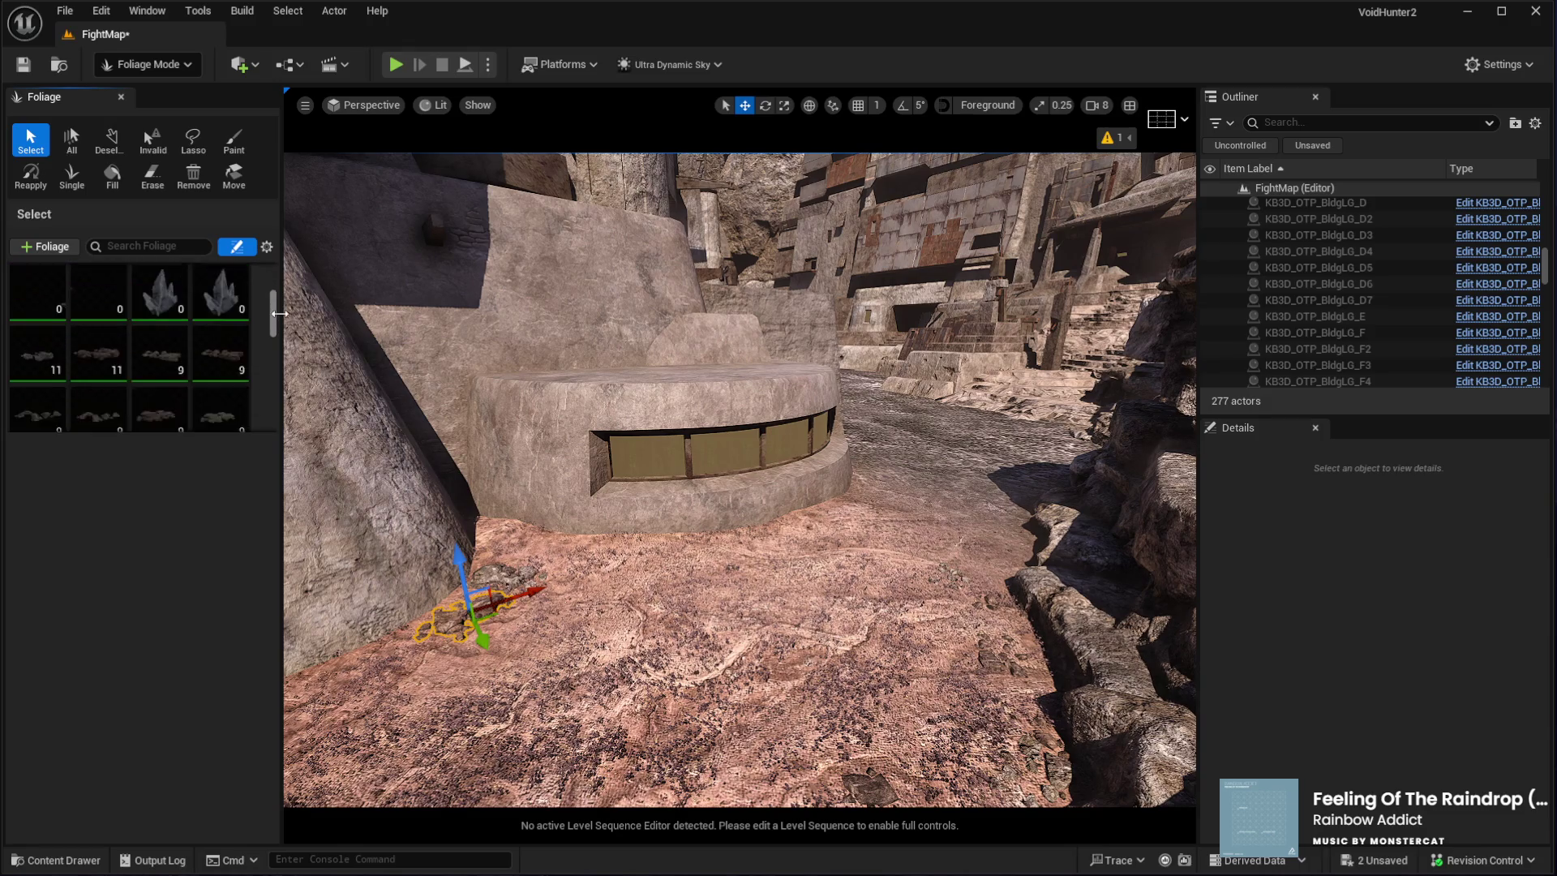
{"action": "scroll", "coordinate": [283, 348], "scroll_direction": "down", "scroll_amount": 5}
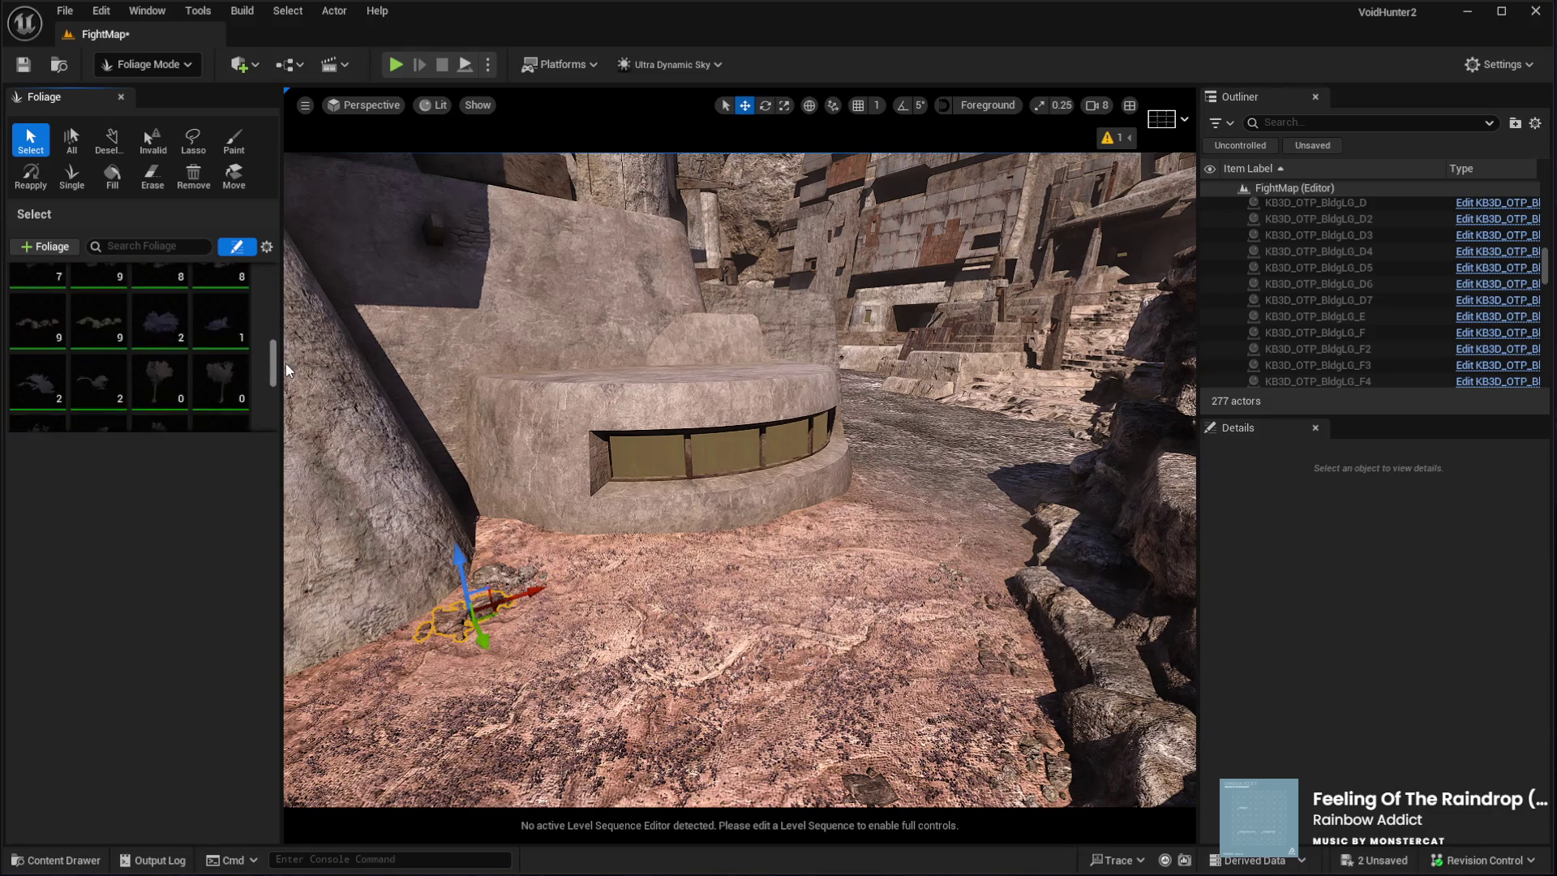
{"action": "left_click_drag", "start_coordinate": [287, 374], "coordinate": [286, 383]}
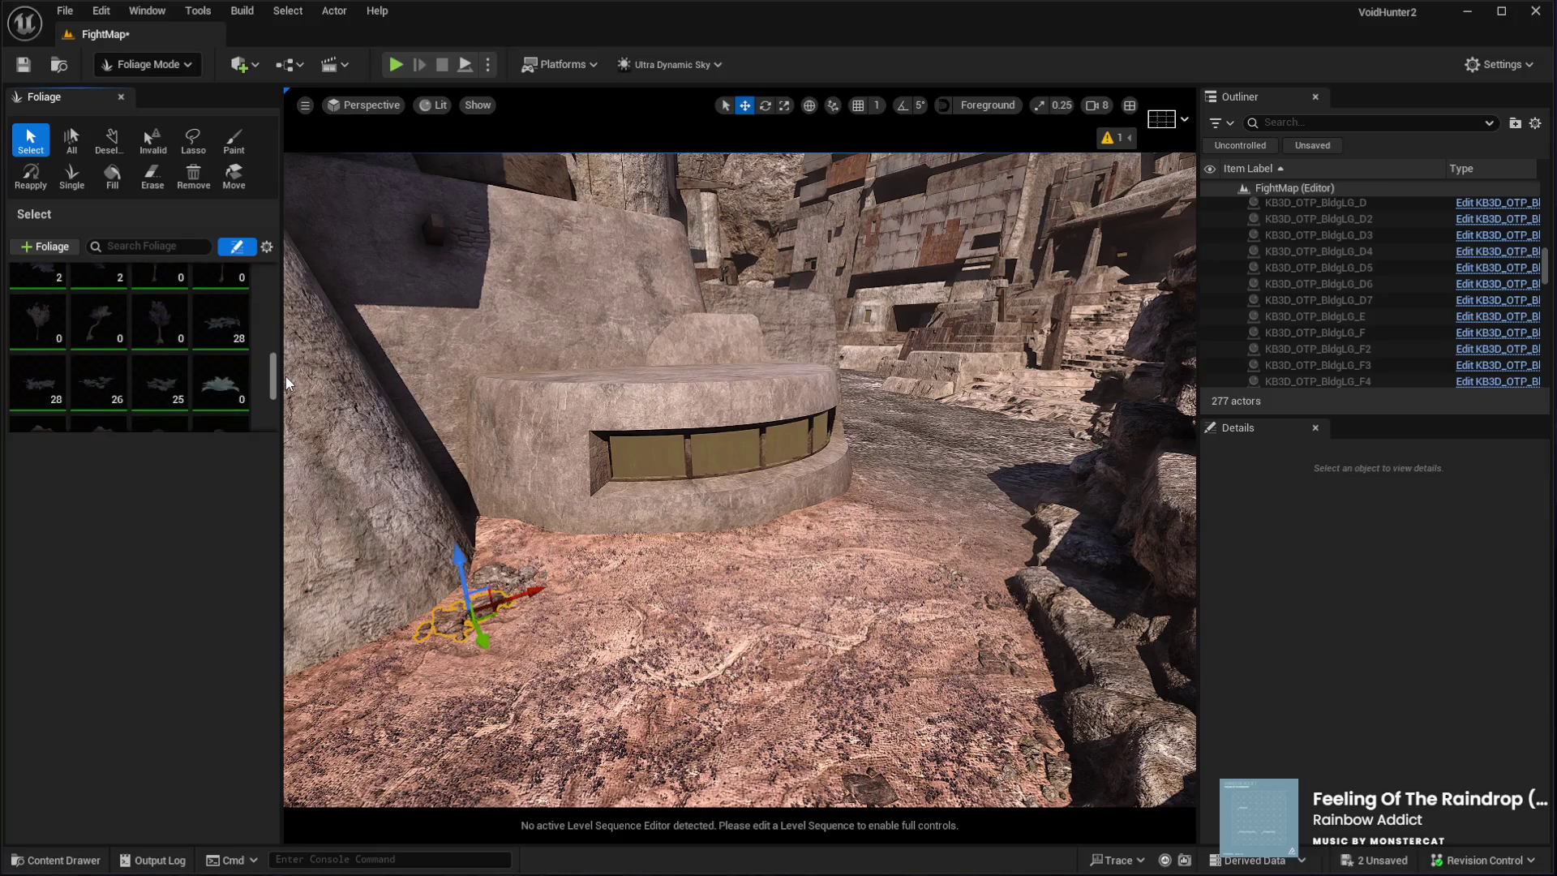
{"action": "left_click", "coordinate": [235, 328]}
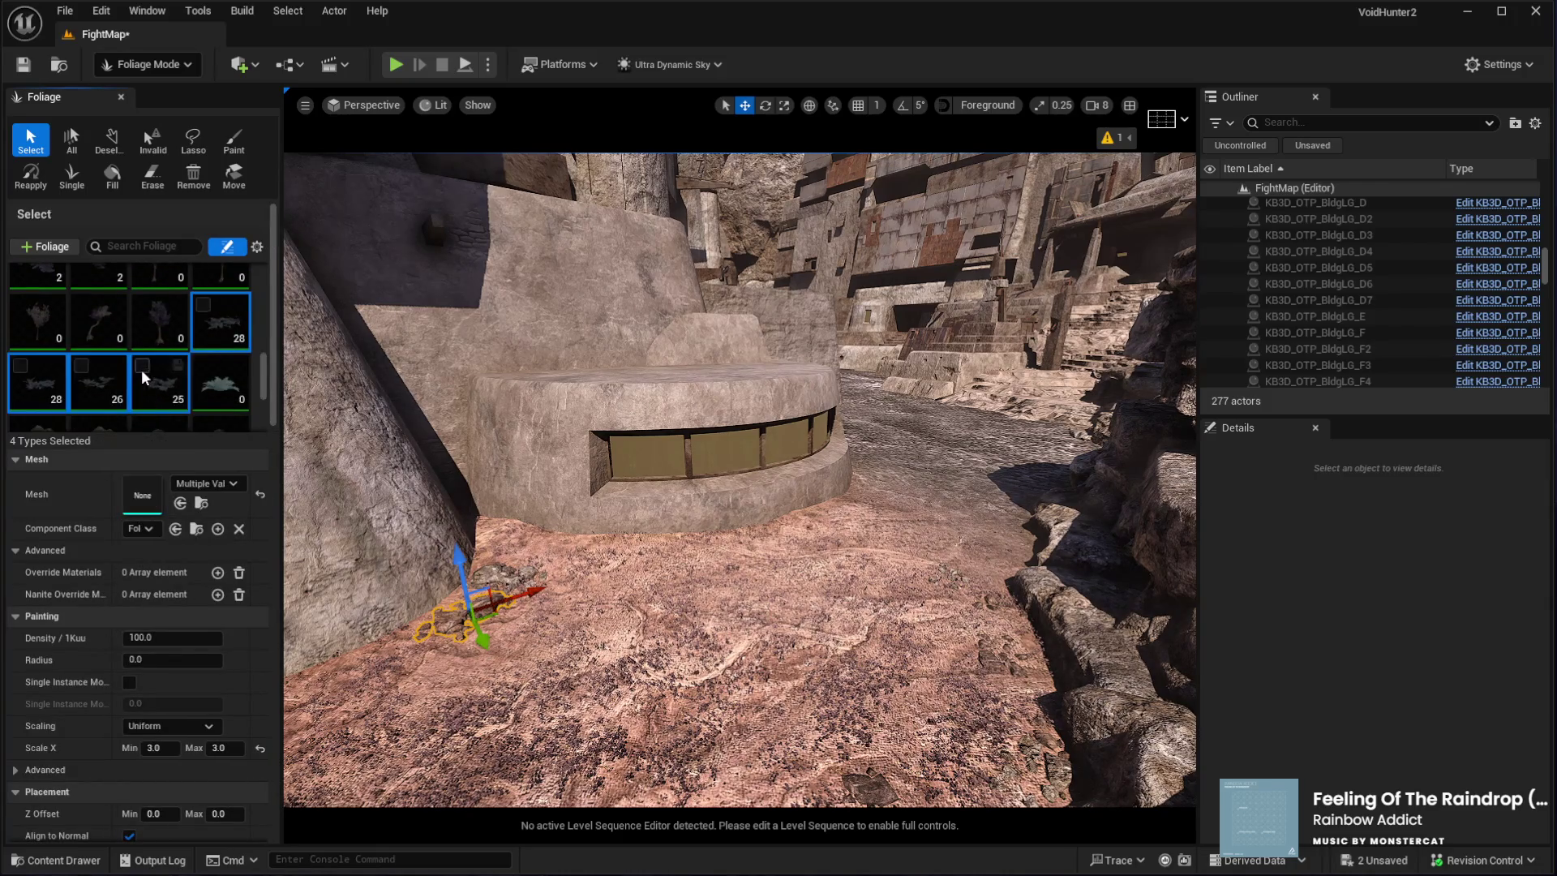
{"action": "left_click", "coordinate": [218, 146]}
{"action": "left_click", "coordinate": [31, 320]}
{"action": "left_click", "coordinate": [31, 321]}
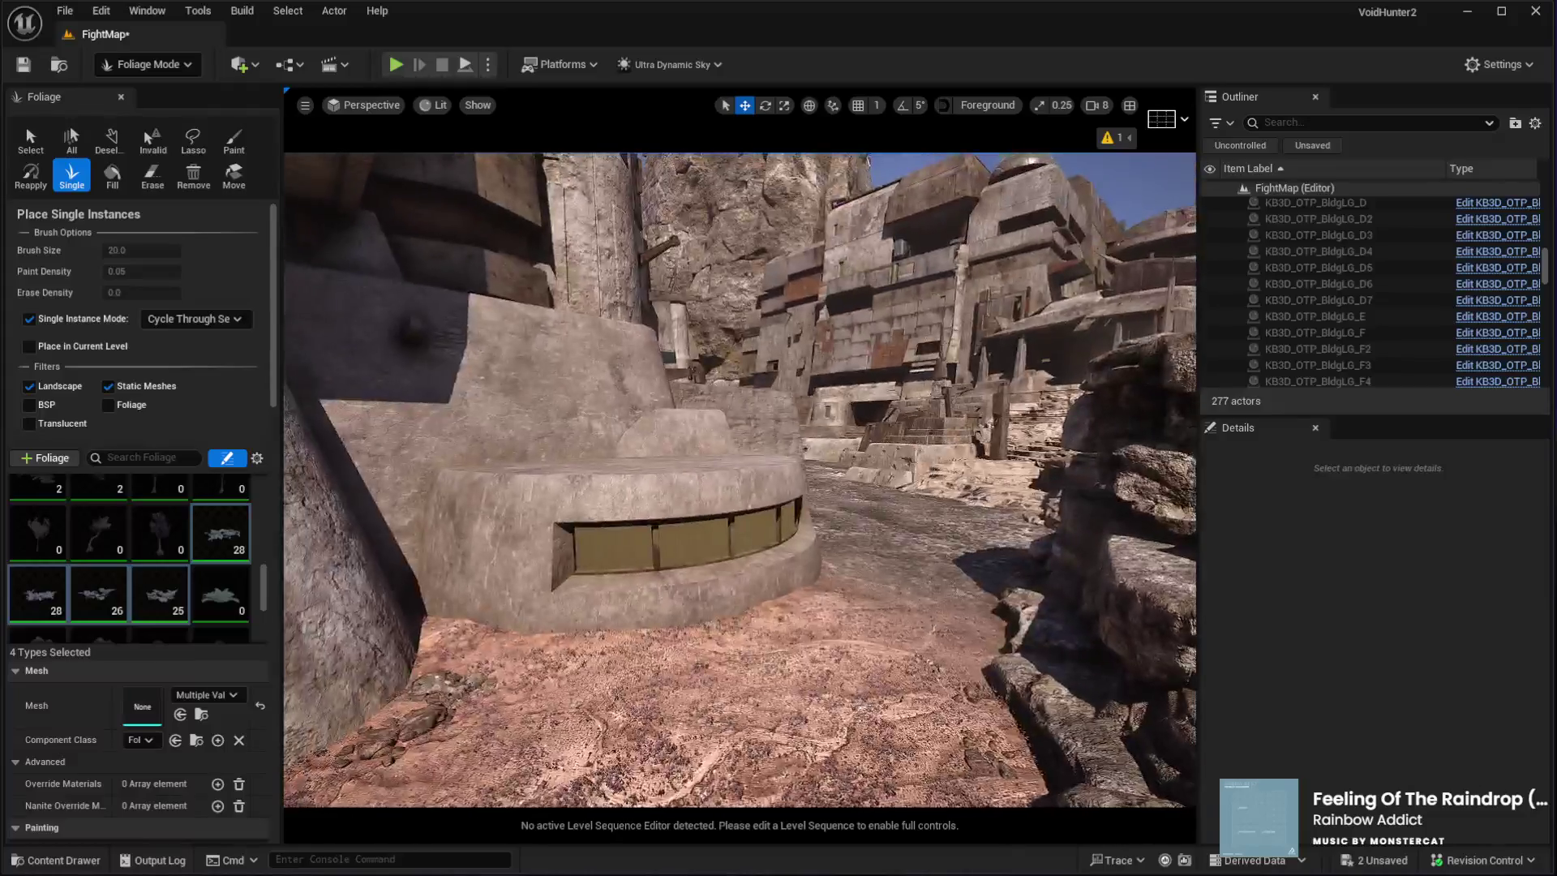
Place purple-leaved plant clumps around the curved bunker's base, then enter Landscape Mode
{"action": "key", "text": "s"}
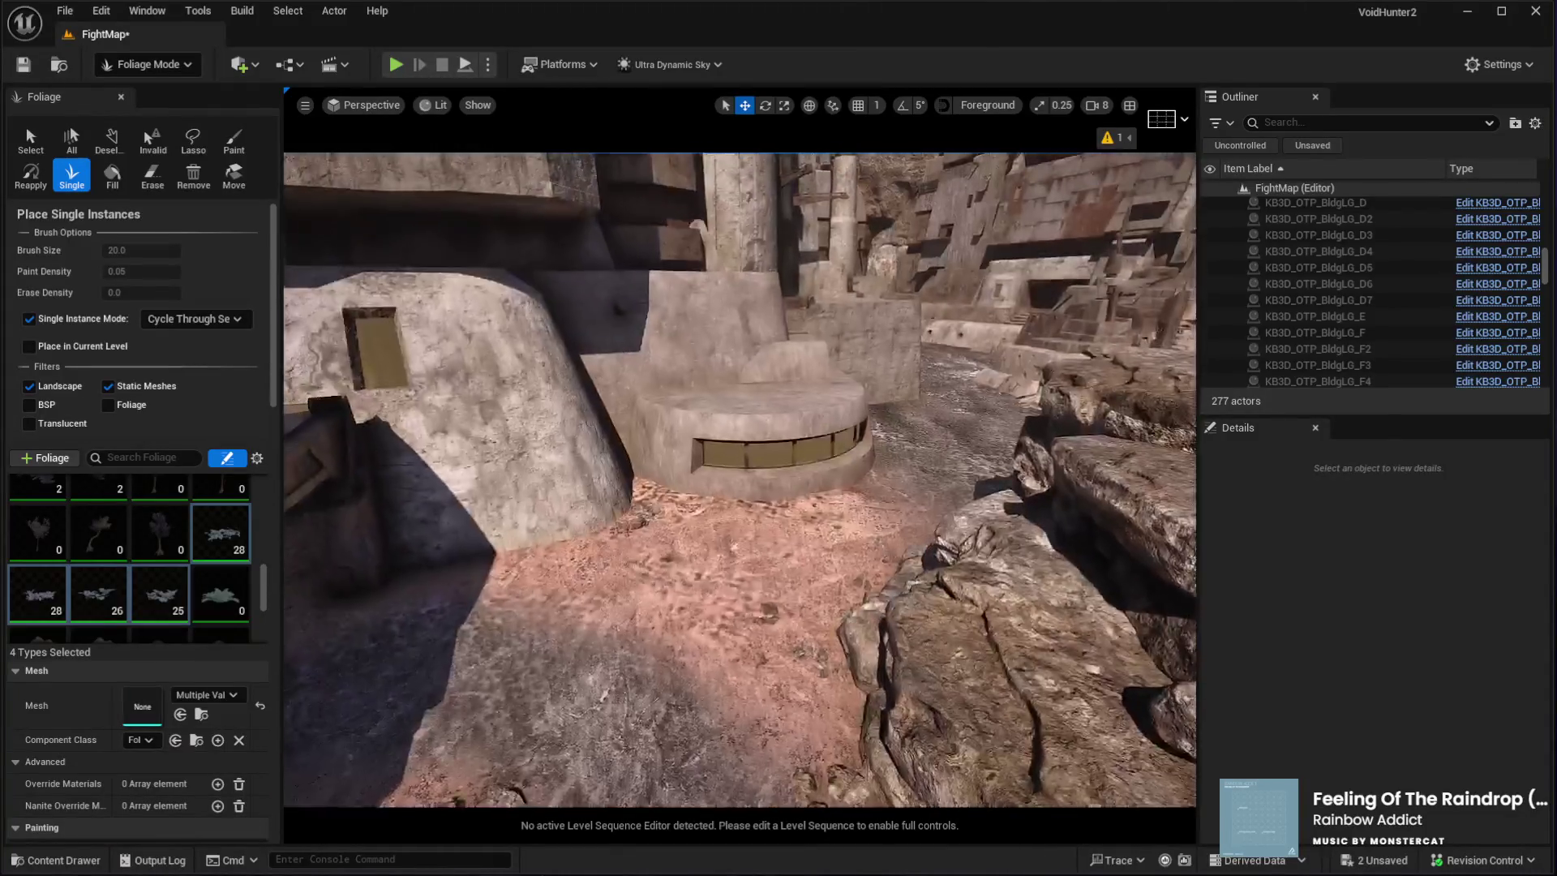
{"action": "key", "text": "w"}
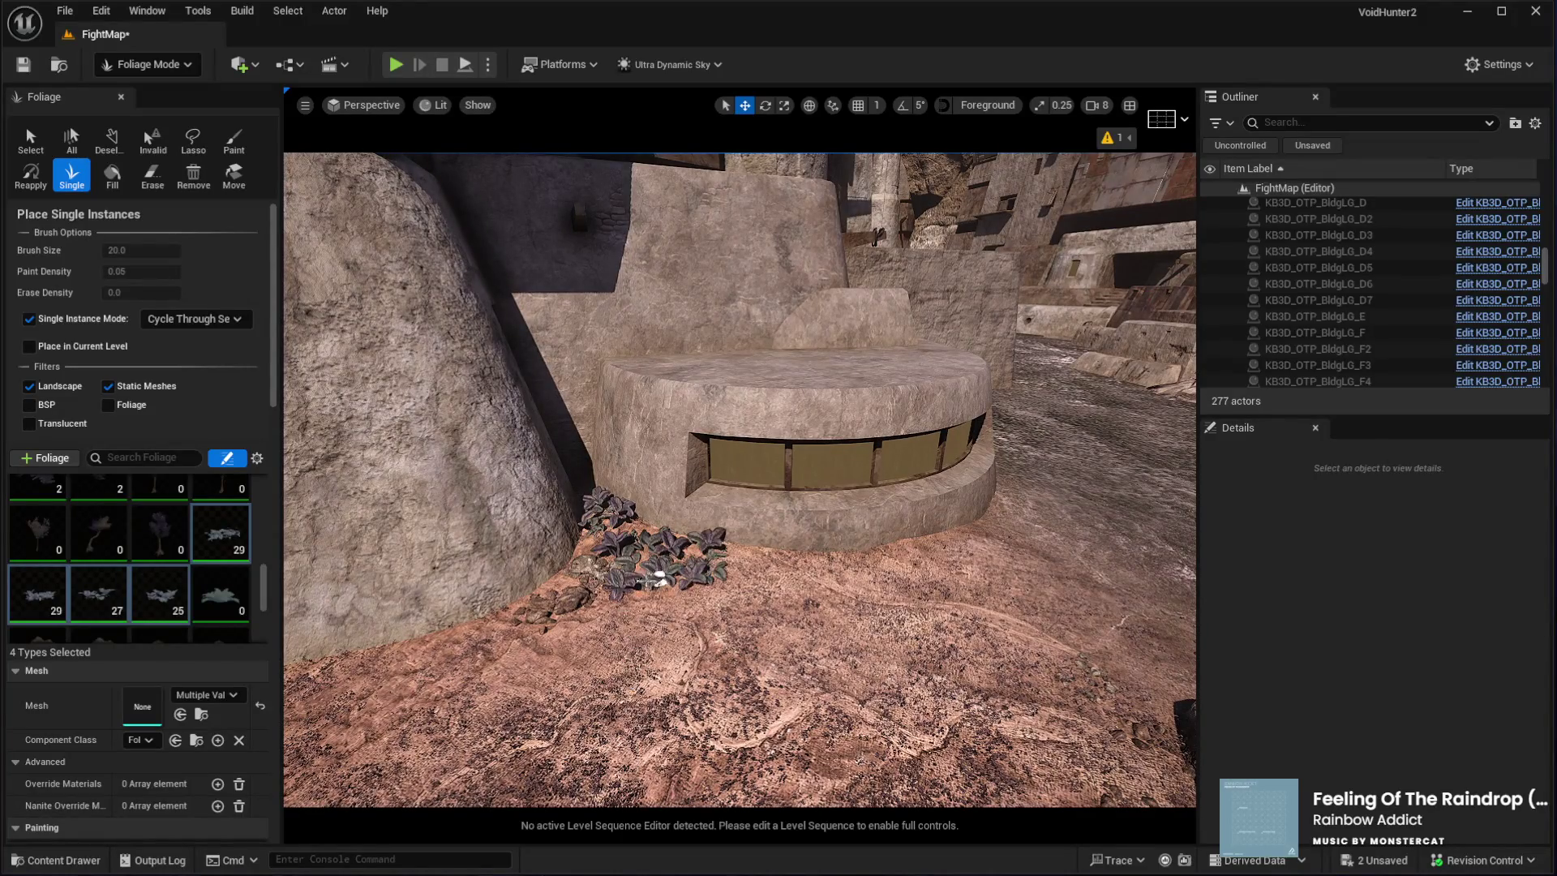
{"action": "key", "text": "w"}
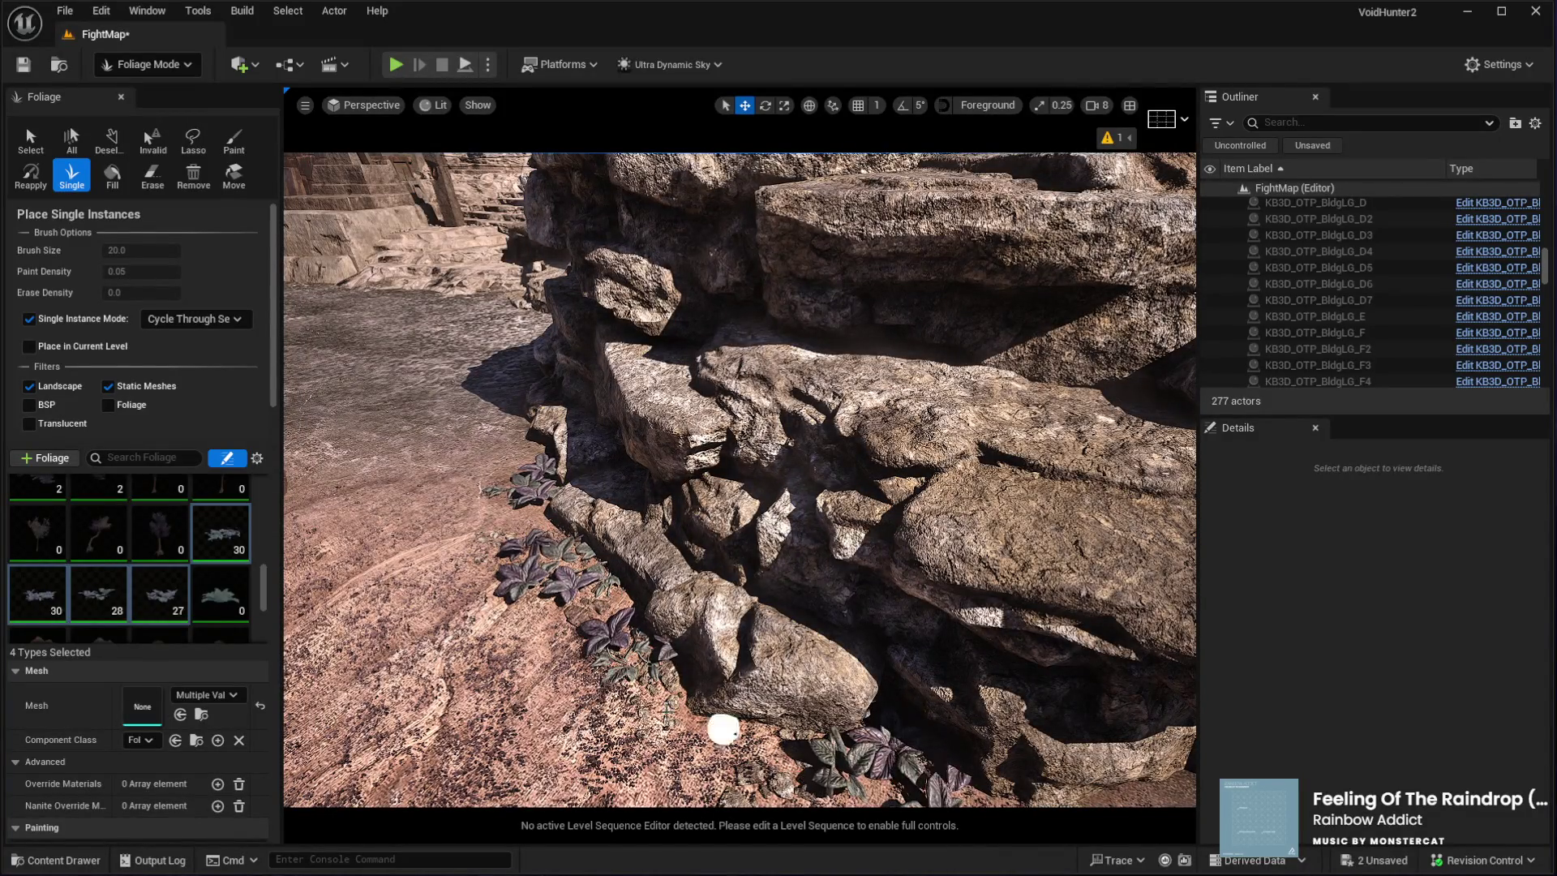
{"action": "key", "text": "w"}
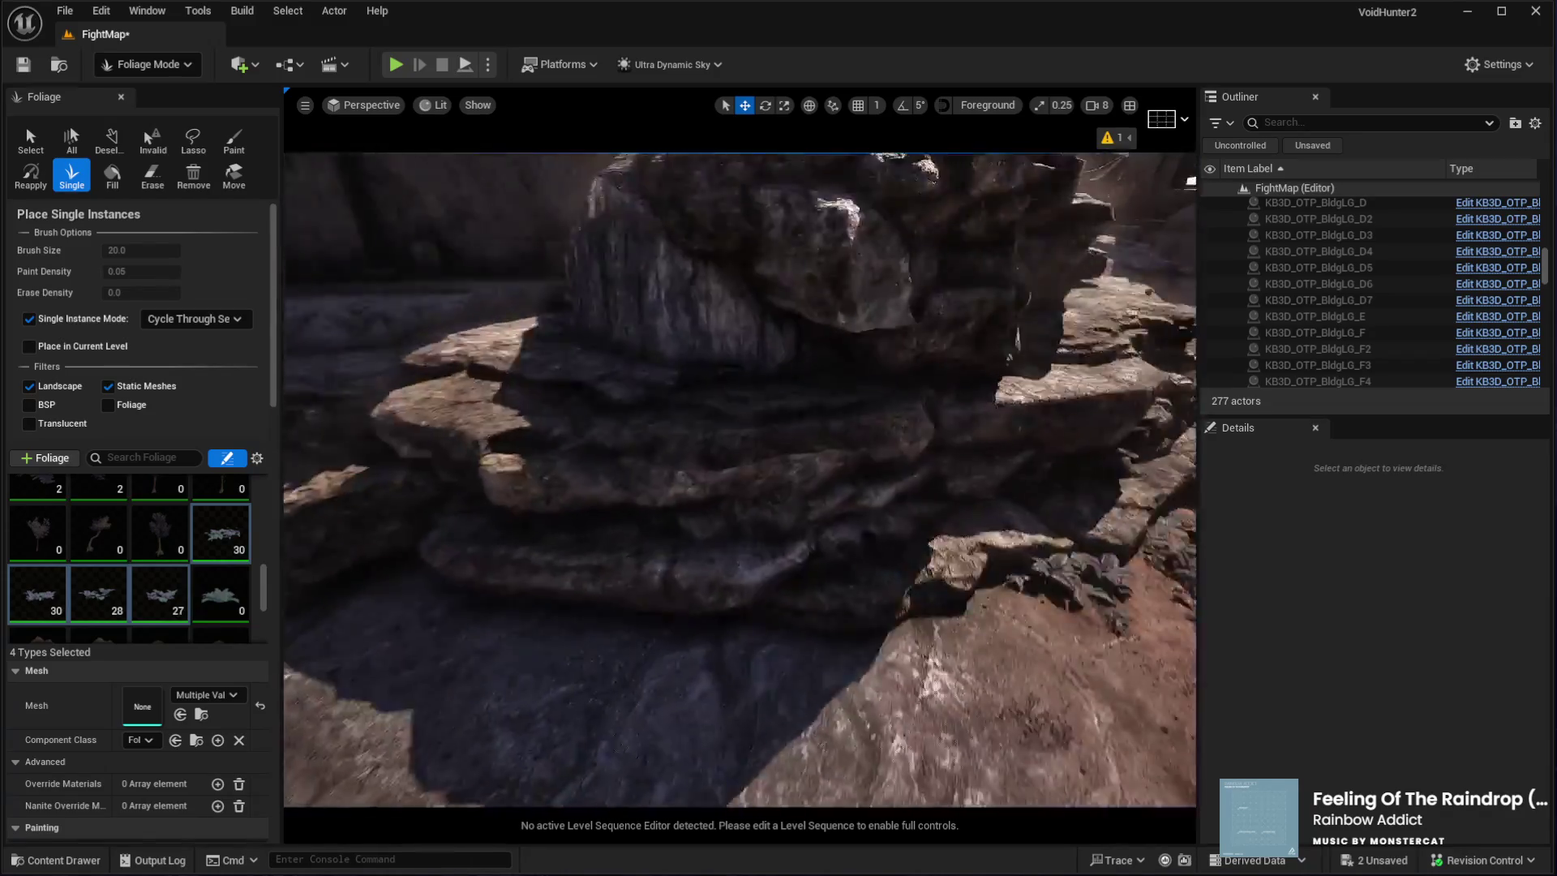
{"action": "key", "text": "s"}
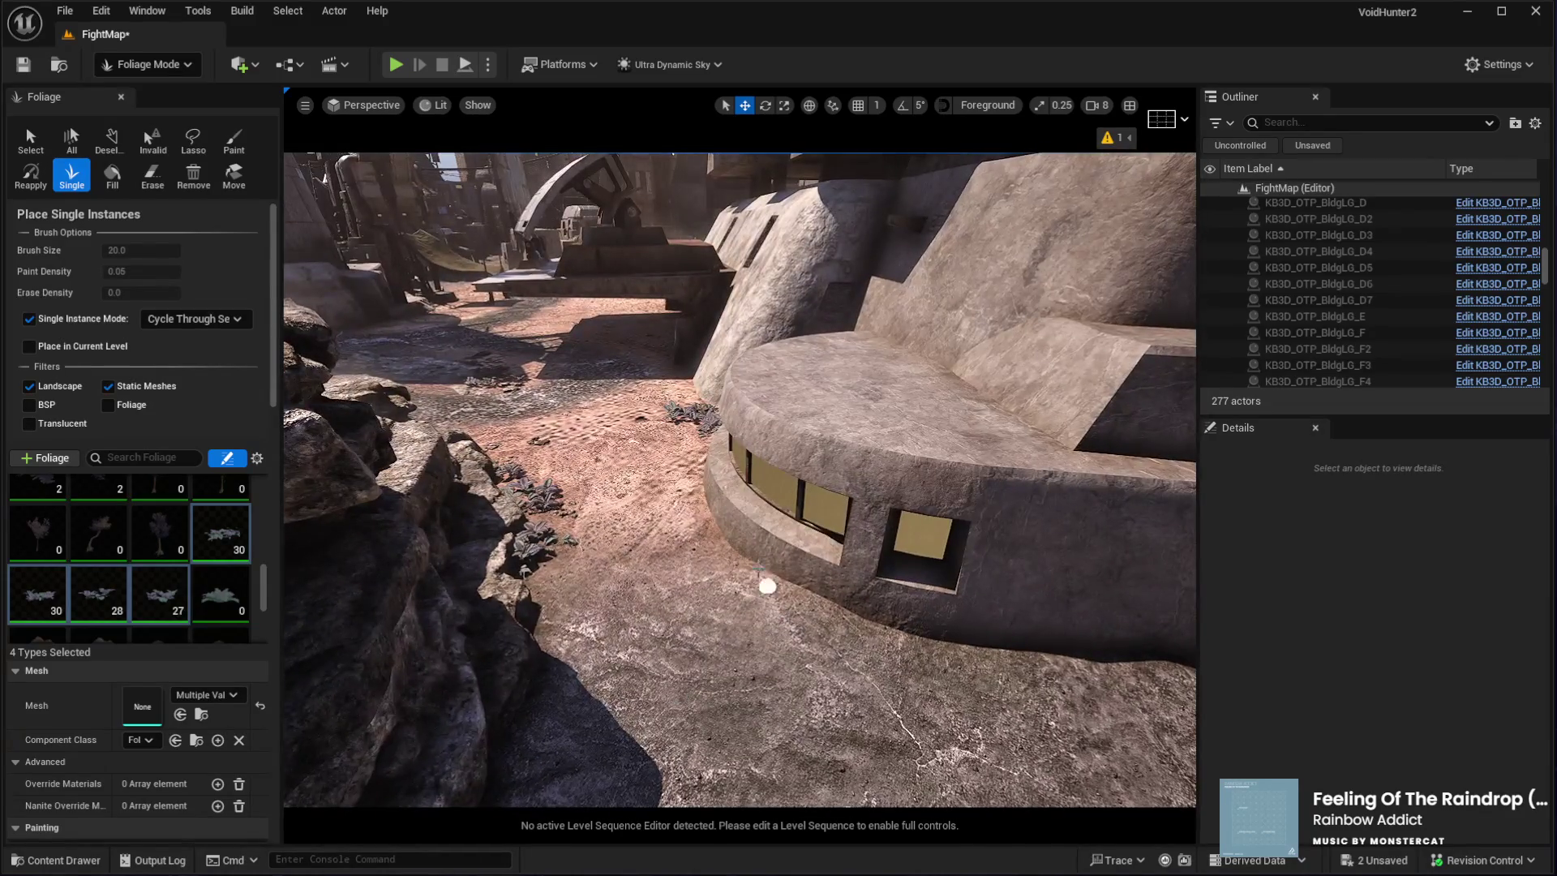
{"action": "key", "text": "w"}
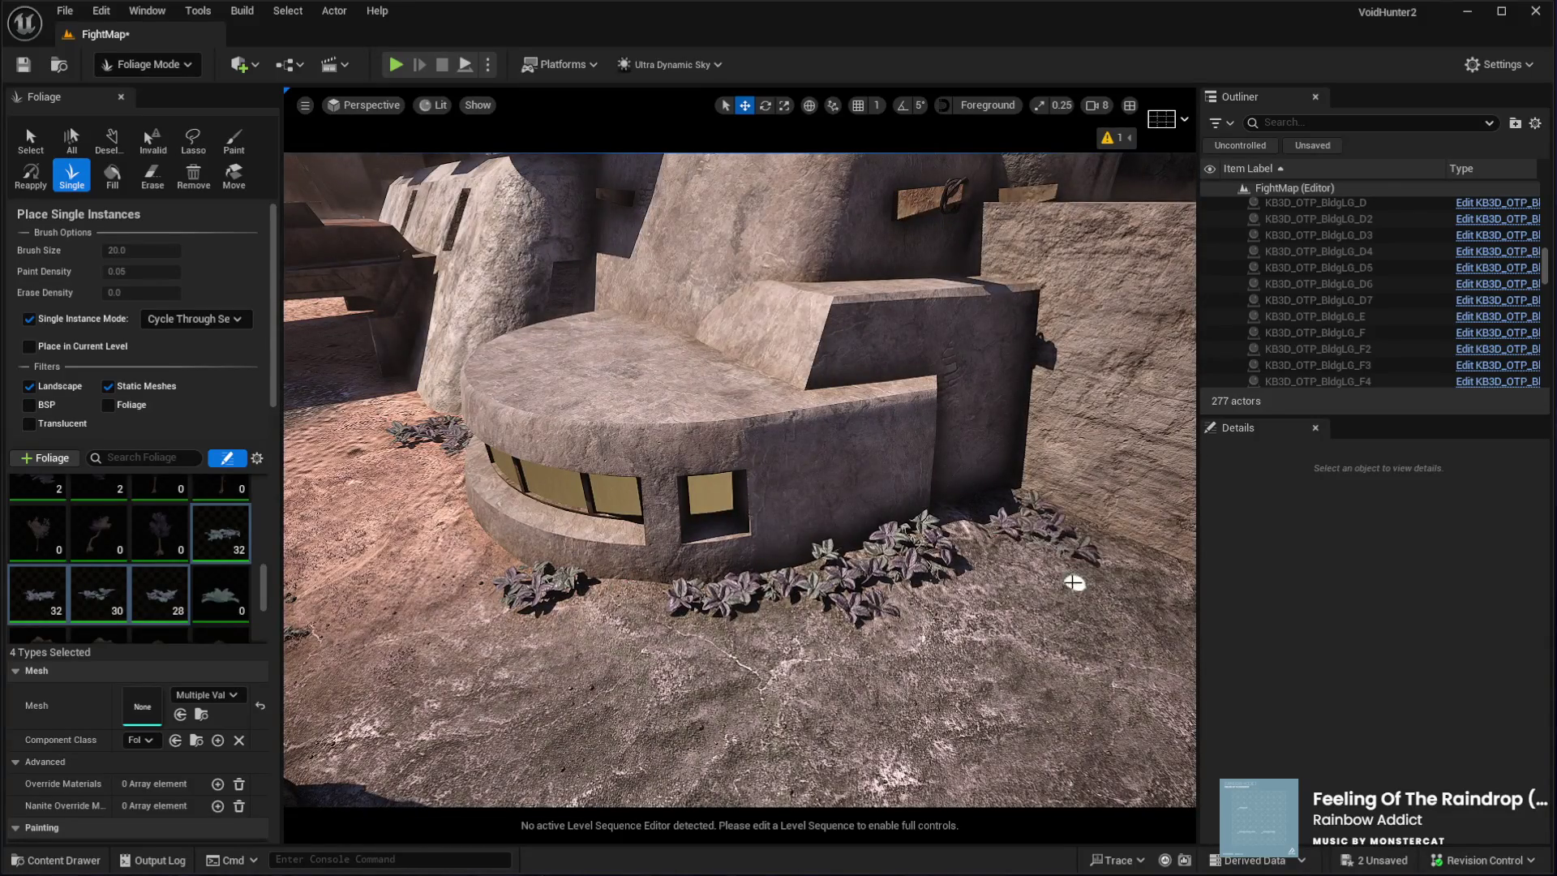
{"action": "key", "text": "w"}
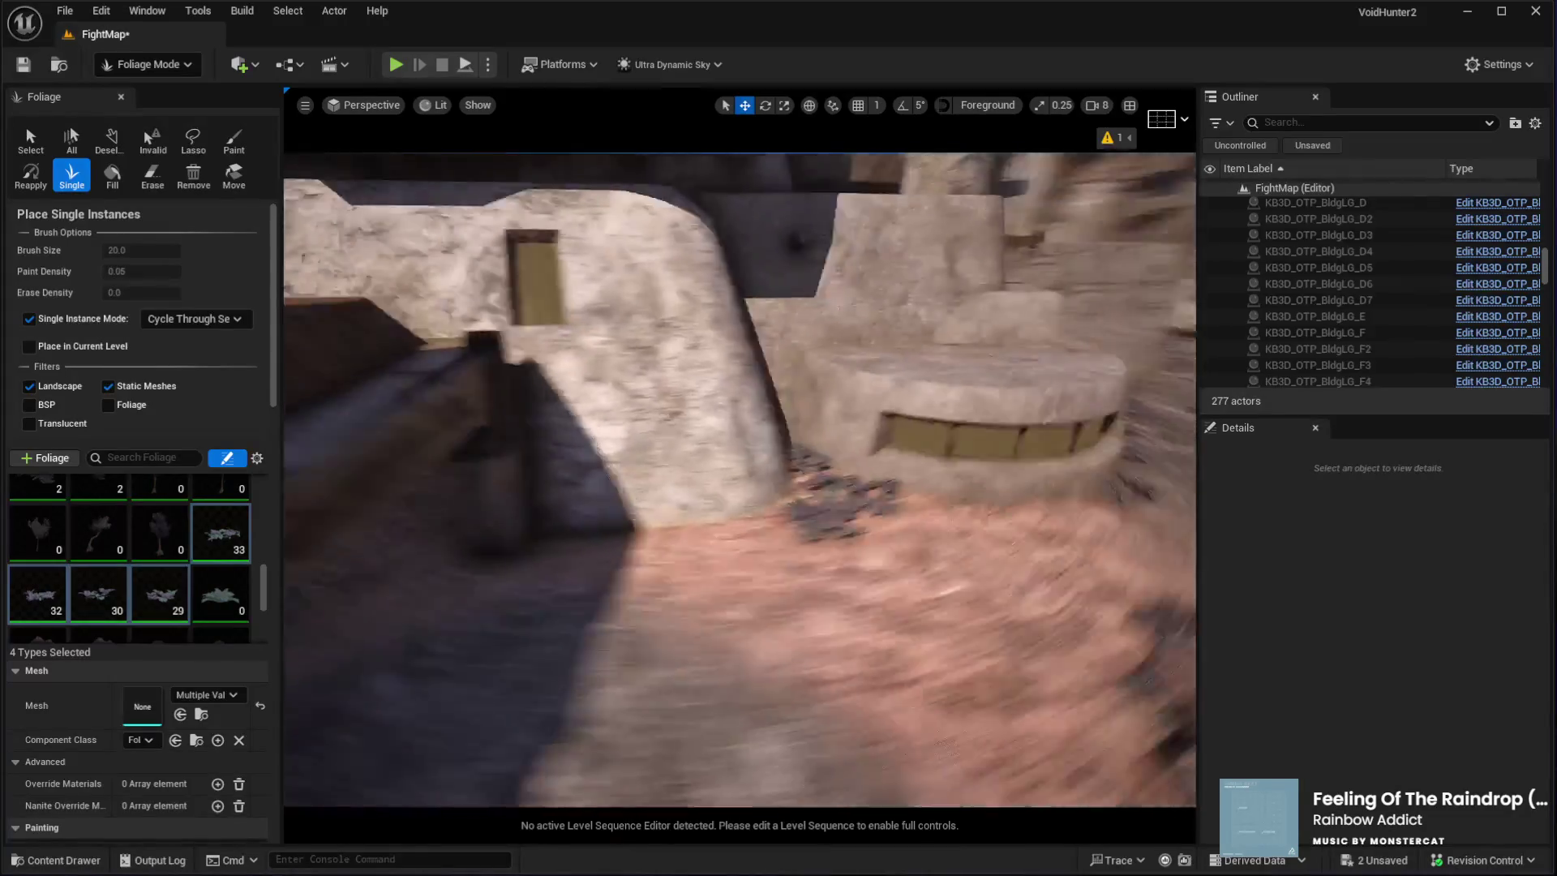
{"action": "key", "text": "s"}
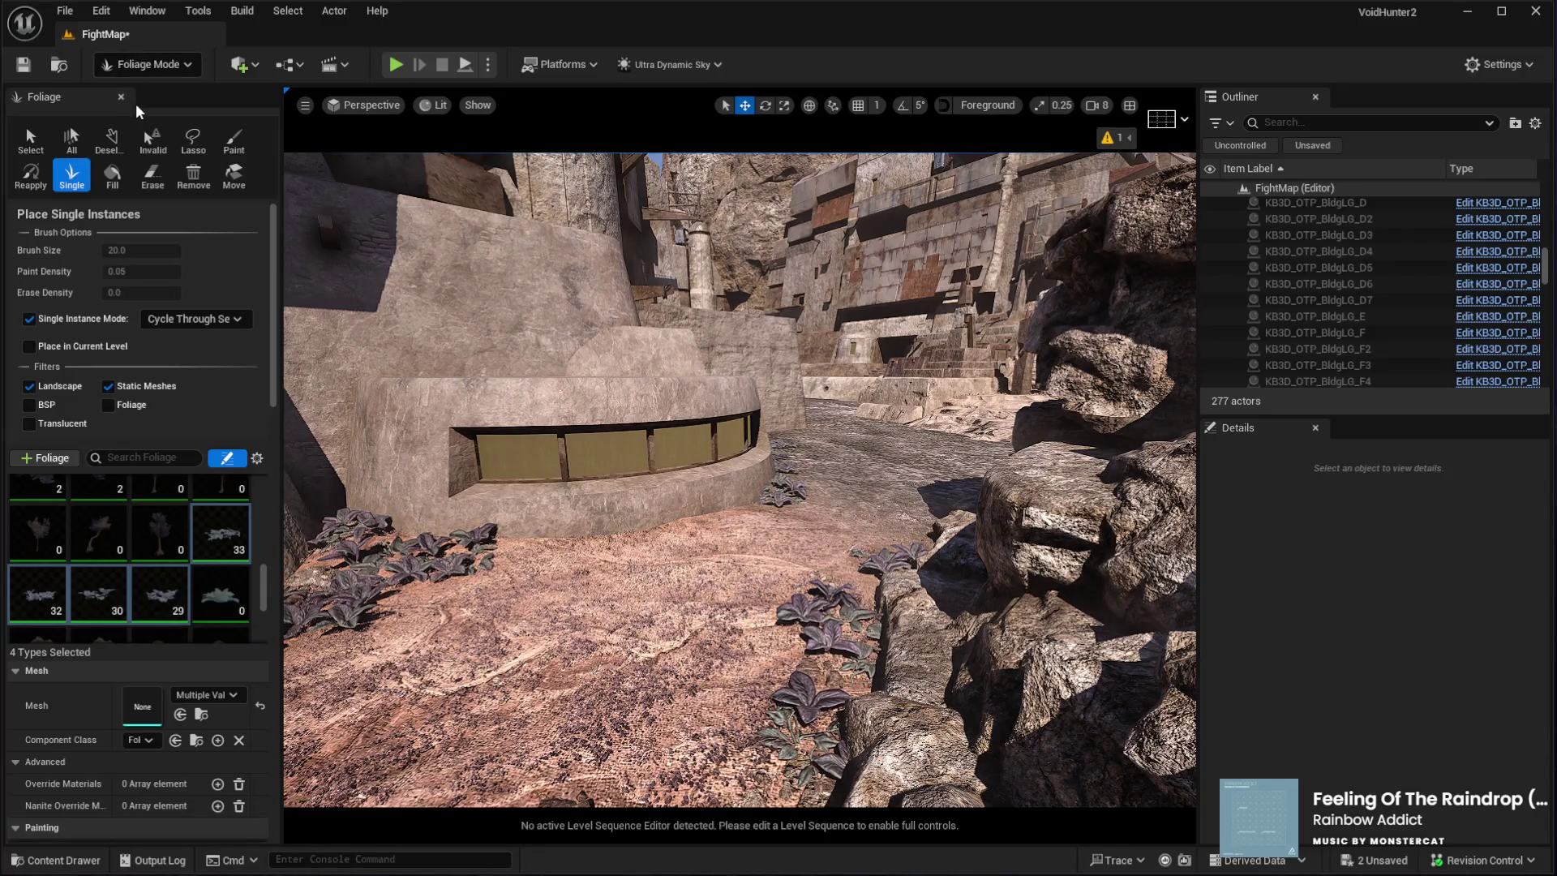
{"action": "key", "text": "shift+2"}
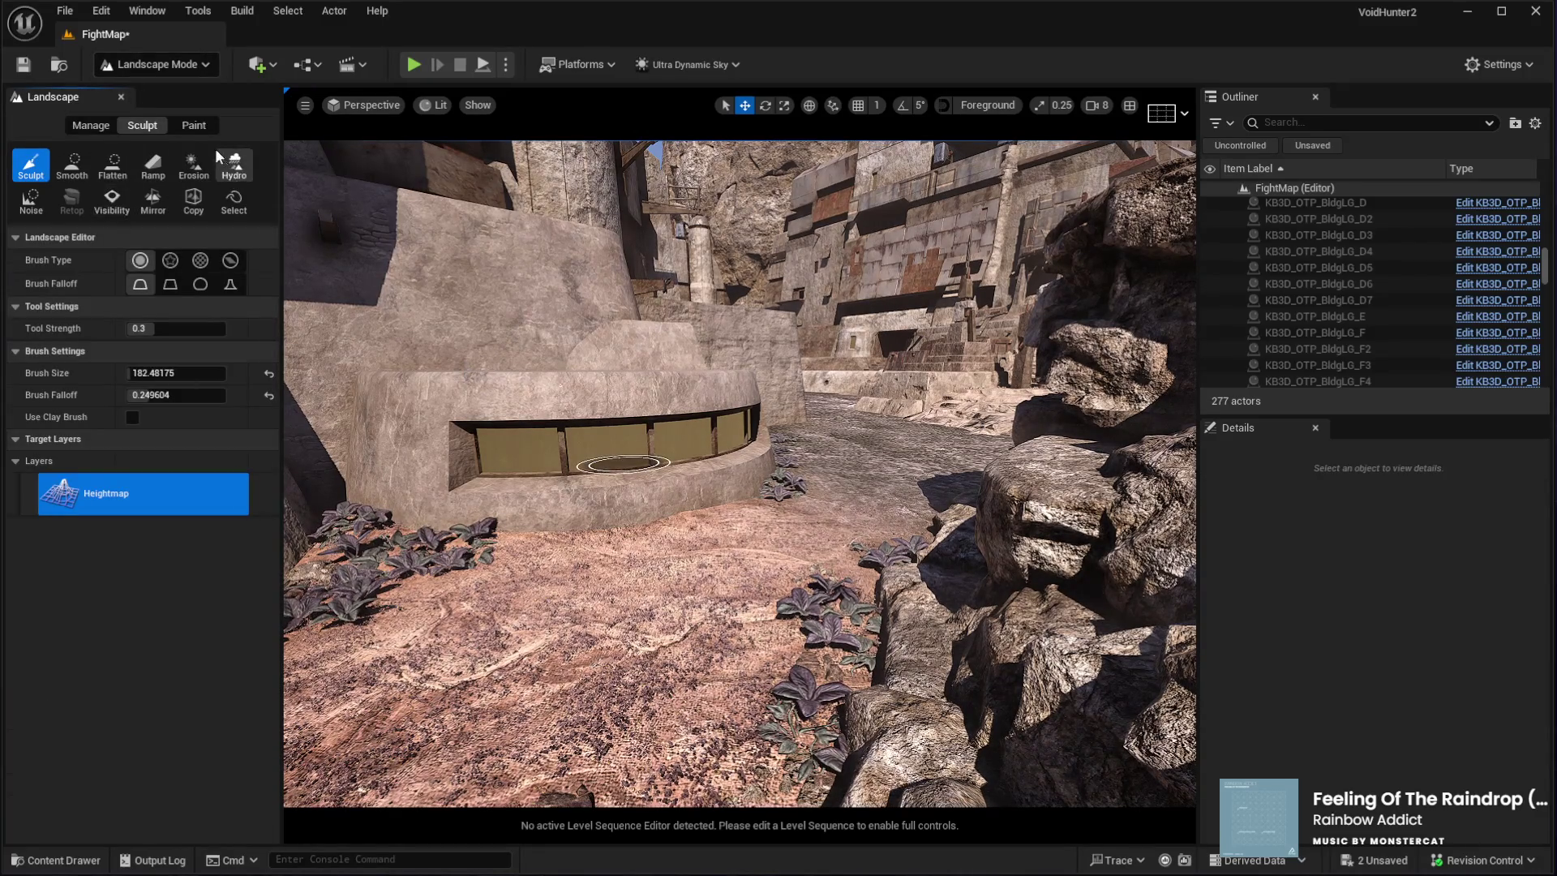
Switch Landscape Mode to Paint and choose GrassDry as the target layer
{"action": "left_click", "coordinate": [188, 129]}
{"action": "scroll", "coordinate": [164, 728], "scroll_direction": "down", "scroll_amount": 2}
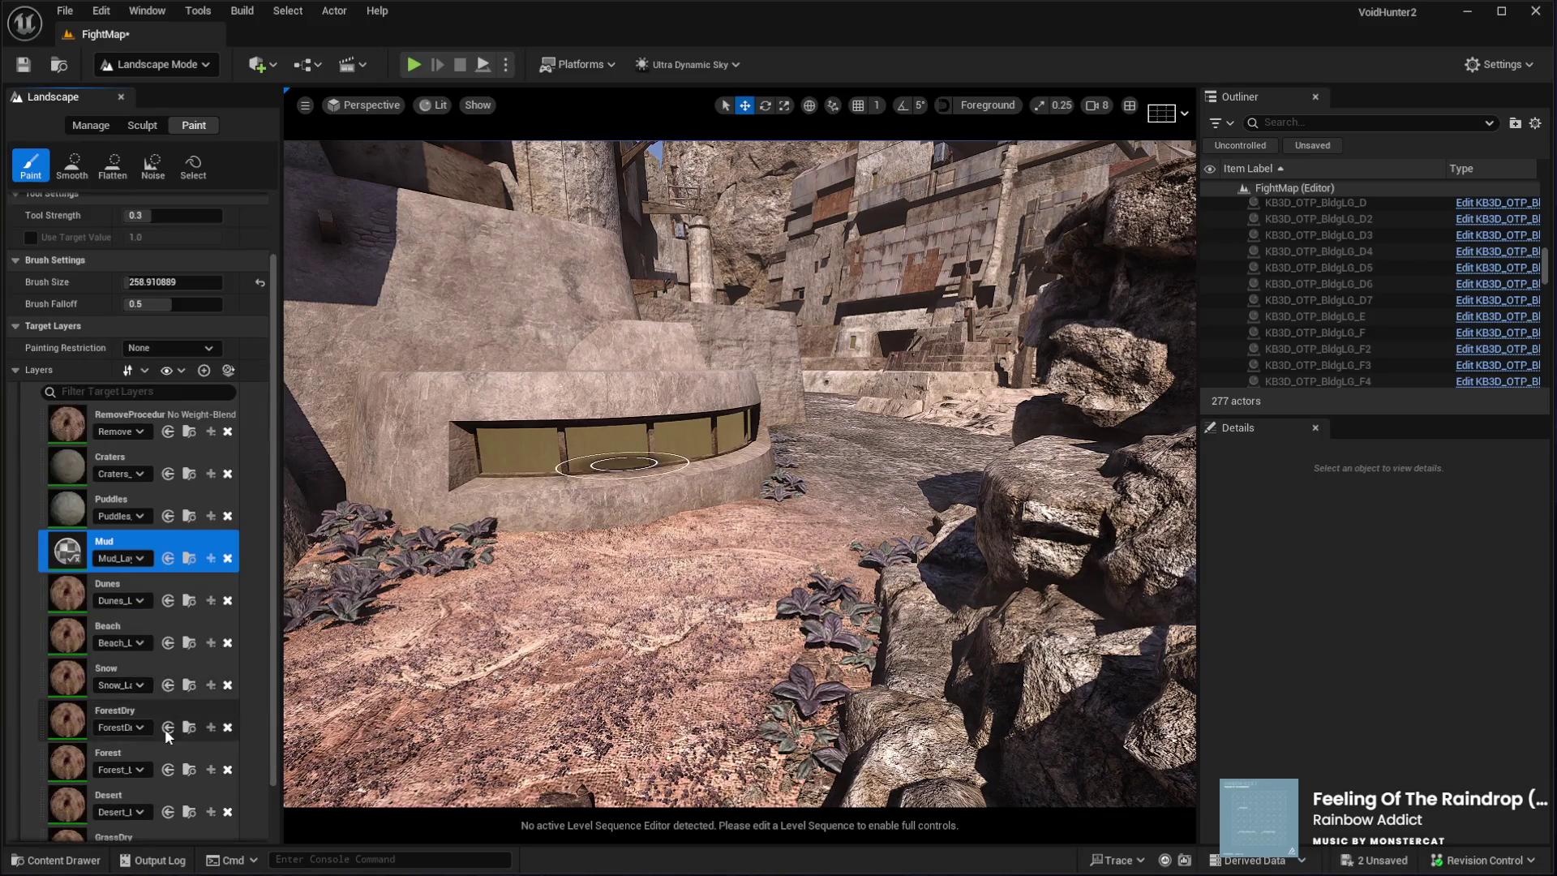
{"action": "scroll", "coordinate": [164, 727], "scroll_direction": "down", "scroll_amount": 2}
{"action": "left_click", "coordinate": [157, 765]}
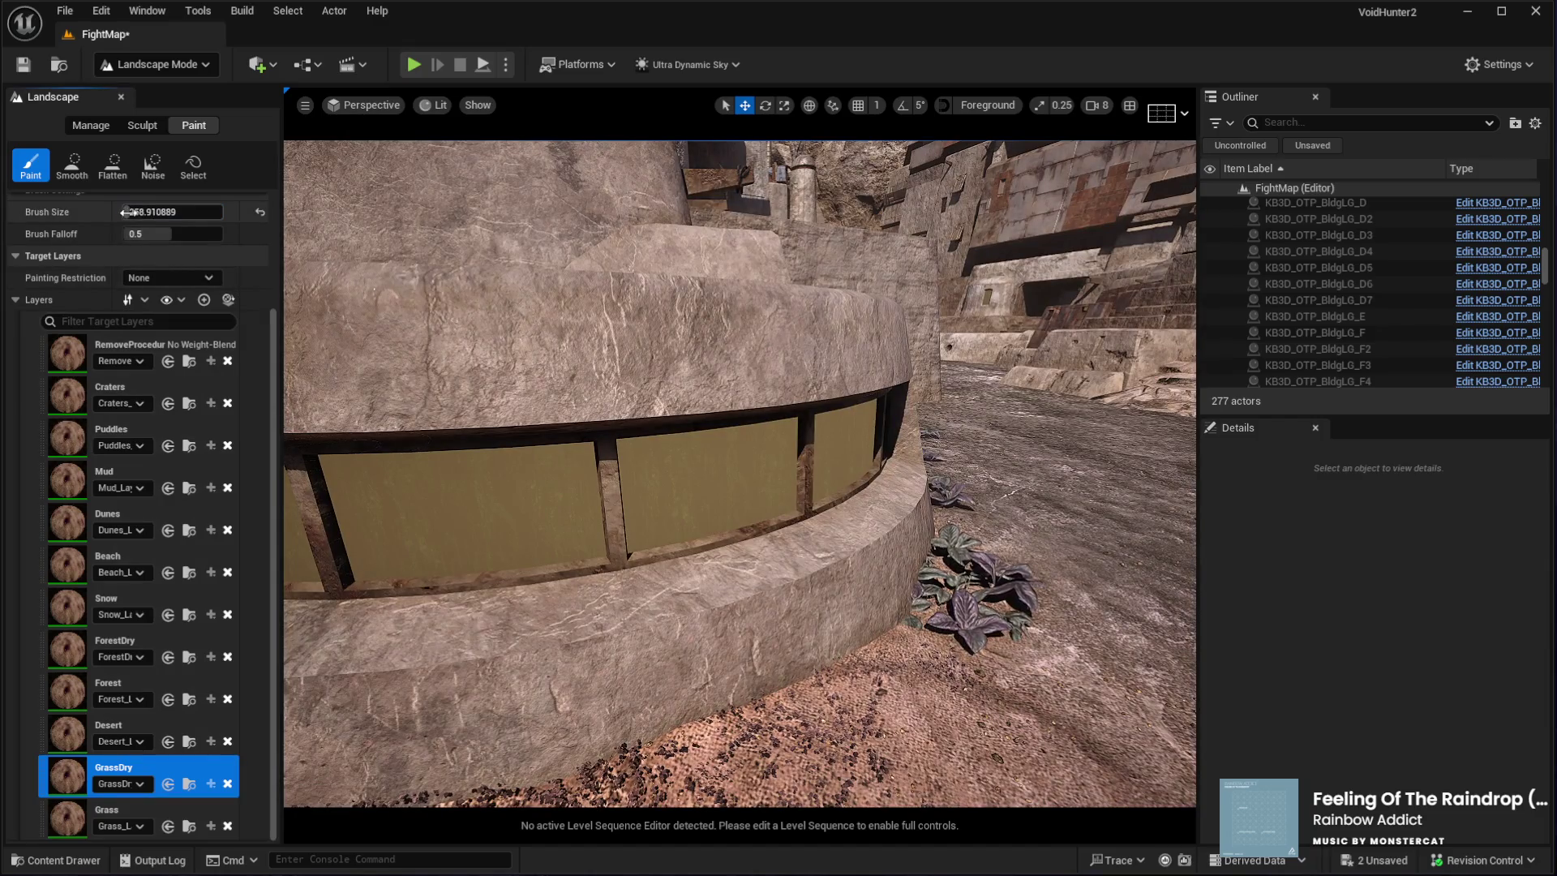
{"action": "scroll", "coordinate": [889, 570], "scroll_direction": "up", "scroll_amount": 3}
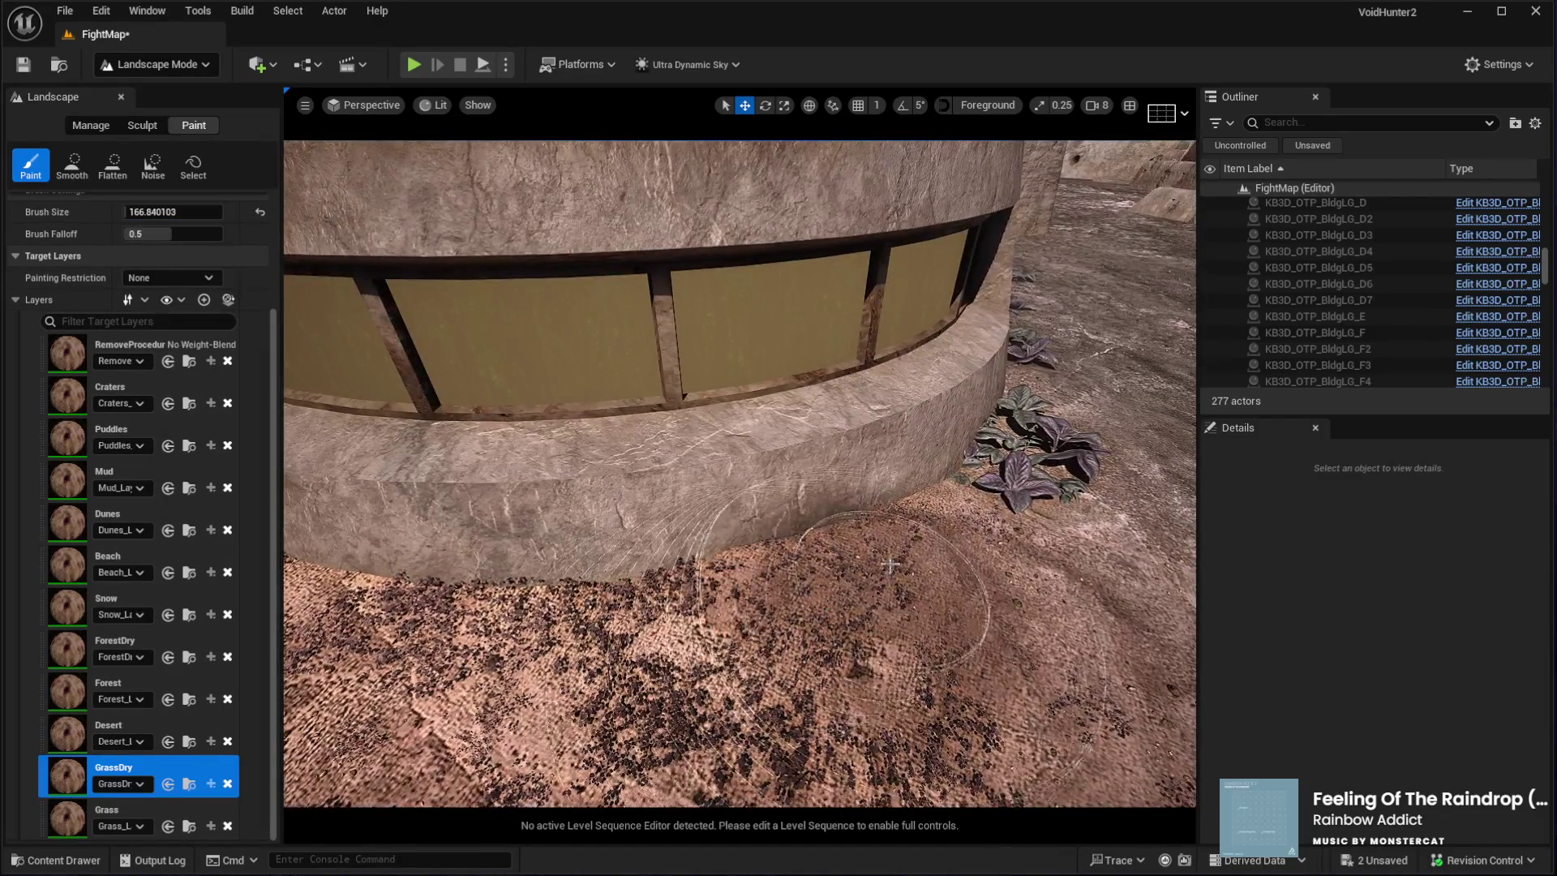
Orbit and fly the view around the bunker wall, rocks and street to inspect the ground
{"action": "mouse_move", "coordinate": [568, 548]}
{"action": "left_mouse_down"}
{"action": "mouse_move", "coordinate": [601, 584]}
{"action": "mouse_move", "coordinate": [721, 625]}
{"action": "left_mouse_up"}
{"action": "left_click_drag", "start_coordinate": [601, 616], "coordinate": [861, 634]}
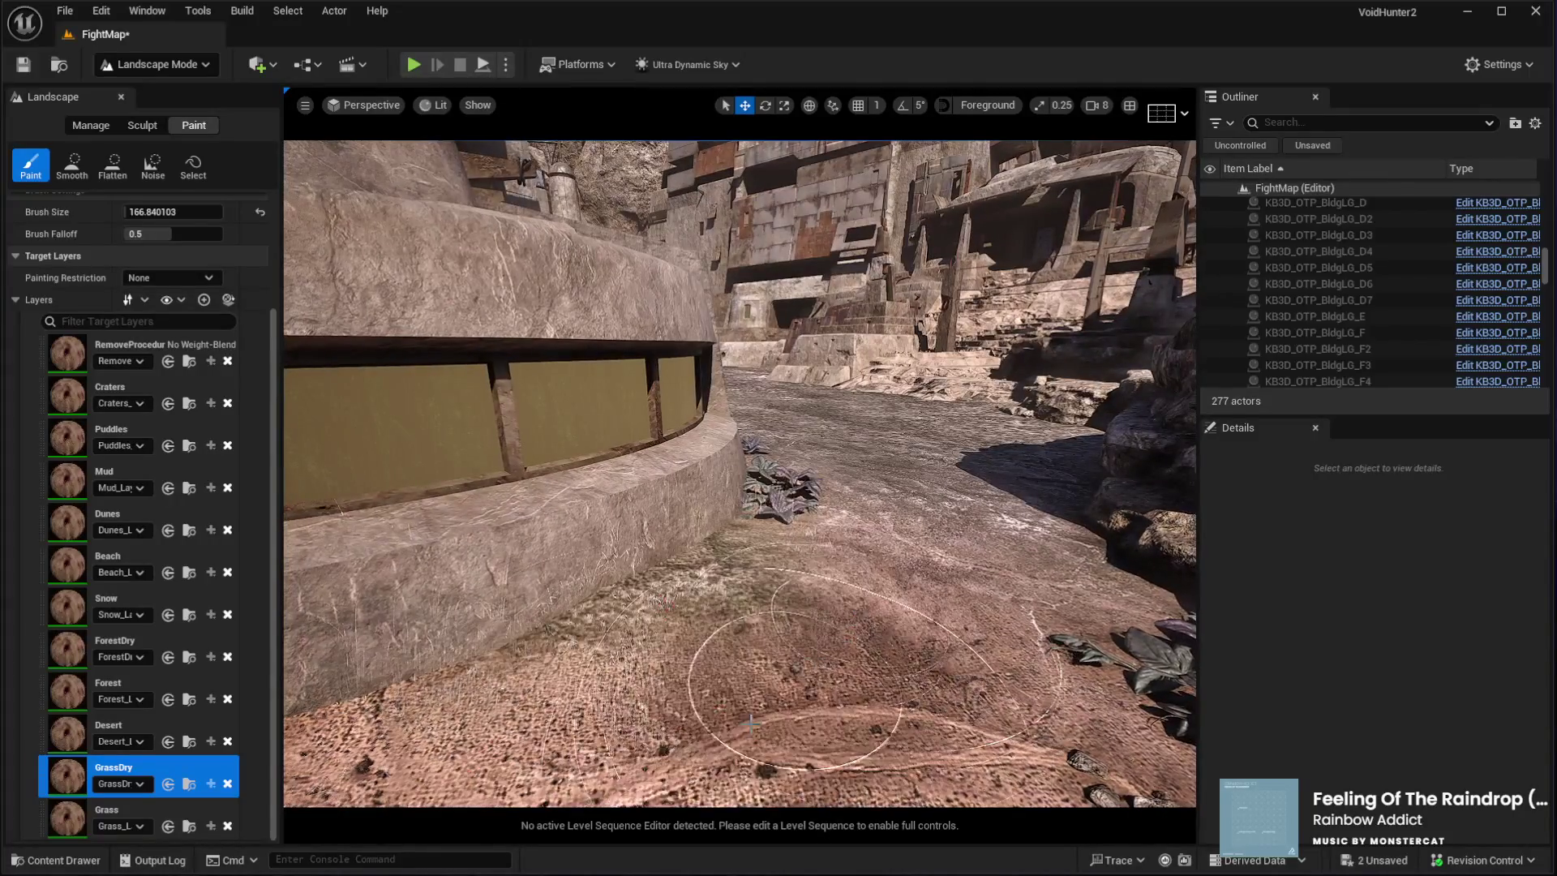
{"action": "left_click_drag", "start_coordinate": [802, 679], "coordinate": [754, 683]}
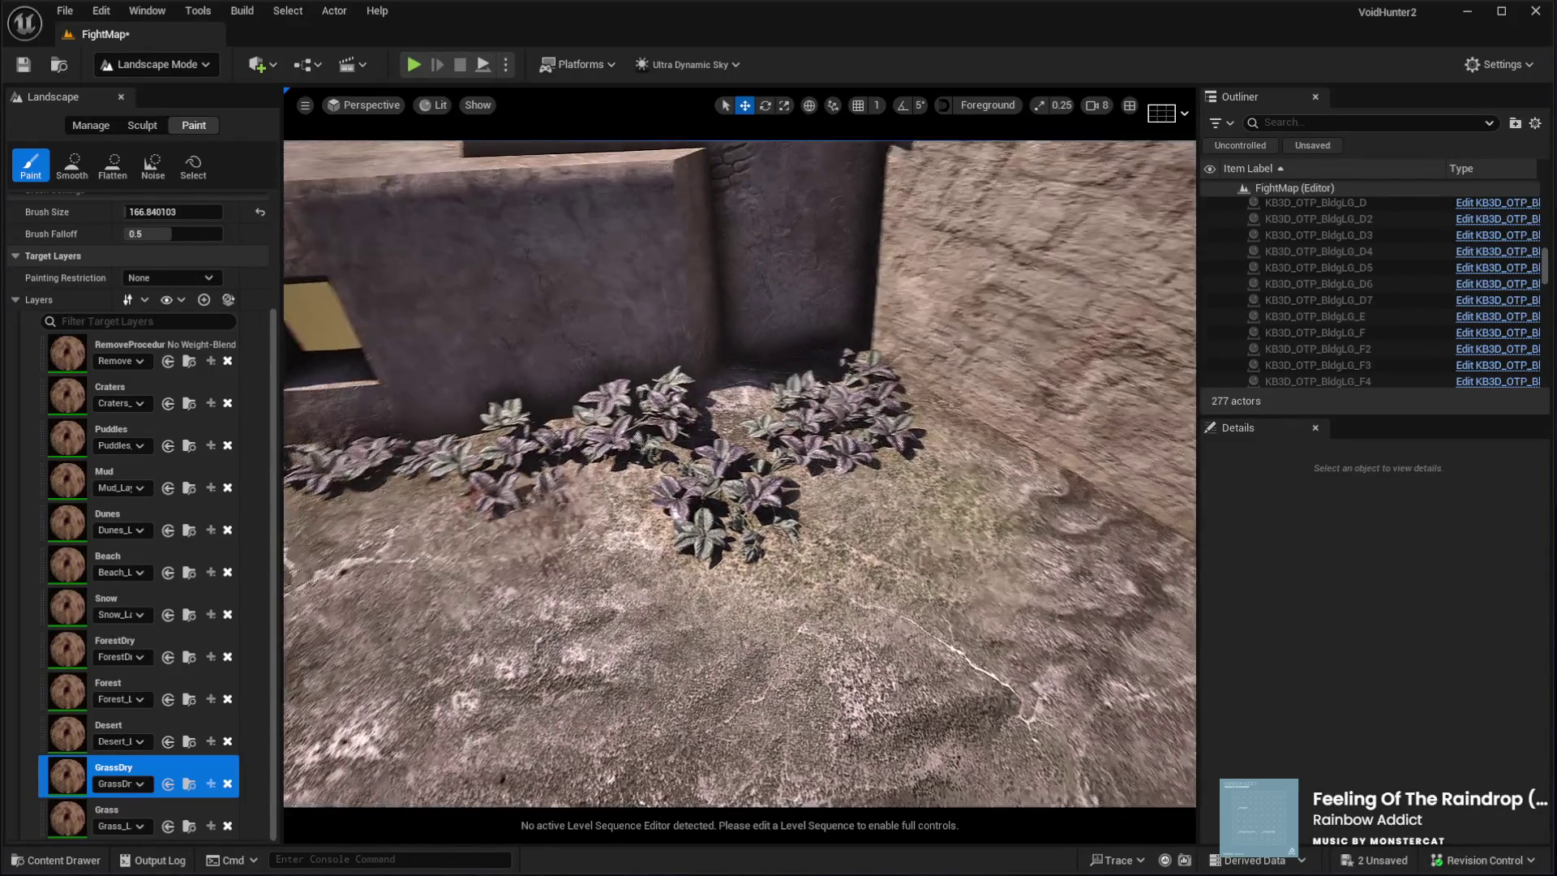
{"action": "key", "text": "w"}
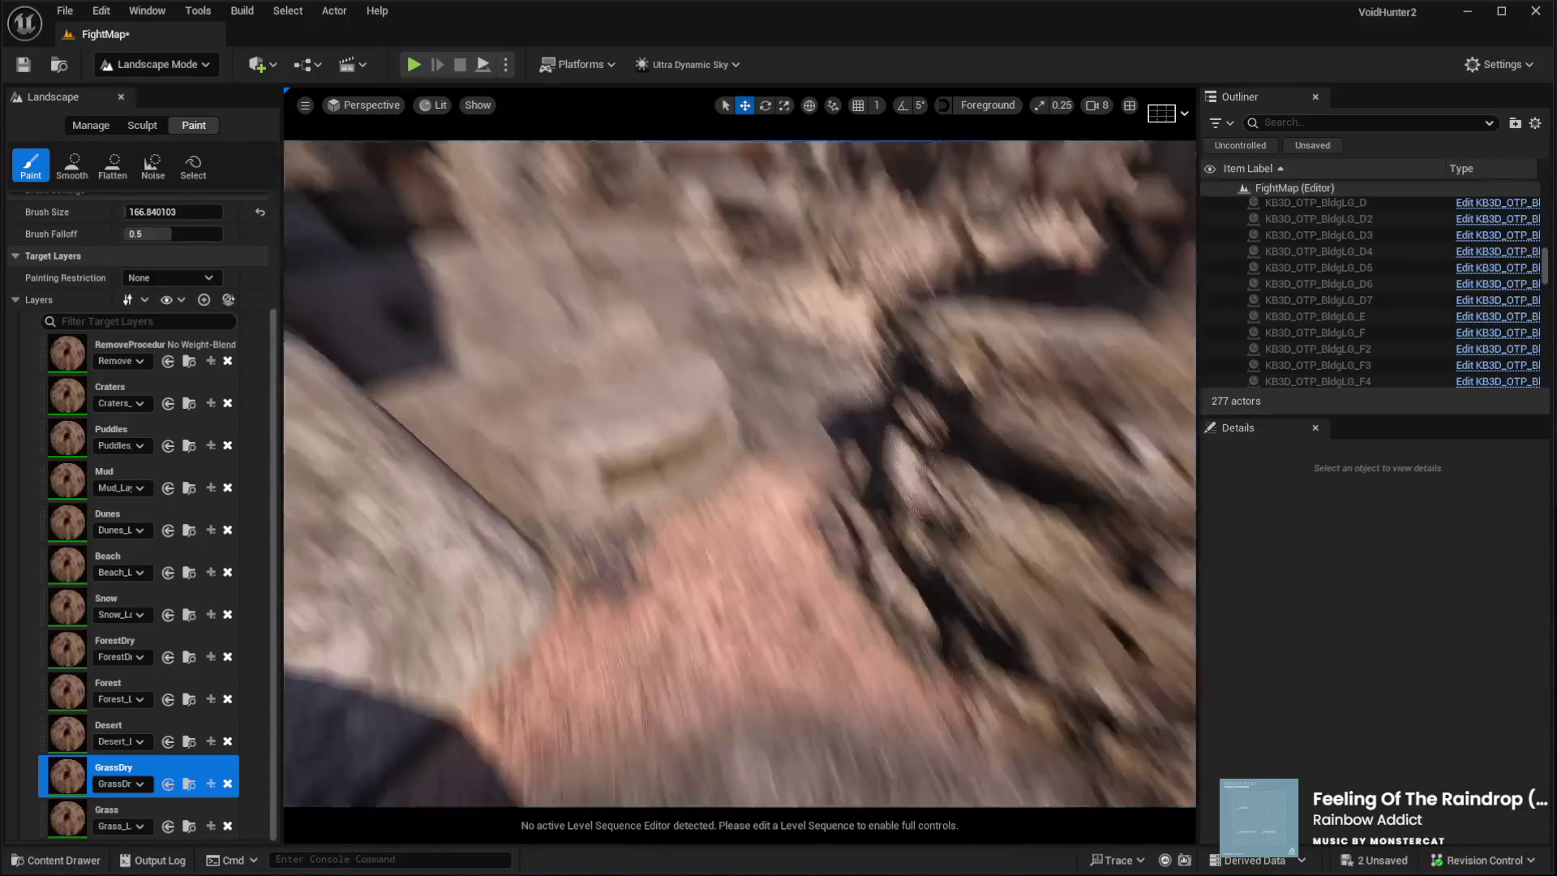
{"action": "key", "text": "s"}
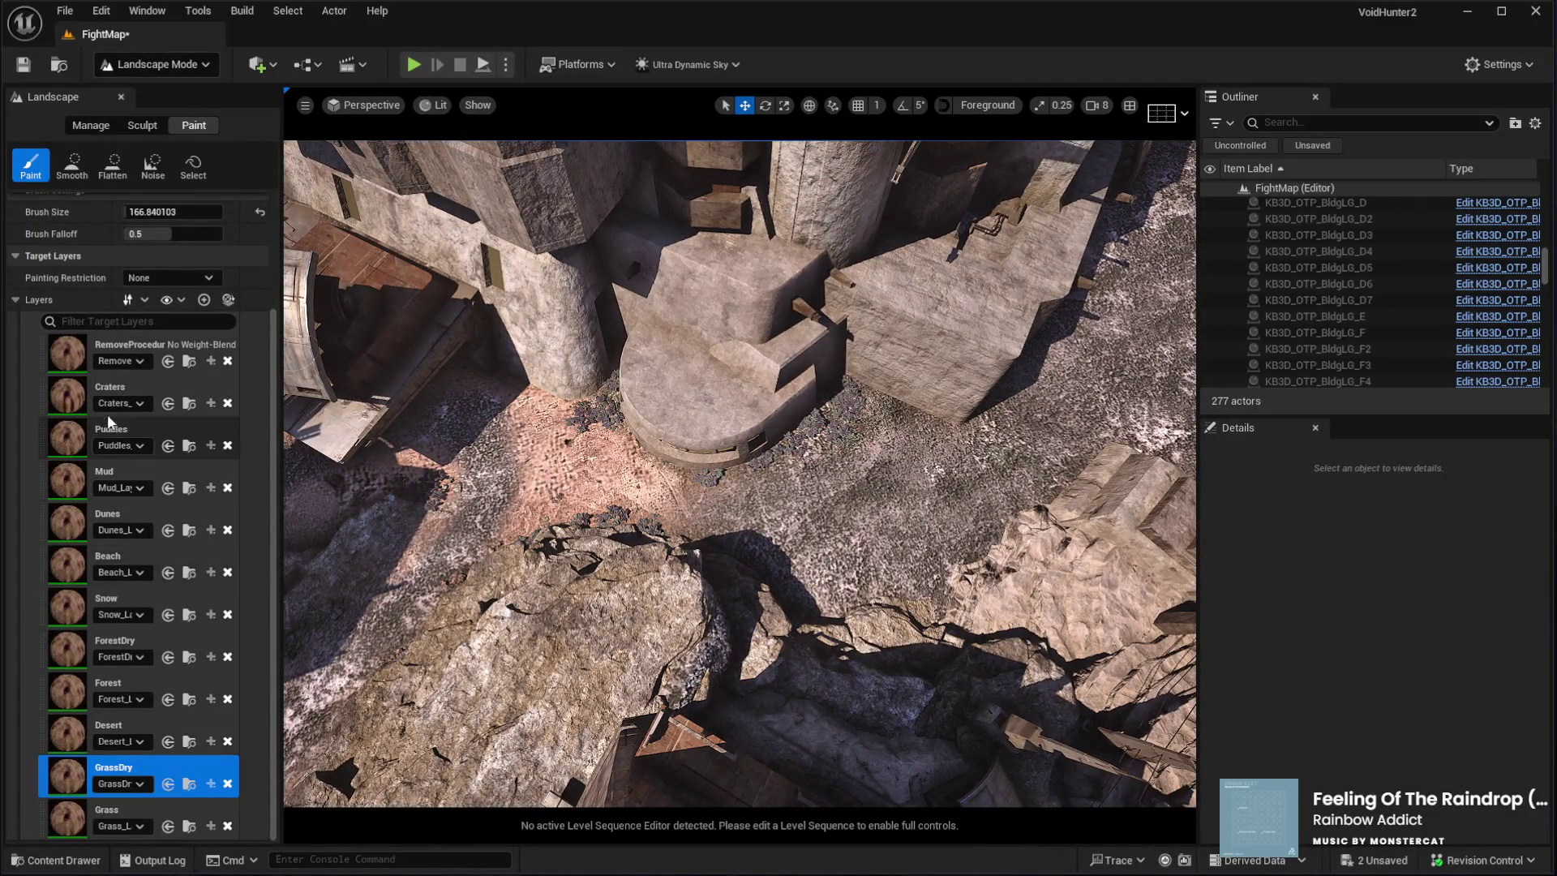
Switch landscape painting to the Desert layer with a brush size of about 1359
{"action": "left_click", "coordinate": [136, 726]}
{"action": "left_click_drag", "start_coordinate": [123, 212], "coordinate": [195, 212]}
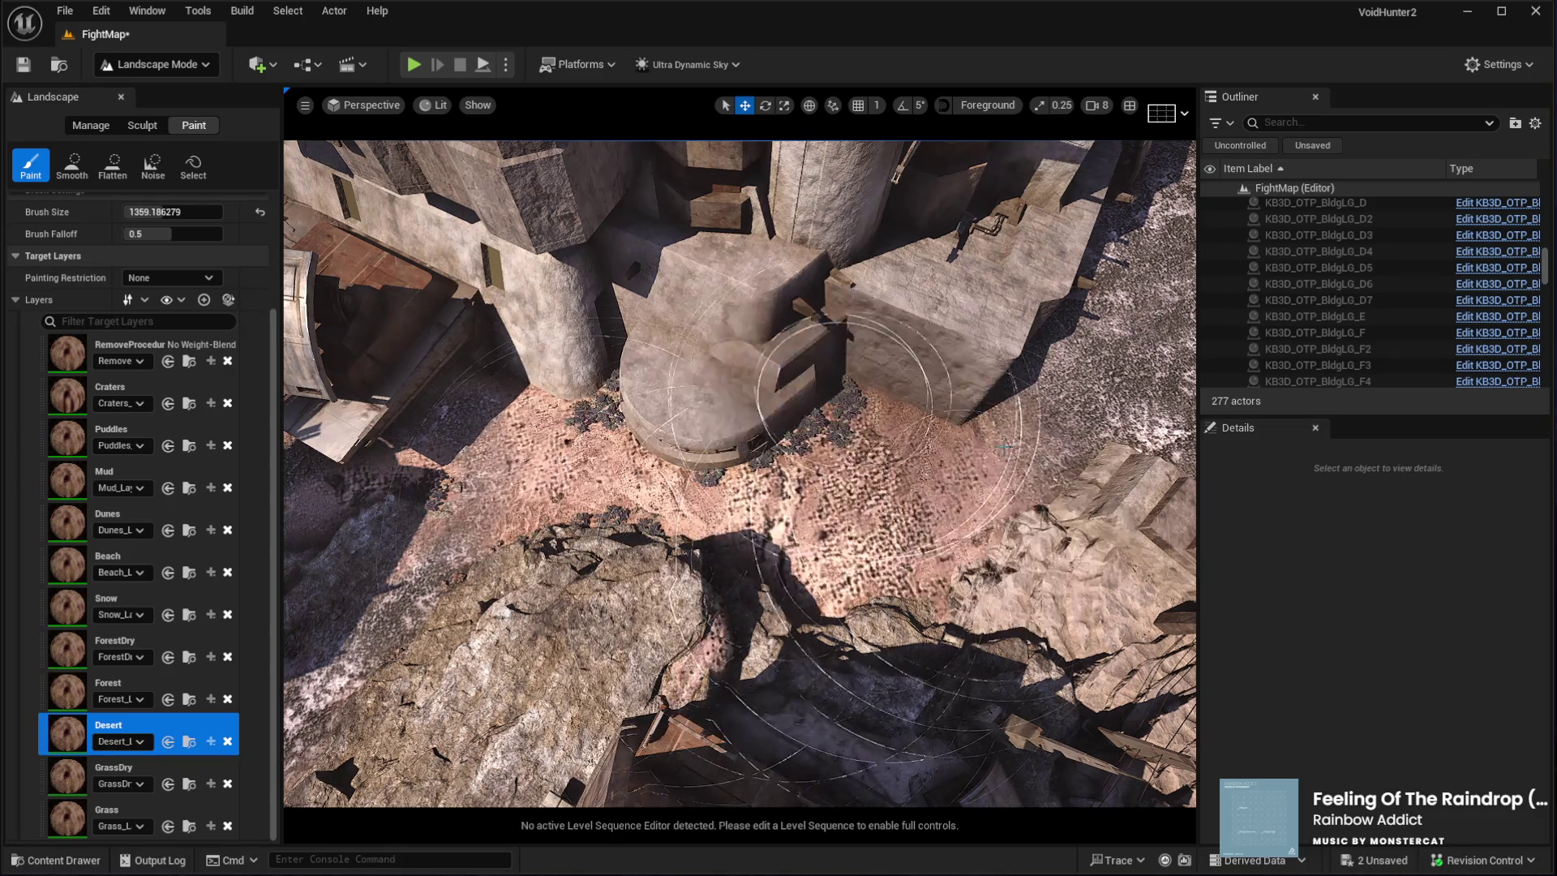
{"action": "scroll", "coordinate": [787, 527], "scroll_direction": "up", "scroll_amount": 2}
{"action": "scroll", "coordinate": [604, 531], "scroll_direction": "down", "scroll_amount": 5}
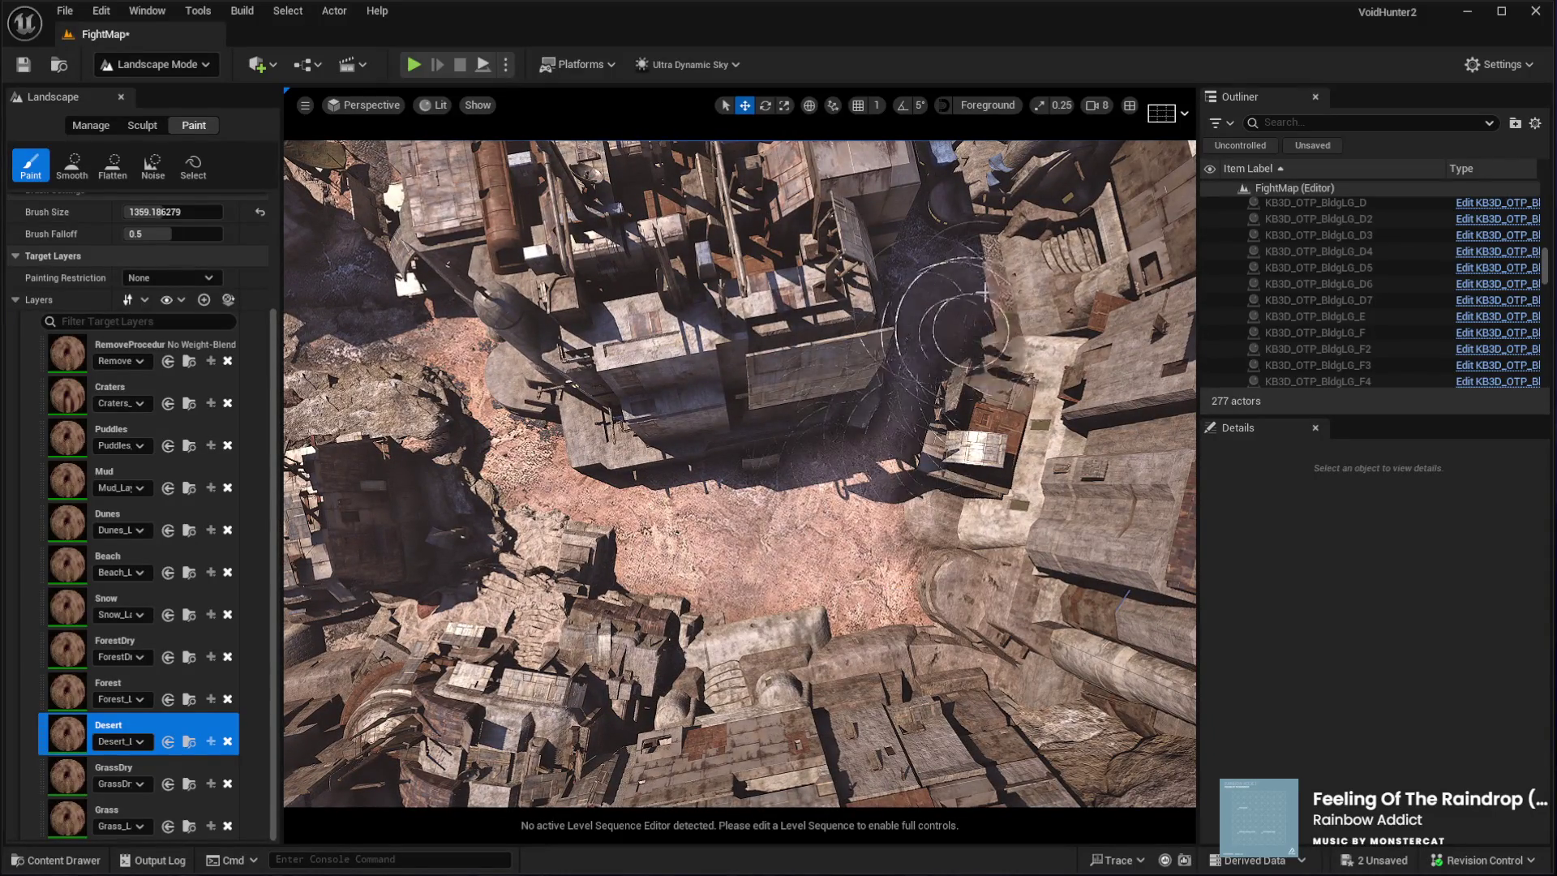
Fly down over the domed buildings toward the pink desert ground and select the Mud layer
{"action": "mouse_move", "coordinate": [994, 653]}
{"action": "left_mouse_down"}
{"action": "mouse_move", "coordinate": [847, 536]}
{"action": "mouse_move", "coordinate": [738, 556]}
{"action": "mouse_move", "coordinate": [598, 521]}
{"action": "mouse_move", "coordinate": [519, 580]}
{"action": "mouse_move", "coordinate": [782, 475]}
{"action": "left_mouse_up"}
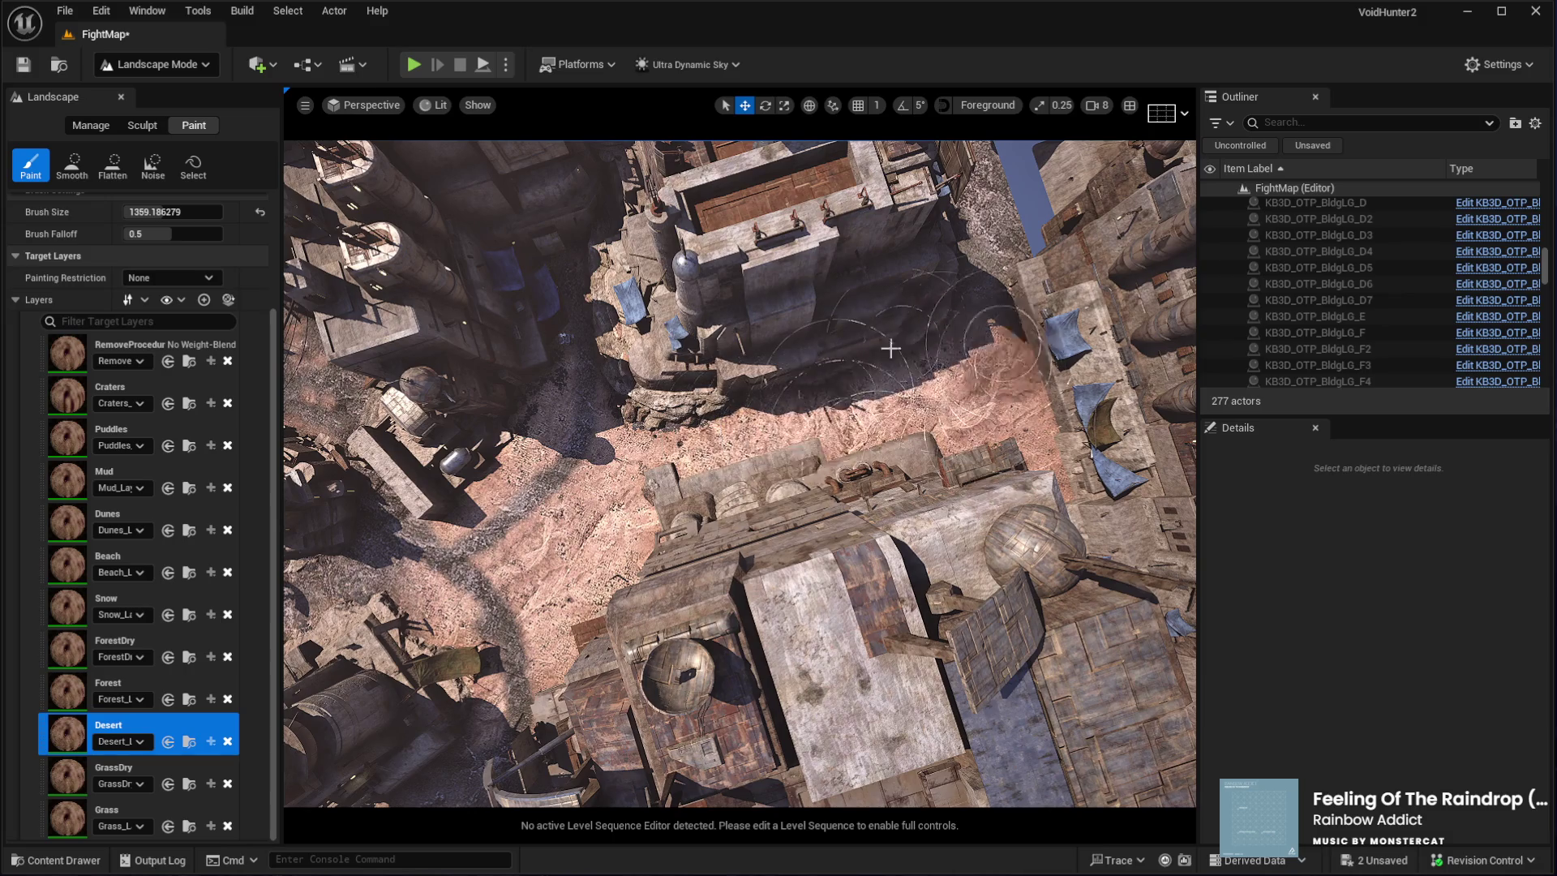
{"action": "left_click_drag", "start_coordinate": [967, 466], "coordinate": [921, 418]}
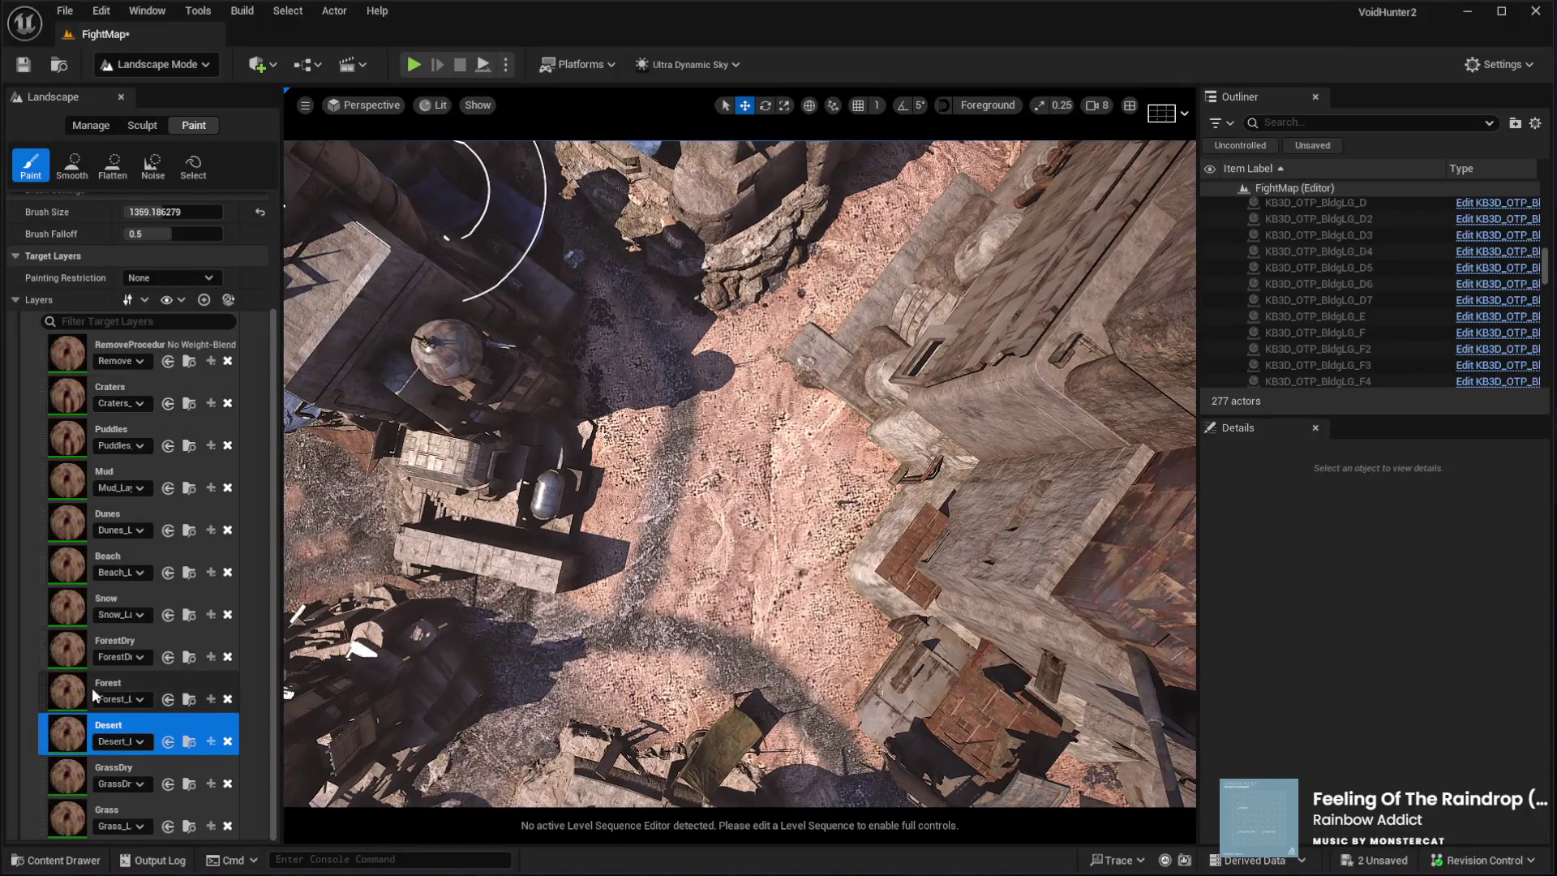
{"action": "left_click", "coordinate": [123, 474]}
Shrink the brush to about 212 and swing the view toward the rock ledge
{"action": "left_click_drag", "start_coordinate": [154, 212], "coordinate": [133, 212]}
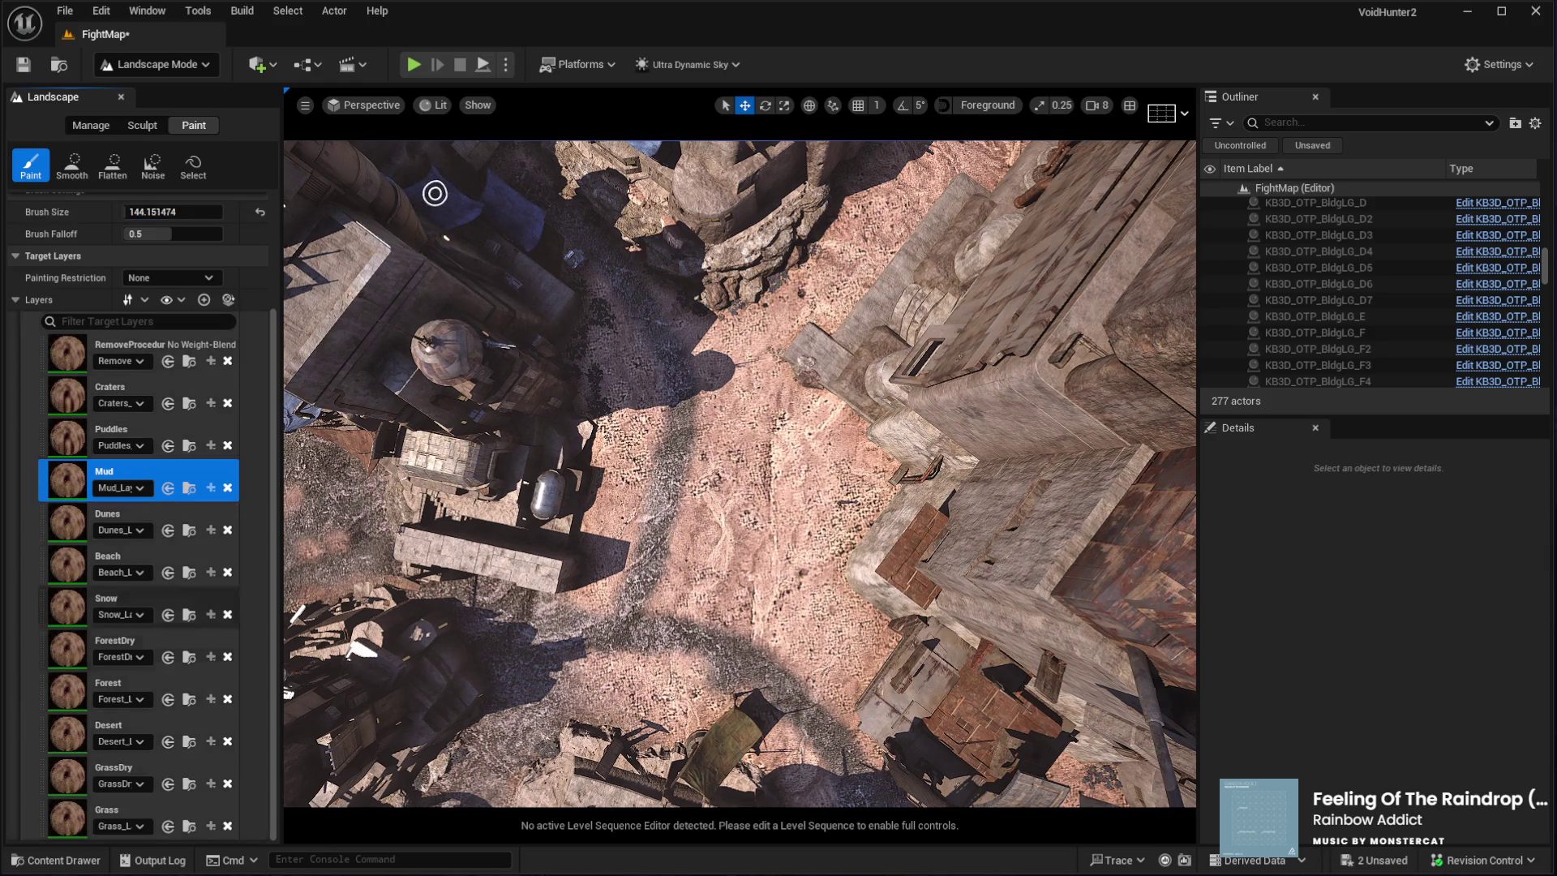
{"action": "scroll", "coordinate": [573, 451], "scroll_direction": "up", "scroll_amount": 10}
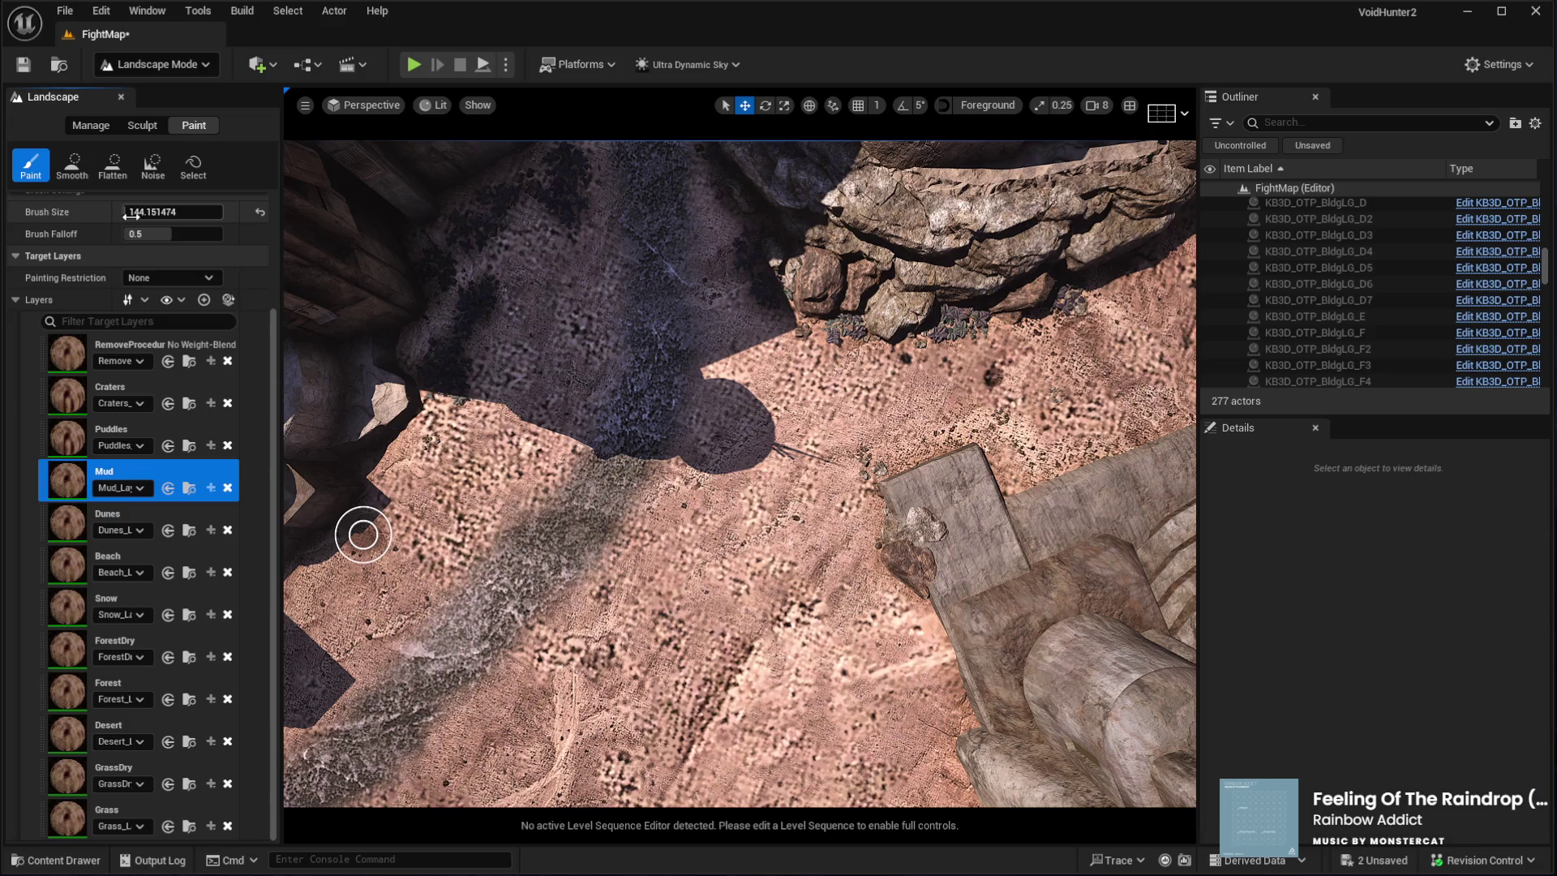
{"action": "left_click_drag", "start_coordinate": [688, 427], "coordinate": [536, 503]}
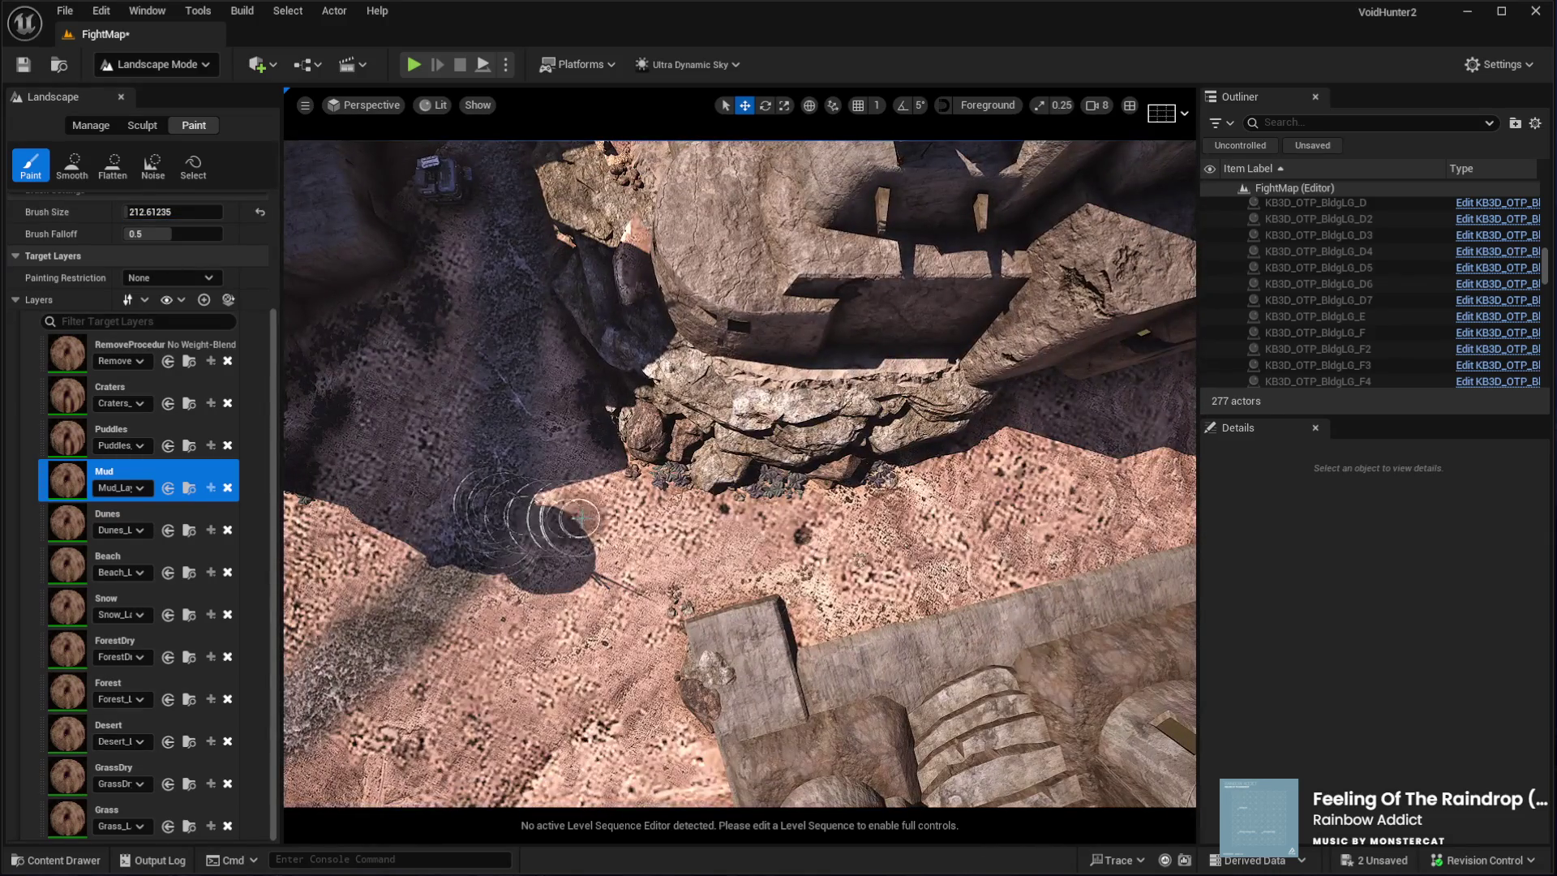
Paint dark mud strokes, a band and a patch along the shaded ground at the wall bases
{"action": "mouse_move", "coordinate": [684, 539]}
{"action": "left_mouse_down"}
{"action": "mouse_move", "coordinate": [633, 535]}
{"action": "mouse_move", "coordinate": [841, 541]}
{"action": "mouse_move", "coordinate": [1084, 500]}
{"action": "mouse_move", "coordinate": [713, 531]}
{"action": "mouse_move", "coordinate": [519, 507]}
{"action": "left_mouse_up"}
{"action": "scroll", "coordinate": [519, 506], "scroll_direction": "up", "scroll_amount": 5}
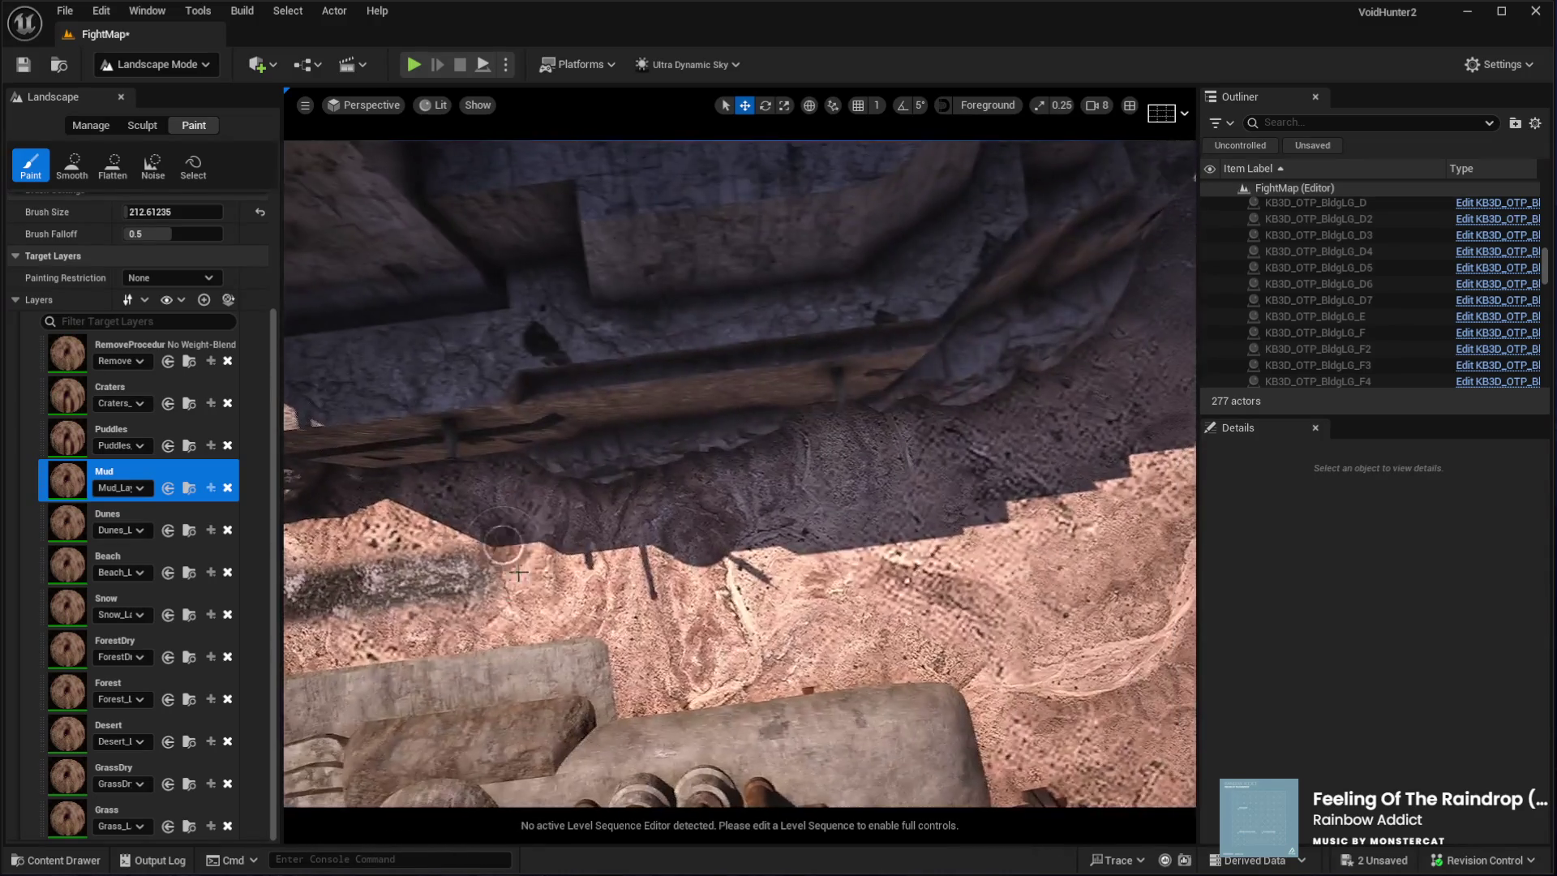
{"action": "mouse_move", "coordinate": [464, 570]}
{"action": "left_mouse_down"}
{"action": "mouse_move", "coordinate": [591, 552]}
{"action": "mouse_move", "coordinate": [471, 560]}
{"action": "mouse_move", "coordinate": [790, 617]}
{"action": "mouse_move", "coordinate": [957, 613]}
{"action": "mouse_move", "coordinate": [690, 596]}
{"action": "mouse_move", "coordinate": [596, 572]}
{"action": "left_mouse_up"}
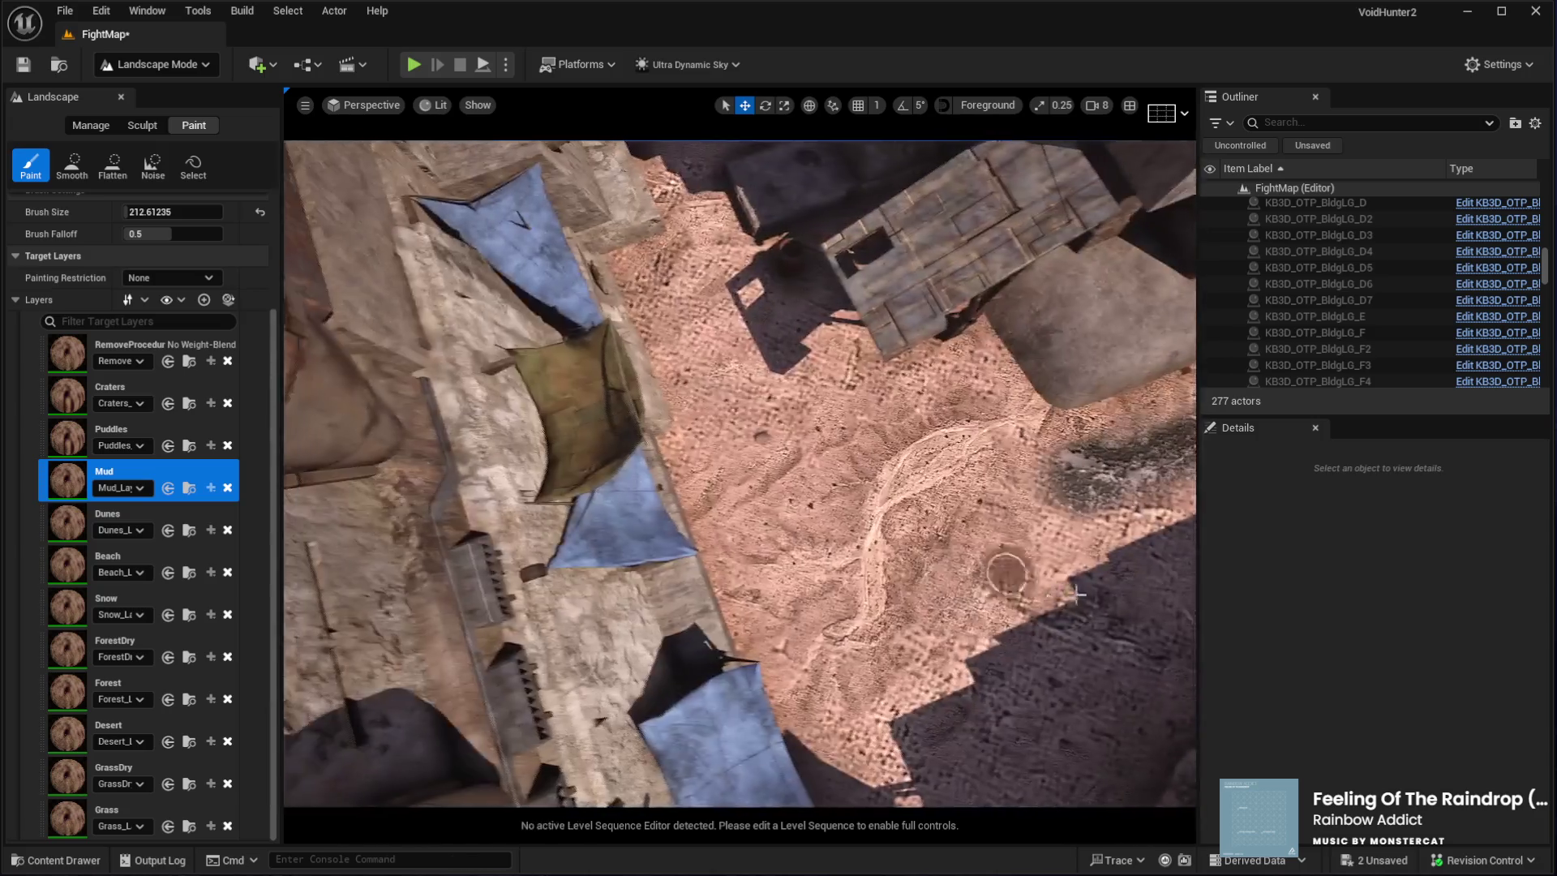
{"action": "mouse_move", "coordinate": [1077, 594]}
{"action": "left_mouse_down"}
{"action": "mouse_move", "coordinate": [1135, 479]}
{"action": "mouse_move", "coordinate": [1054, 511]}
{"action": "mouse_move", "coordinate": [963, 519]}
{"action": "mouse_move", "coordinate": [1035, 508]}
{"action": "mouse_move", "coordinate": [851, 502]}
{"action": "mouse_move", "coordinate": [778, 482]}
{"action": "mouse_move", "coordinate": [750, 380]}
{"action": "left_mouse_up"}
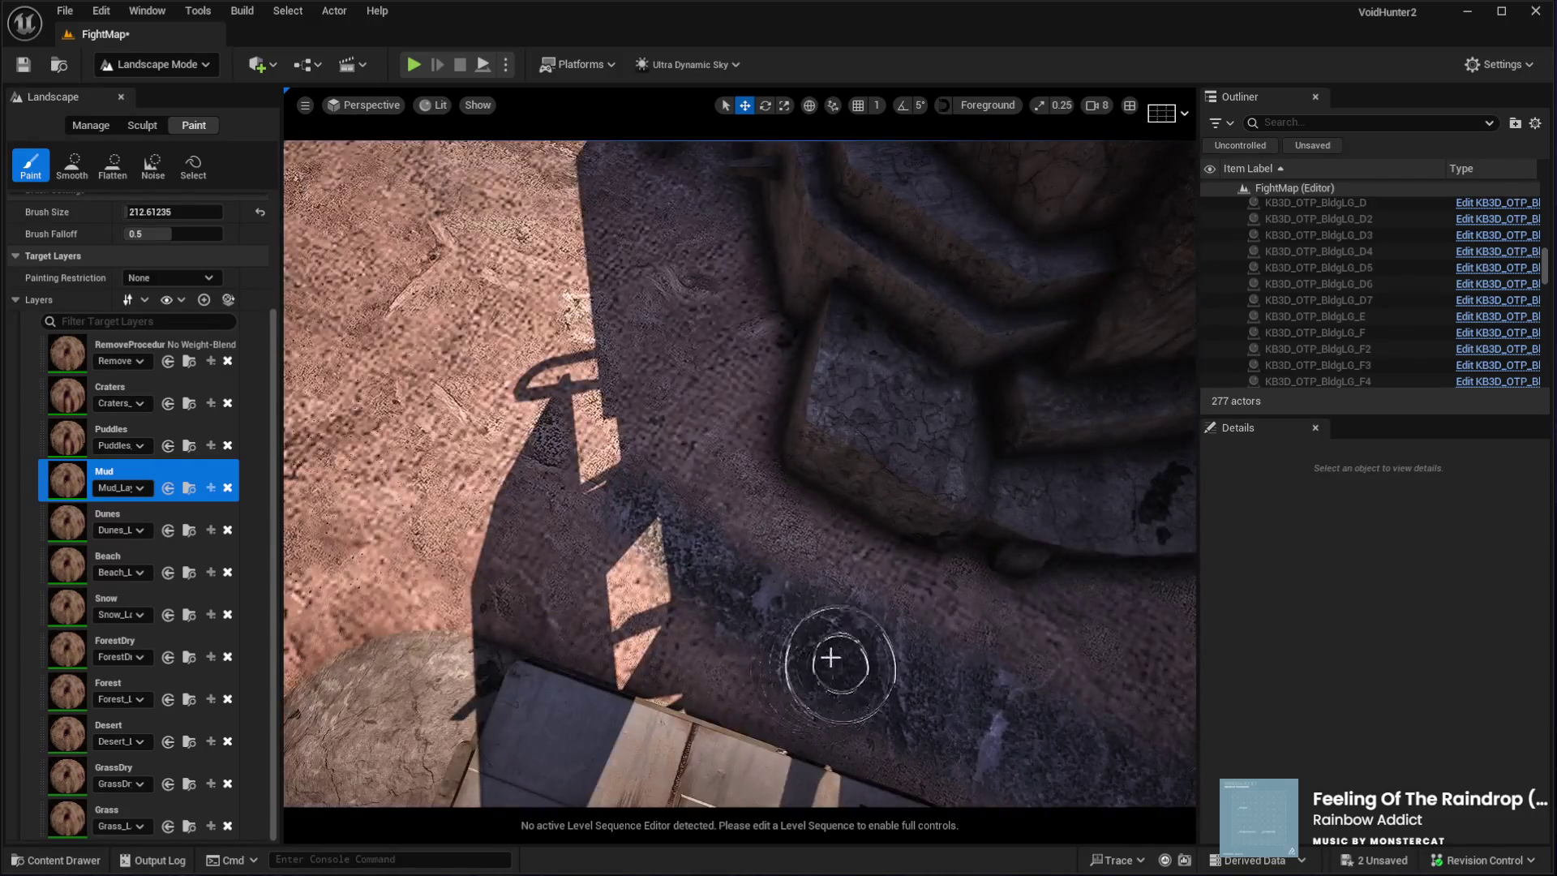
{"action": "left_click", "coordinate": [471, 397]}
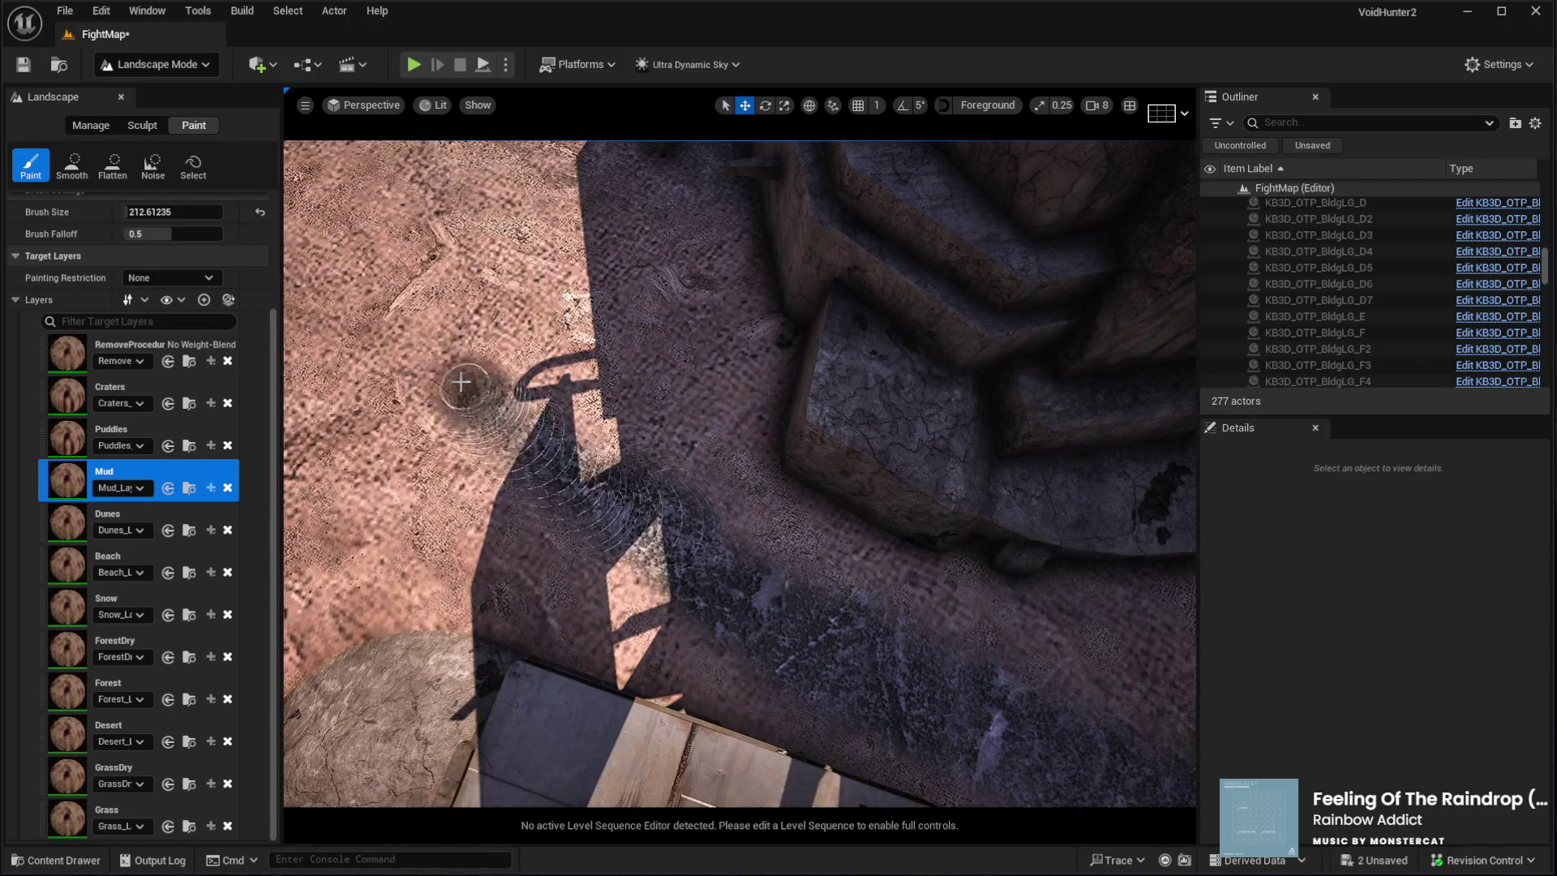